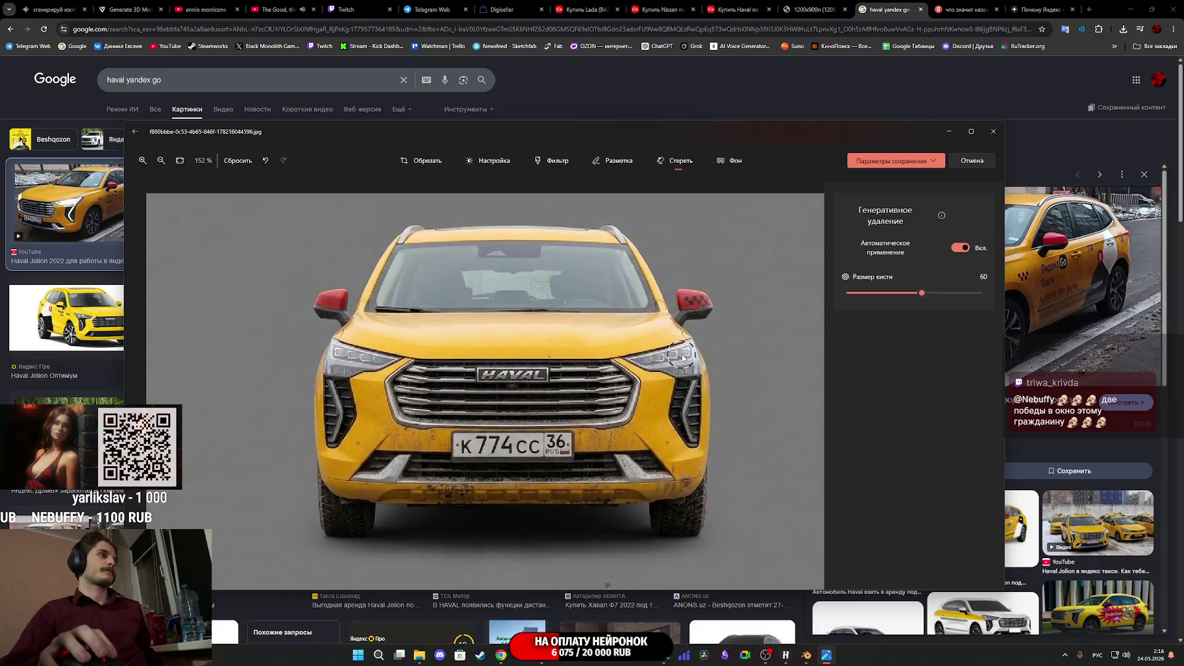
Zoom in and brush the erase mask over the HAVAL letters on the taxi's front grille
{"action": "scroll", "coordinate": [542, 378], "scroll_direction": "up", "scroll_amount": 8}
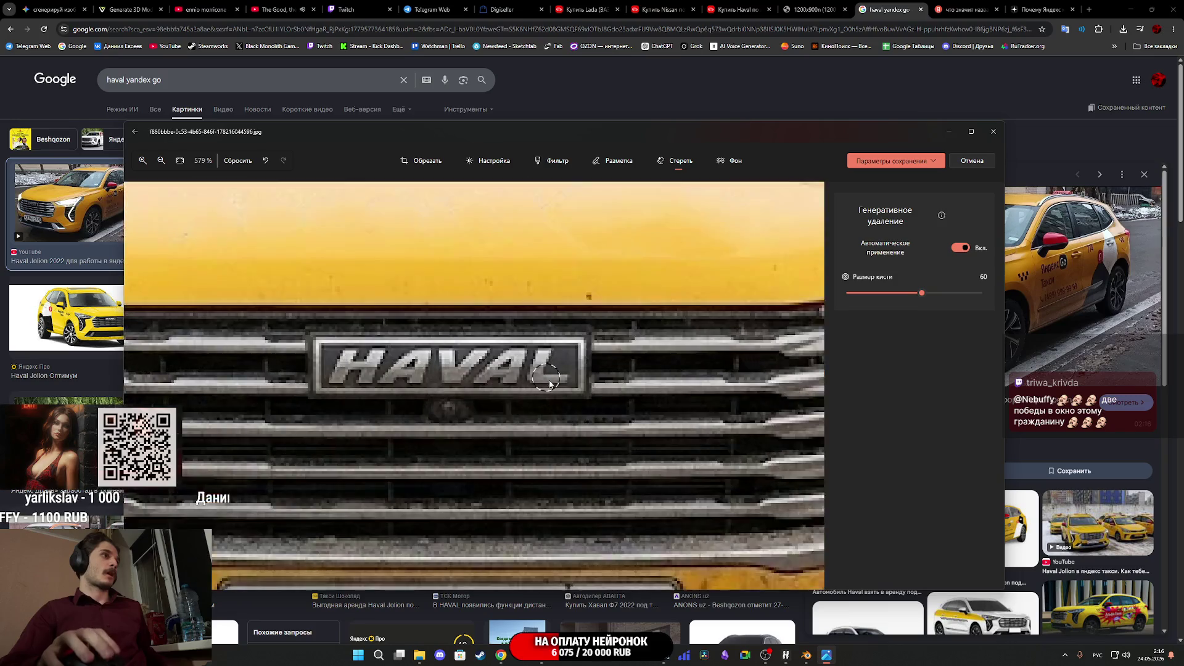
{"action": "left_click_drag", "start_coordinate": [565, 383], "coordinate": [539, 357]}
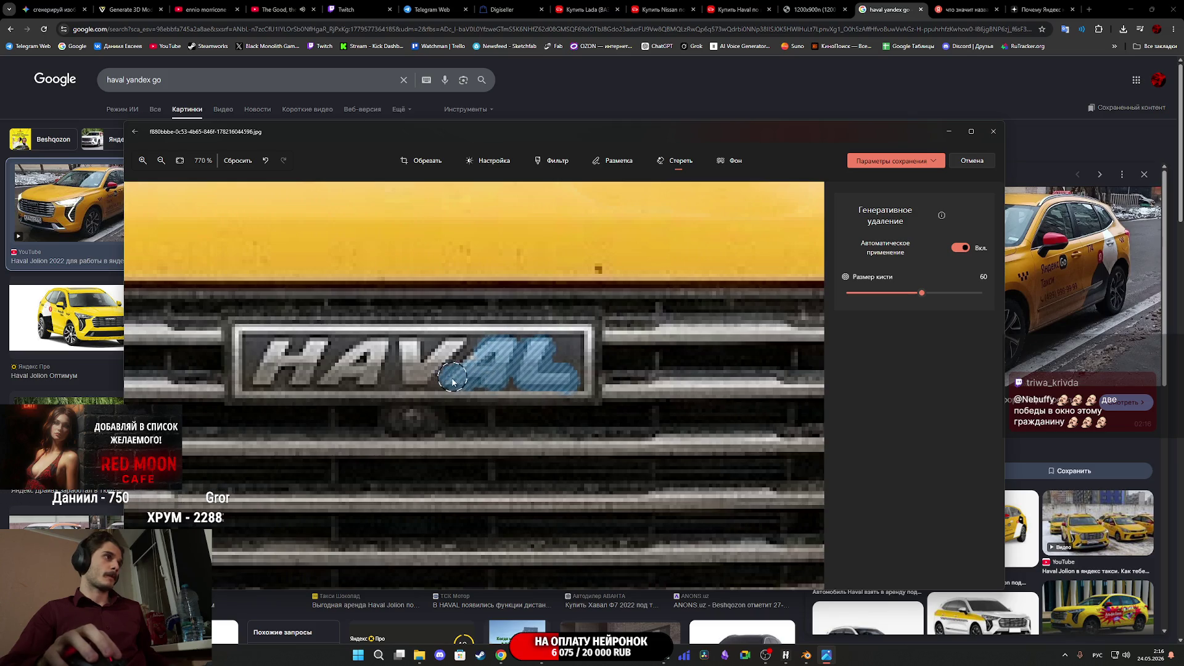
{"action": "mouse_move", "coordinate": [335, 382]}
{"action": "left_mouse_down"}
{"action": "mouse_move", "coordinate": [281, 380]}
{"action": "mouse_move", "coordinate": [262, 373]}
{"action": "mouse_move", "coordinate": [262, 358]}
{"action": "mouse_move", "coordinate": [419, 345]}
{"action": "mouse_move", "coordinate": [467, 354]}
{"action": "mouse_move", "coordinate": [392, 360]}
{"action": "mouse_move", "coordinate": [457, 366]}
{"action": "left_mouse_up"}
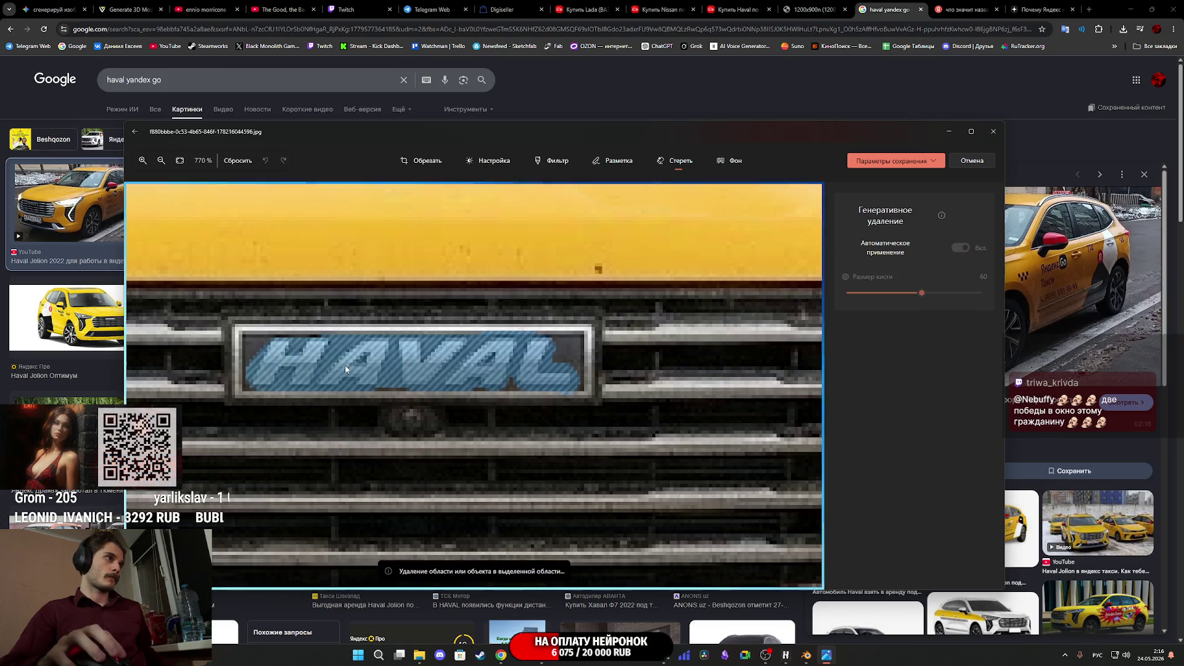
Zoom back out, save the edited front view, and close the photo viewer
{"action": "scroll", "coordinate": [536, 377], "scroll_direction": "down", "scroll_amount": 10}
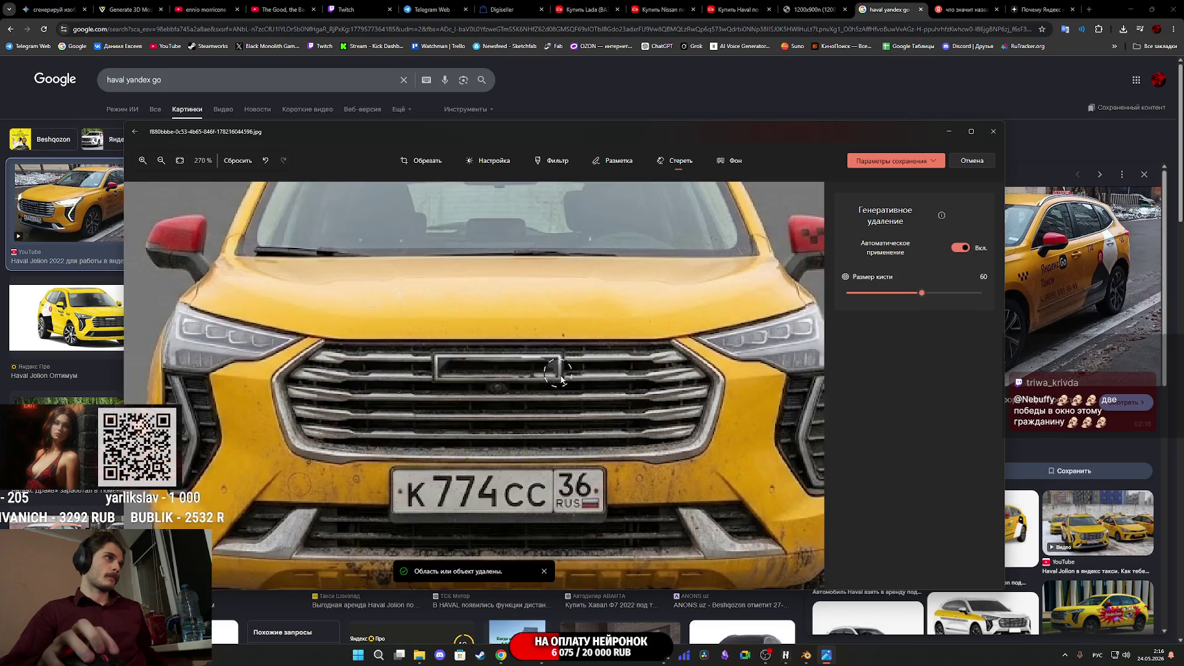
{"action": "scroll", "coordinate": [717, 389], "scroll_direction": "down", "scroll_amount": 1}
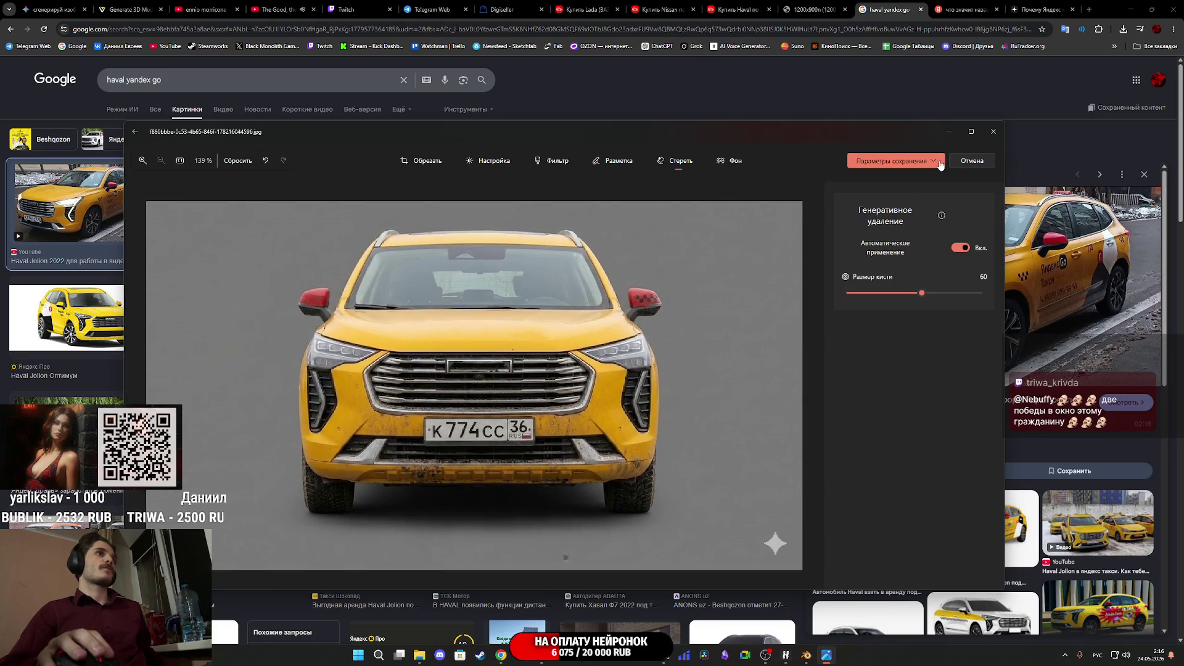
{"action": "left_click", "coordinate": [897, 195]}
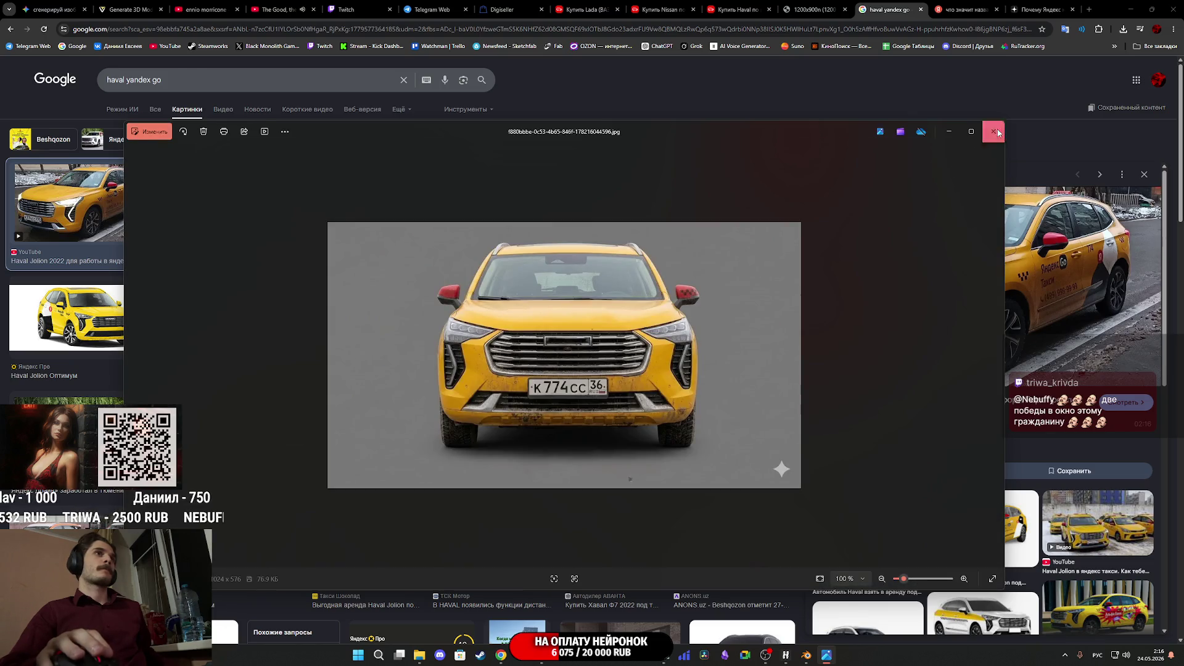
{"action": "left_click", "coordinate": [998, 132]}
Open the side-view taxi JPG from the Downloads folder and start editing it
{"action": "key", "text": "alt+Tab"}
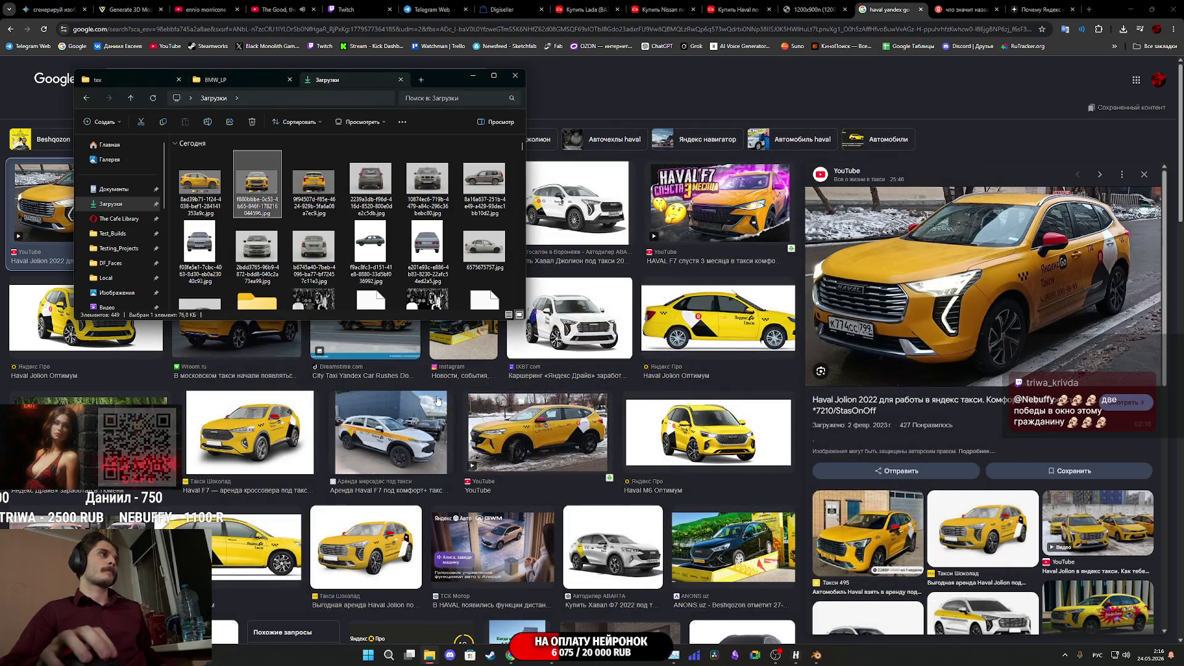
{"action": "double_click", "coordinate": [200, 182]}
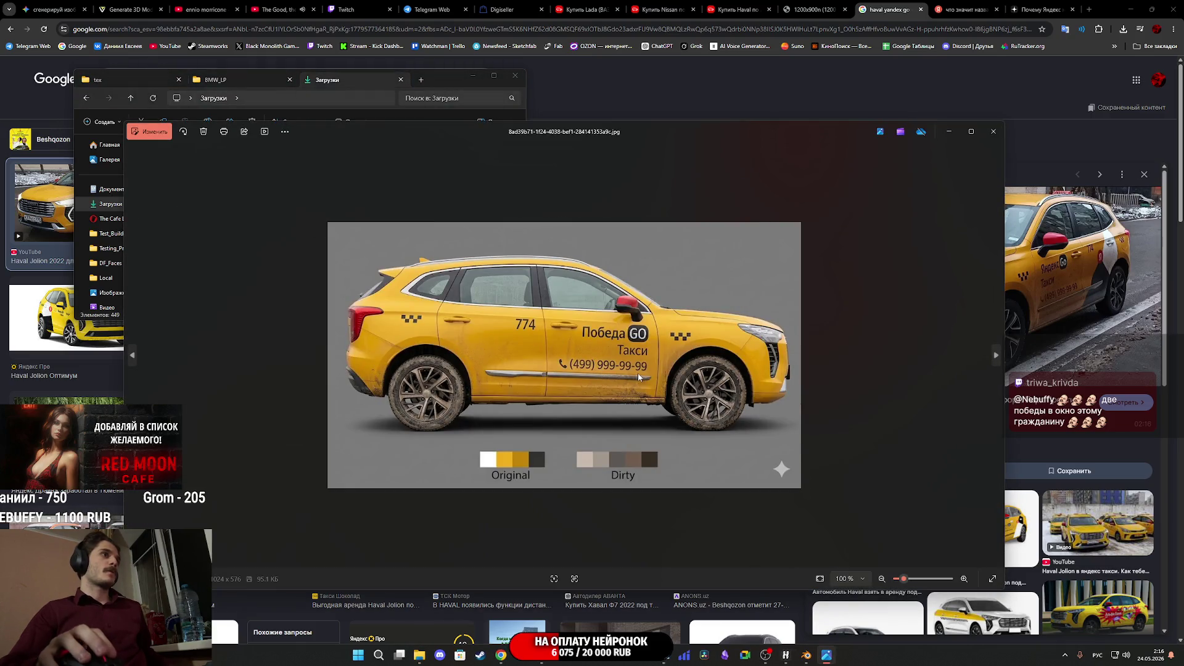
{"action": "left_click", "coordinate": [153, 133]}
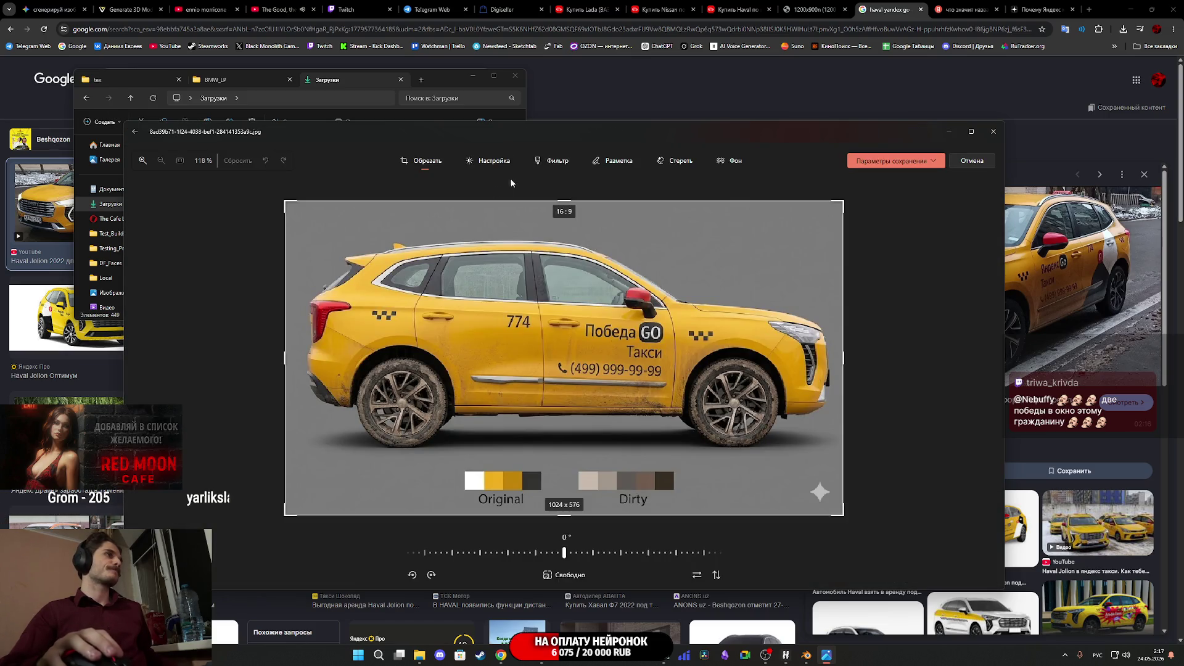
With the Erase tool, mask the Dirty colour swatches and label beneath the side-view taxi
{"action": "left_click", "coordinate": [677, 161]}
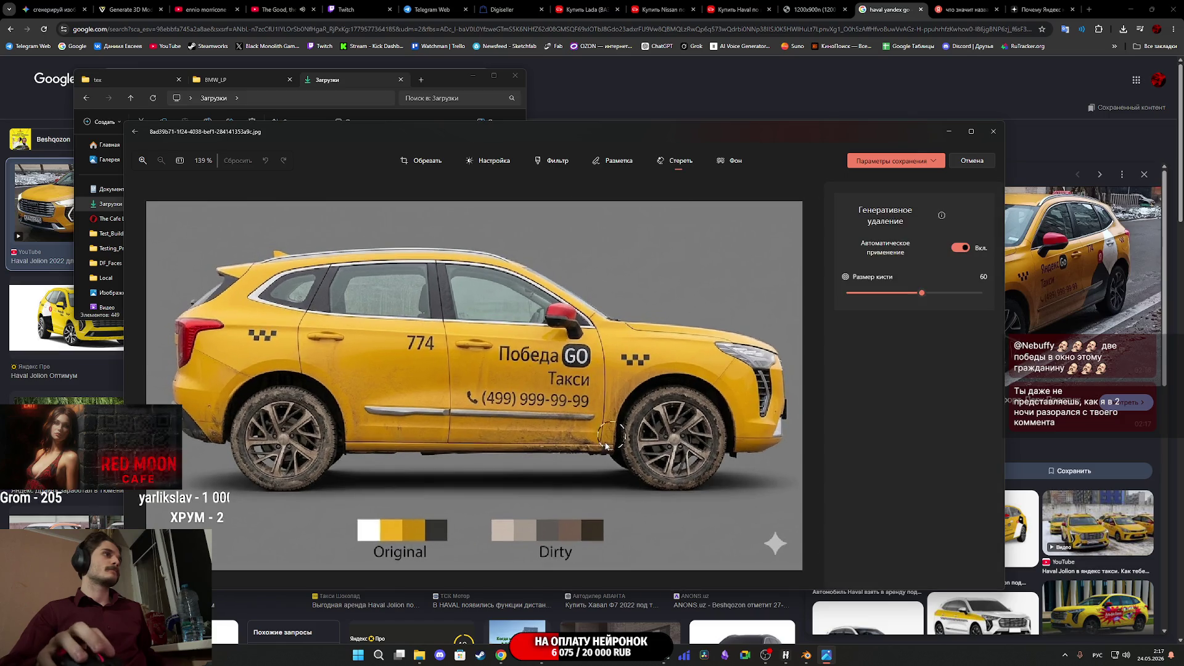
{"action": "scroll", "coordinate": [616, 395], "scroll_direction": "up", "scroll_amount": 5}
{"action": "scroll", "coordinate": [616, 395], "scroll_direction": "up", "scroll_amount": 1}
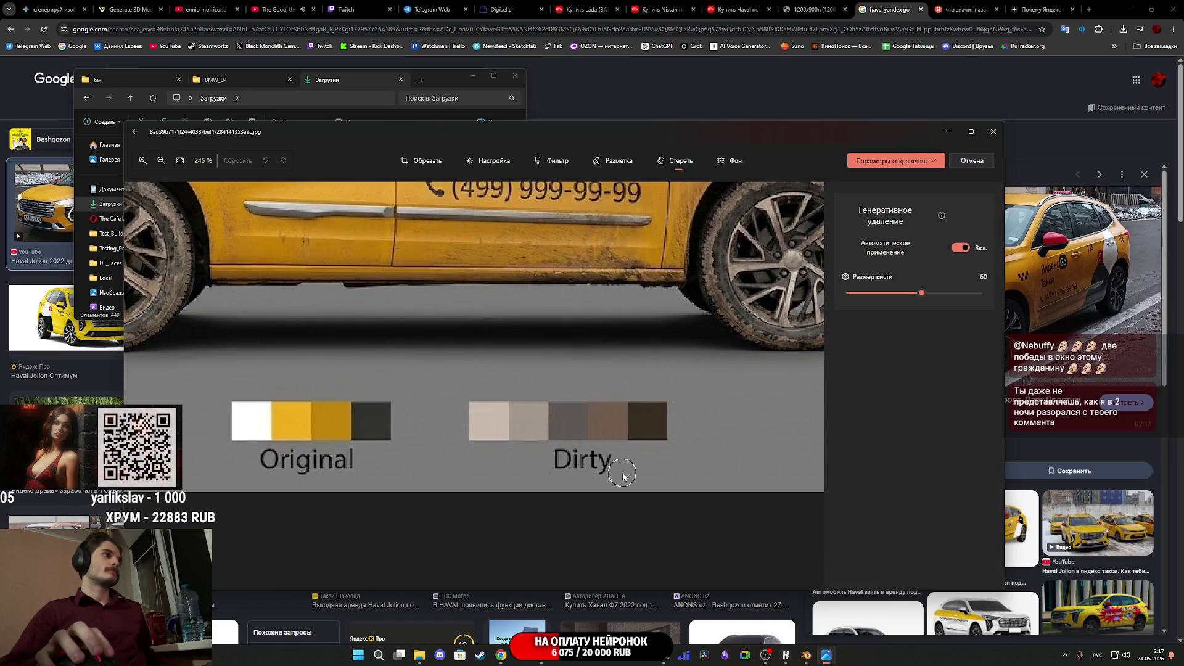
{"action": "mouse_move", "coordinate": [591, 461]}
{"action": "left_mouse_down"}
{"action": "mouse_move", "coordinate": [648, 448]}
{"action": "mouse_move", "coordinate": [672, 424]}
{"action": "mouse_move", "coordinate": [663, 407]}
{"action": "mouse_move", "coordinate": [471, 415]}
{"action": "mouse_move", "coordinate": [478, 434]}
{"action": "mouse_move", "coordinate": [524, 439]}
{"action": "mouse_move", "coordinate": [639, 424]}
{"action": "left_mouse_up"}
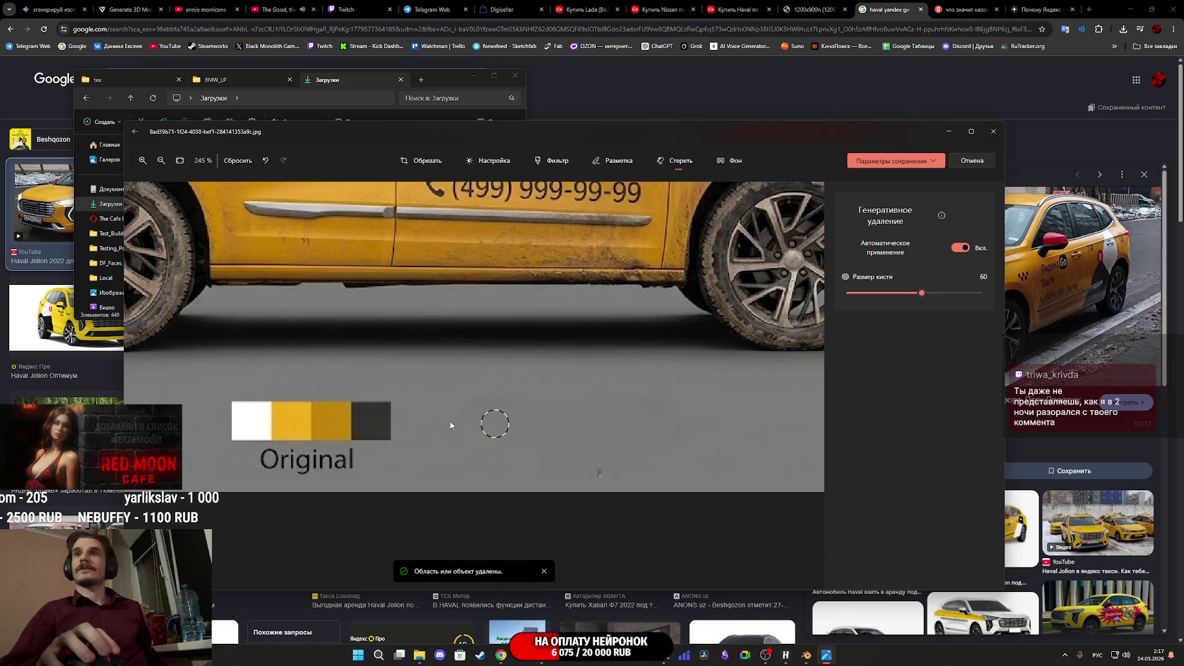
{"action": "mouse_move", "coordinate": [455, 419]}
{"action": "left_mouse_down"}
{"action": "mouse_move", "coordinate": [650, 401]}
{"action": "mouse_move", "coordinate": [441, 398]}
{"action": "mouse_move", "coordinate": [435, 426]}
{"action": "mouse_move", "coordinate": [459, 447]}
{"action": "mouse_move", "coordinate": [549, 451]}
{"action": "mouse_move", "coordinate": [458, 420]}
{"action": "mouse_move", "coordinate": [576, 410]}
{"action": "mouse_move", "coordinate": [569, 397]}
{"action": "left_mouse_up"}
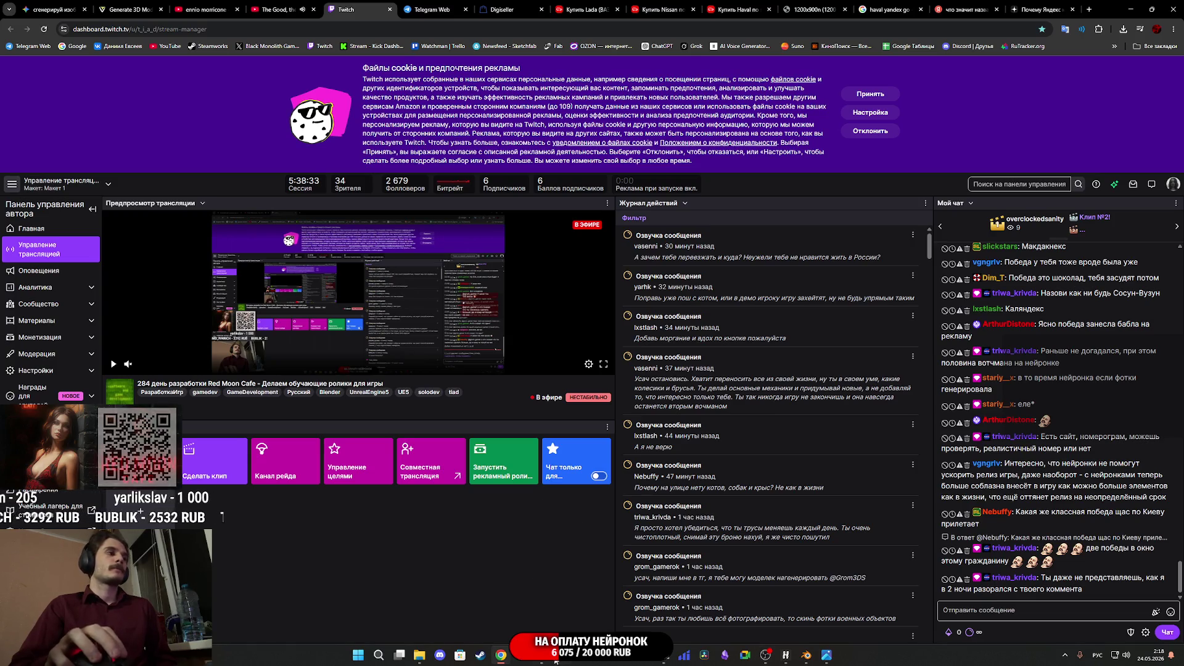
Bring up the Blender car model and orbit it round to its front
{"action": "mouse_move", "coordinate": [541, 655]}
{"action": "mouse_move", "coordinate": [547, 620]}
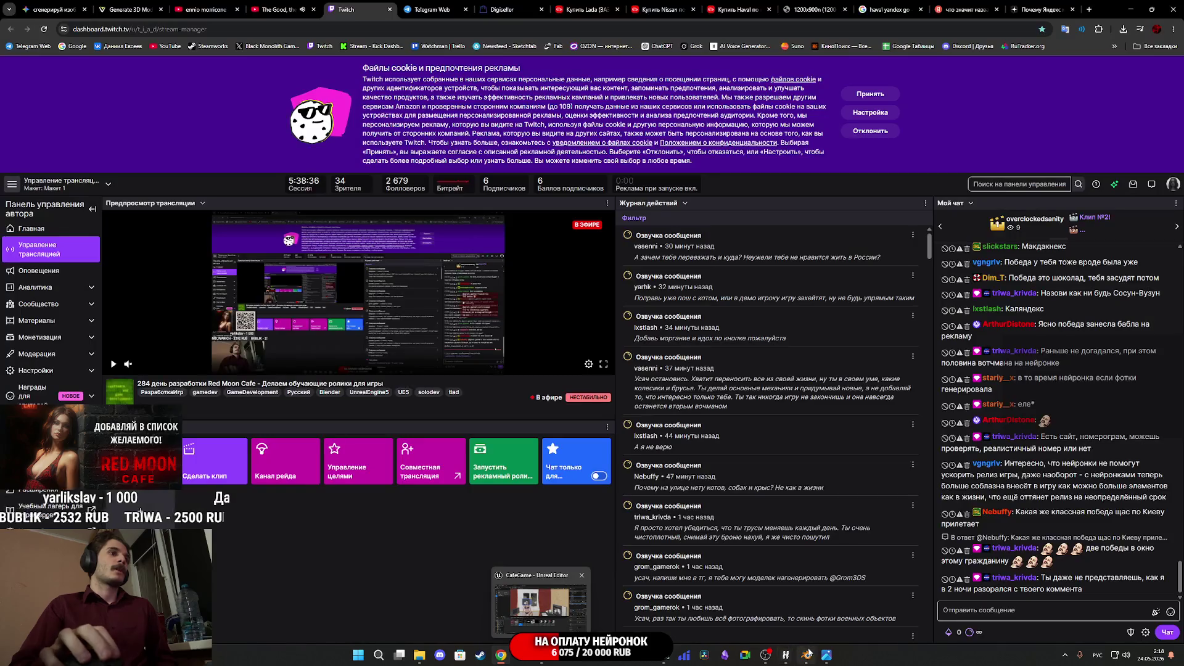
{"action": "mouse_move", "coordinate": [806, 655]}
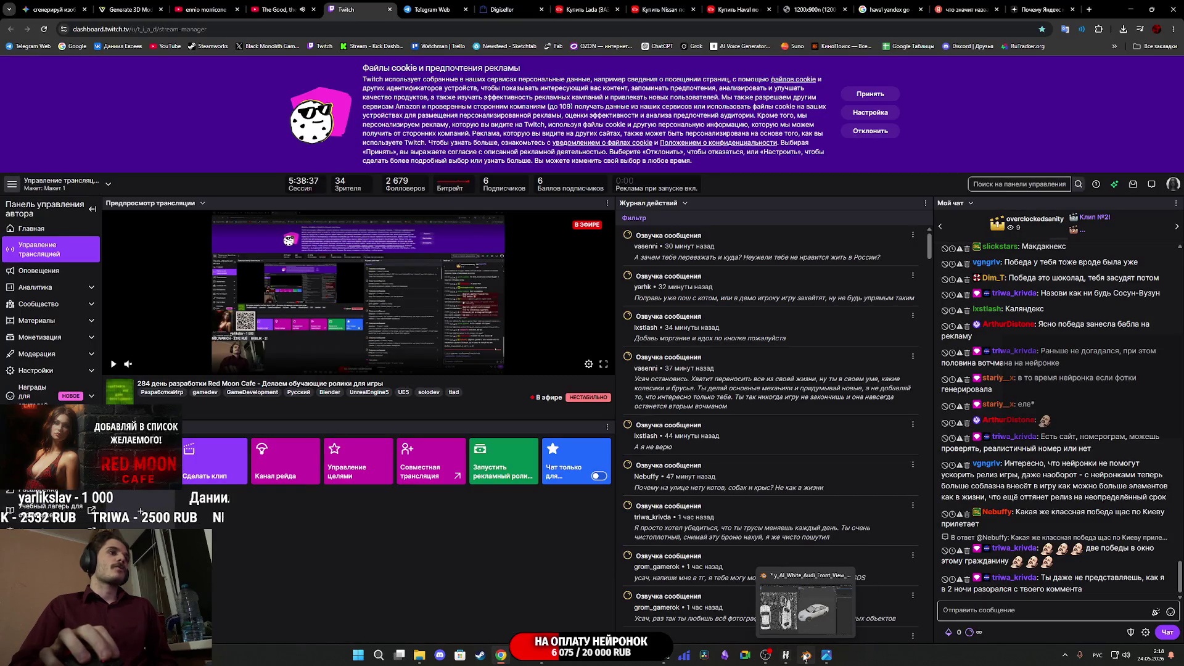
{"action": "left_click", "coordinate": [805, 657]}
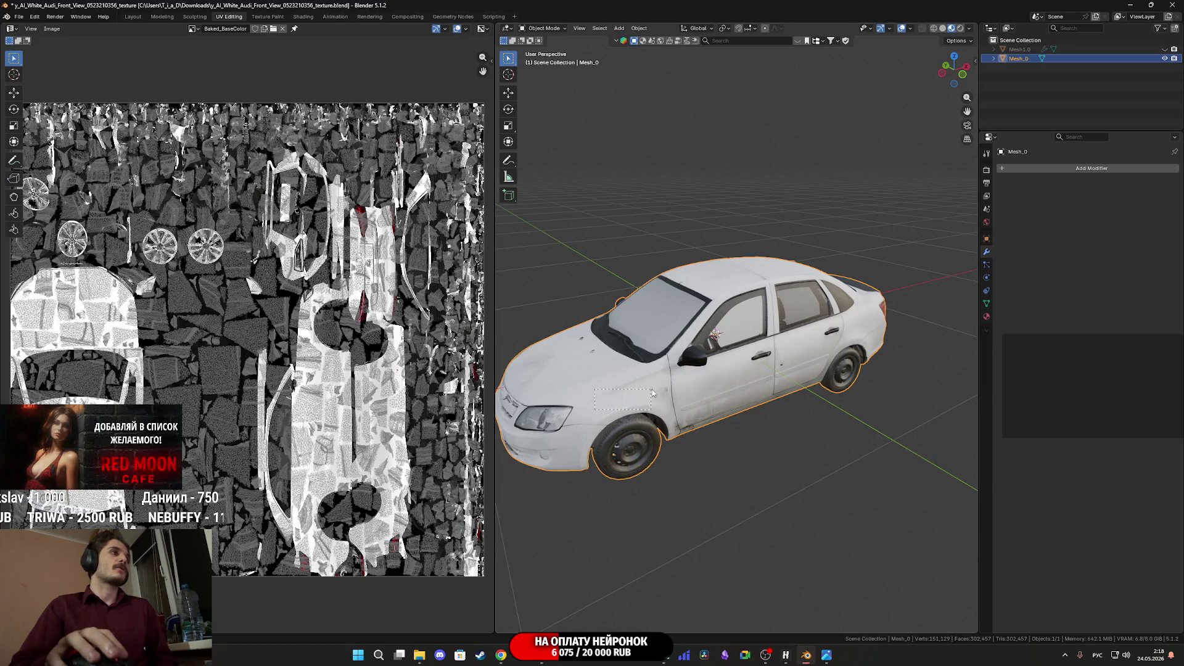
{"action": "mouse_move", "coordinate": [735, 450]}
{"action": "left_mouse_down"}
{"action": "mouse_move", "coordinate": [813, 443]}
{"action": "mouse_move", "coordinate": [598, 446]}
{"action": "mouse_move", "coordinate": [814, 451]}
{"action": "left_mouse_up"}
Return to the browser and switch to the Gemini chat tab
{"action": "mouse_move", "coordinate": [501, 654]}
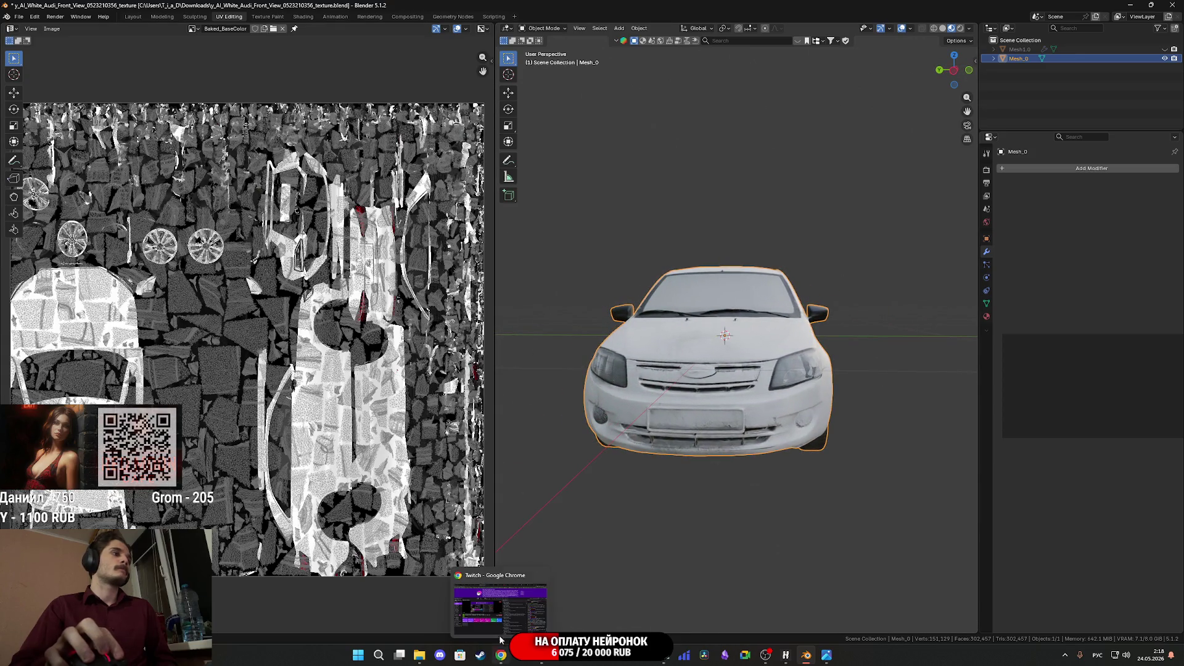
{"action": "left_click", "coordinate": [498, 625]}
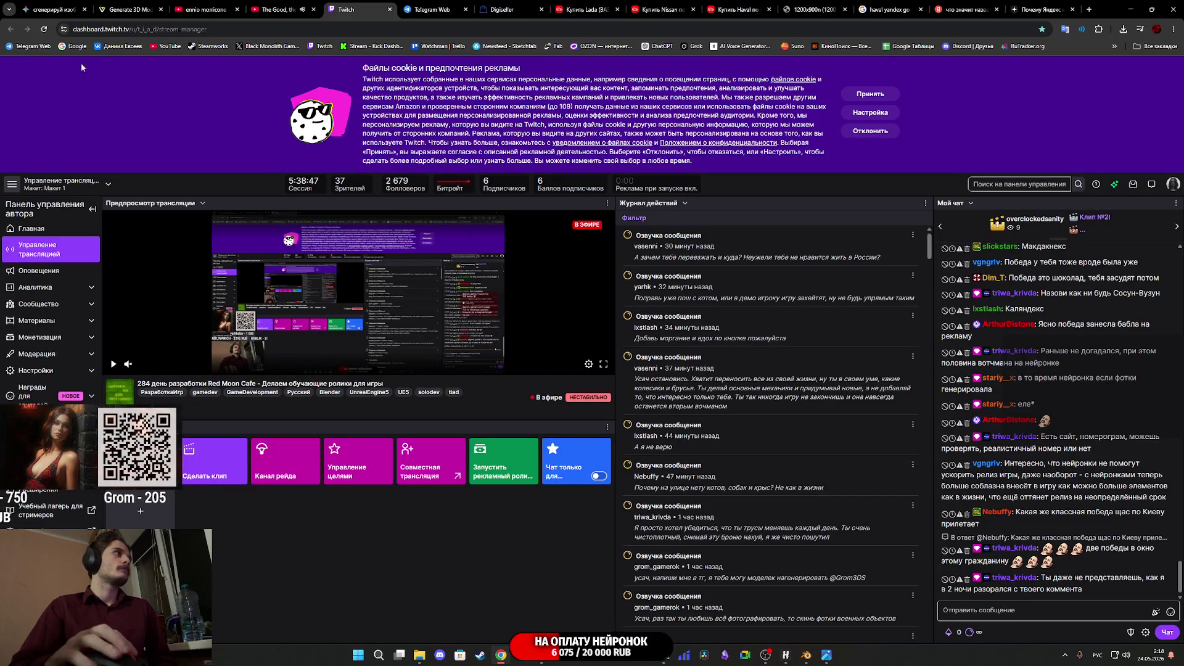
{"action": "left_click", "coordinate": [62, 14]}
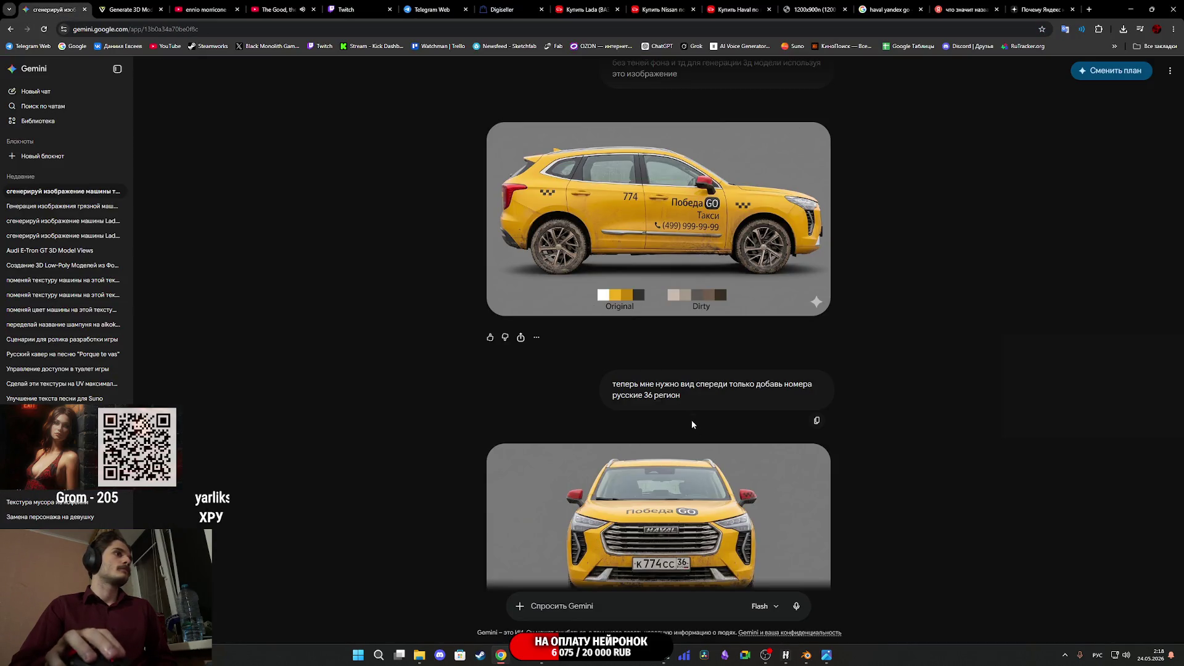
Erase the leftover marks under the side-view taxi, then switch to the auto.ru Haval listings
{"action": "left_click", "coordinate": [826, 654]}
{"action": "mouse_move", "coordinate": [542, 455]}
{"action": "left_mouse_down"}
{"action": "mouse_move", "coordinate": [493, 419]}
{"action": "mouse_move", "coordinate": [561, 390]}
{"action": "left_mouse_up"}
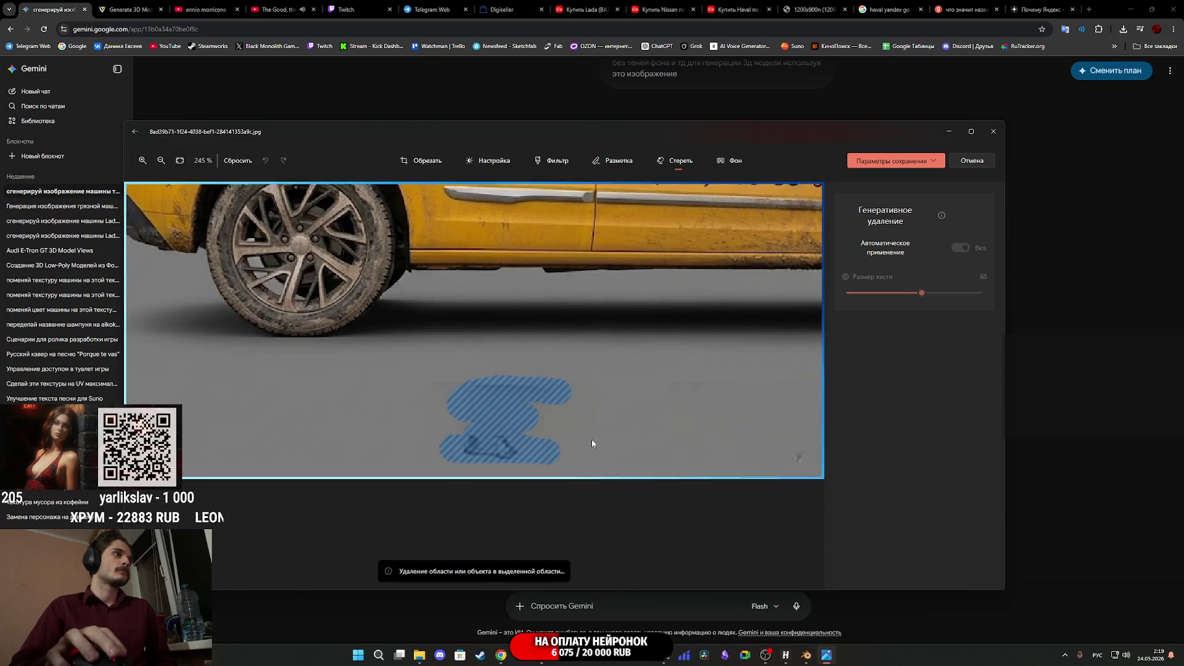
{"action": "left_click", "coordinate": [777, 548]}
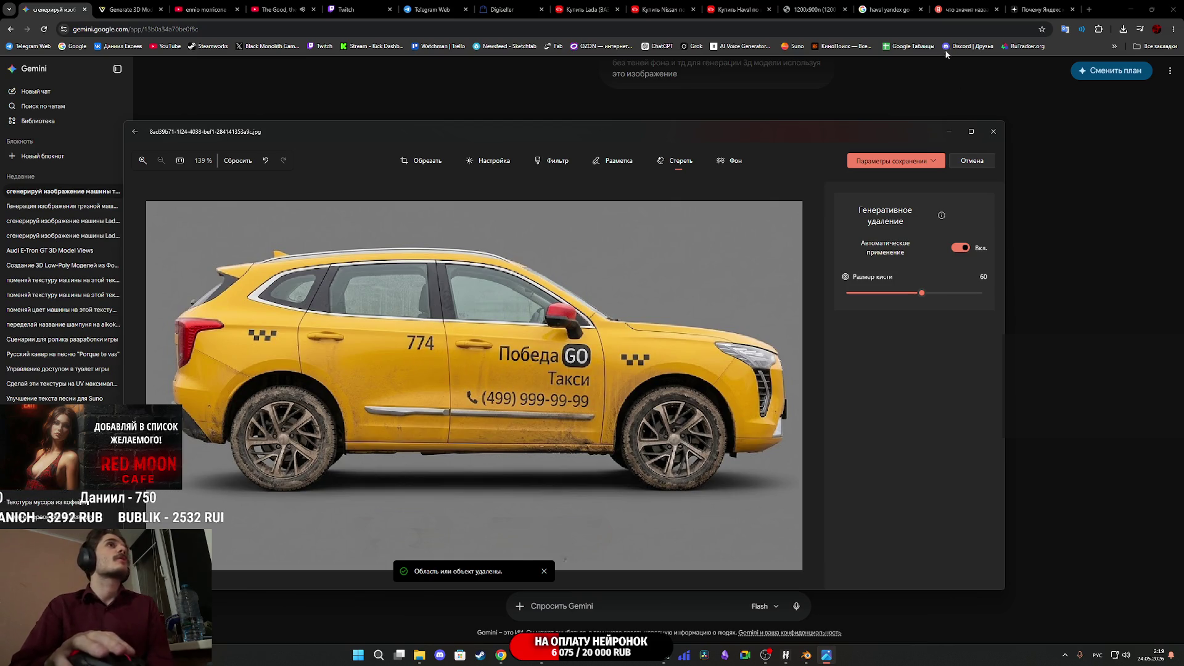
{"action": "left_click", "coordinate": [761, 5]}
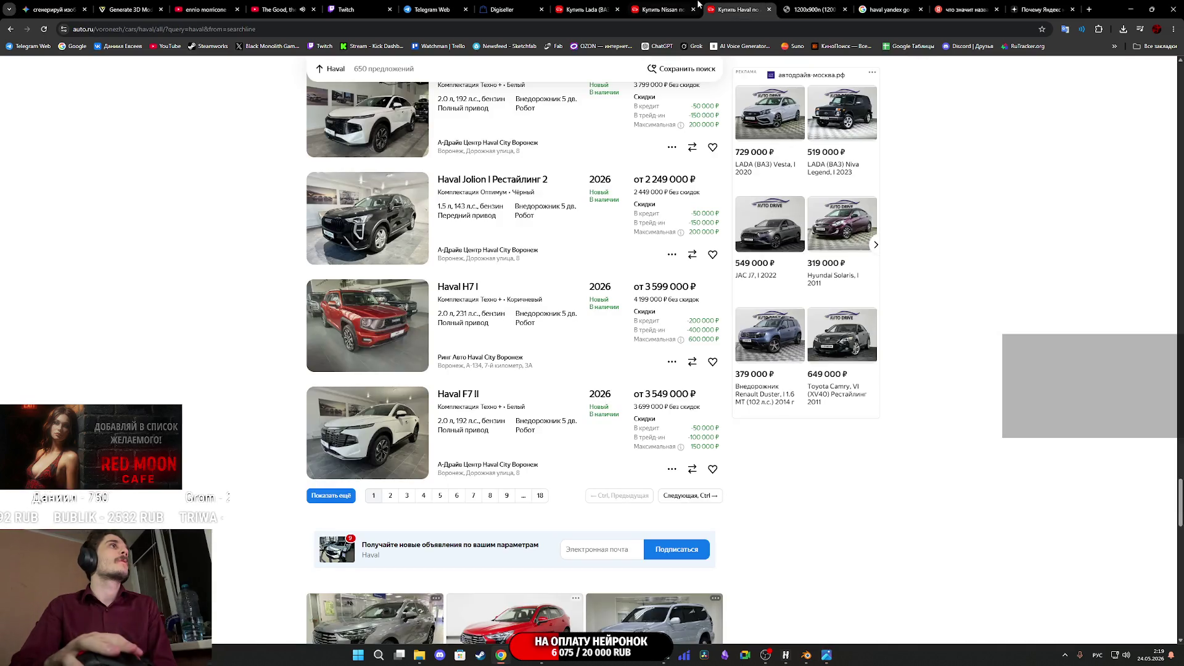
Close the 1200x900n street photo tab and return to the Gemini chat with Ctrl+1
{"action": "left_click", "coordinate": [818, 10]}
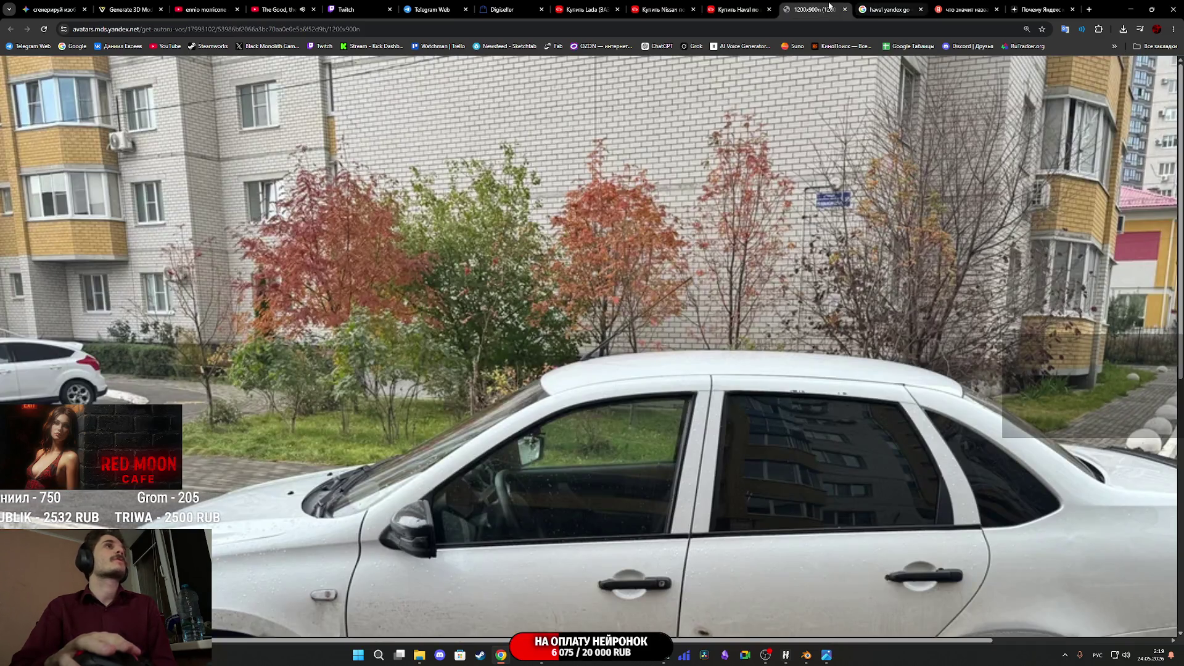
{"action": "left_click", "coordinate": [845, 9]}
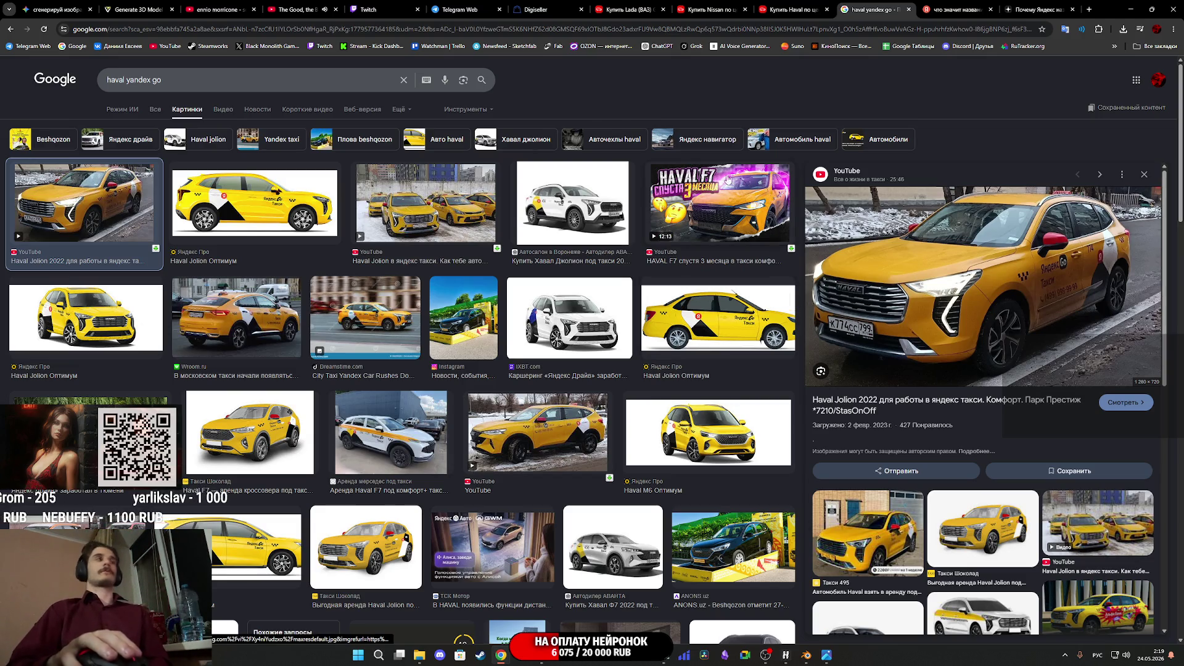
{"action": "key", "text": "ctrl+1"}
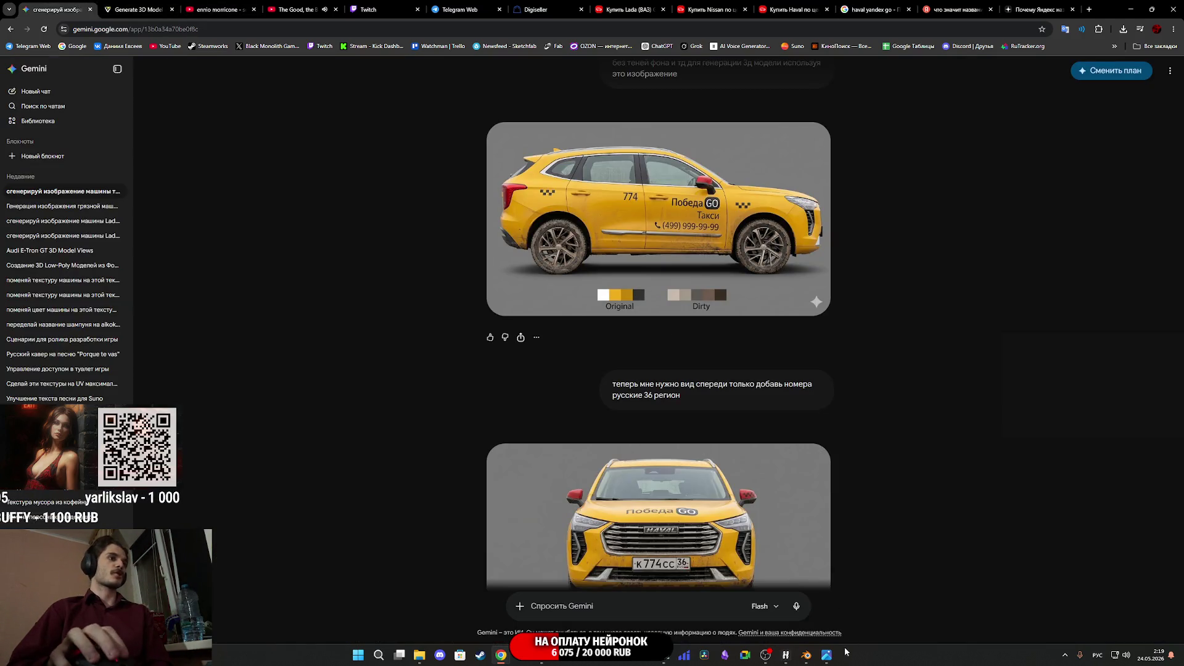
Erase the (499) code and the phone-number hyphens from the taxi door
{"action": "left_click", "coordinate": [829, 656]}
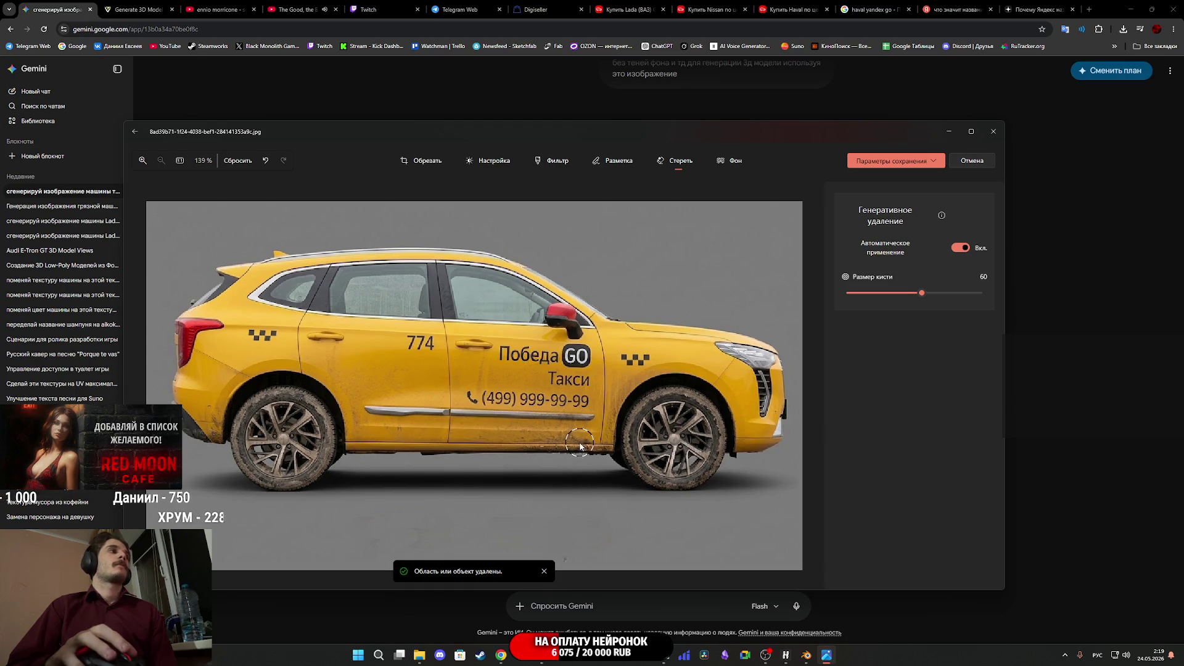
{"action": "scroll", "coordinate": [580, 446], "scroll_direction": "up", "scroll_amount": 4}
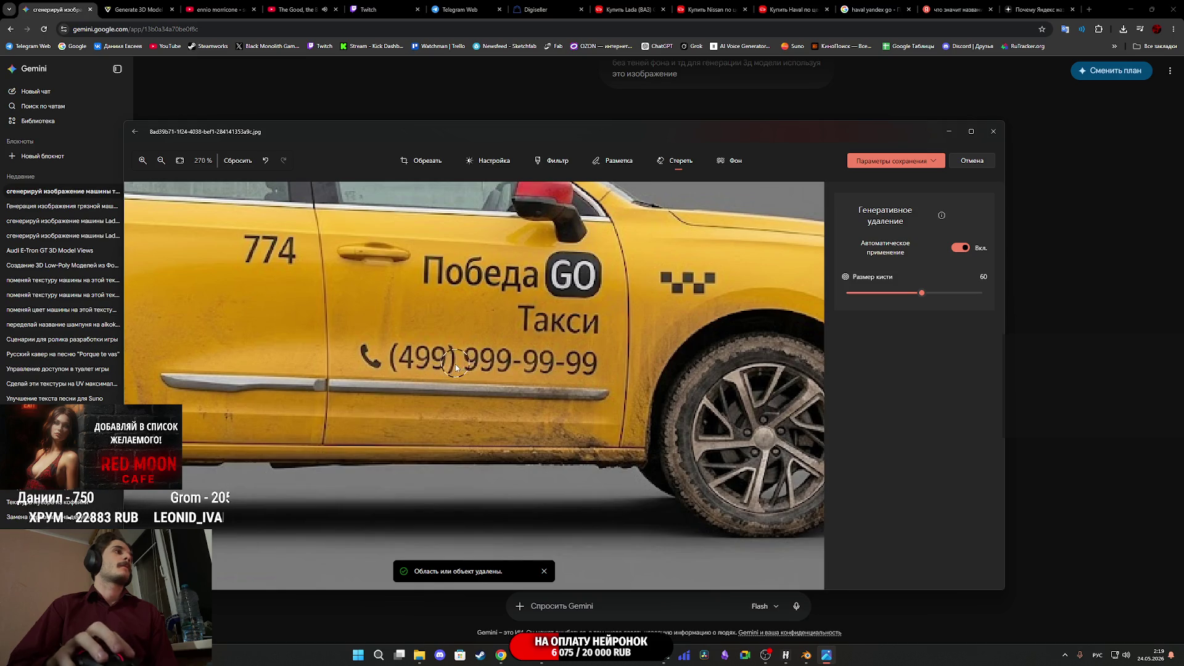
{"action": "scroll", "coordinate": [456, 368], "scroll_direction": "up", "scroll_amount": 2}
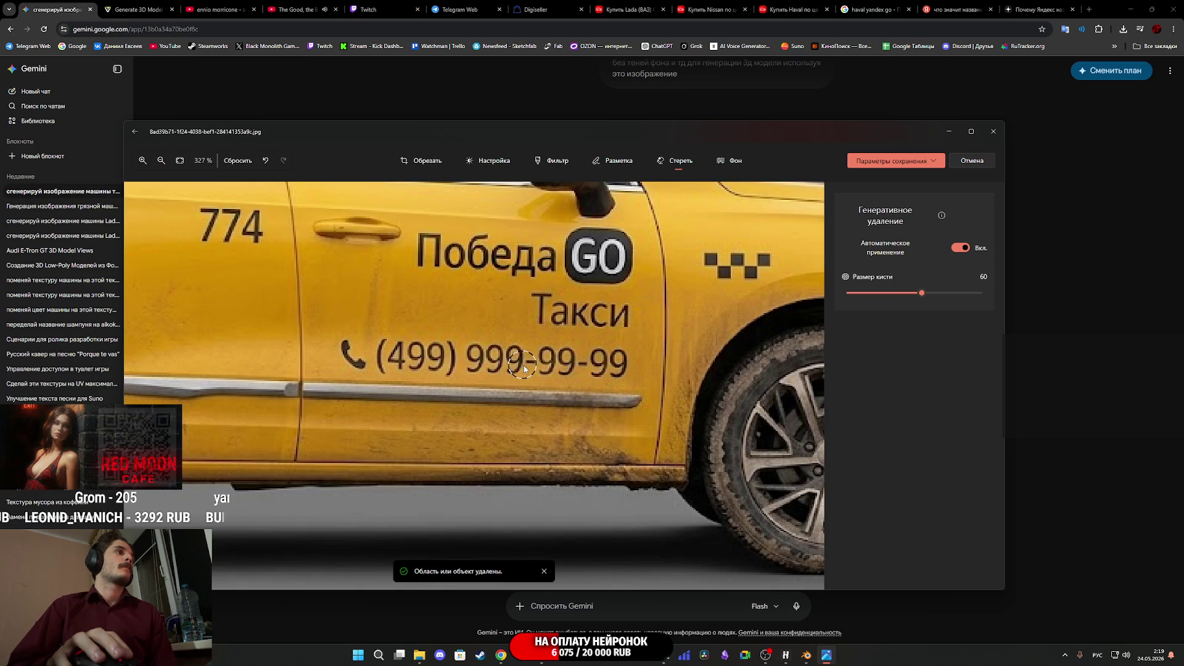
{"action": "mouse_move", "coordinate": [525, 368]}
{"action": "left_mouse_down"}
{"action": "mouse_move", "coordinate": [474, 364]}
{"action": "mouse_move", "coordinate": [493, 367]}
{"action": "left_mouse_up"}
{"action": "left_click", "coordinate": [471, 367]}
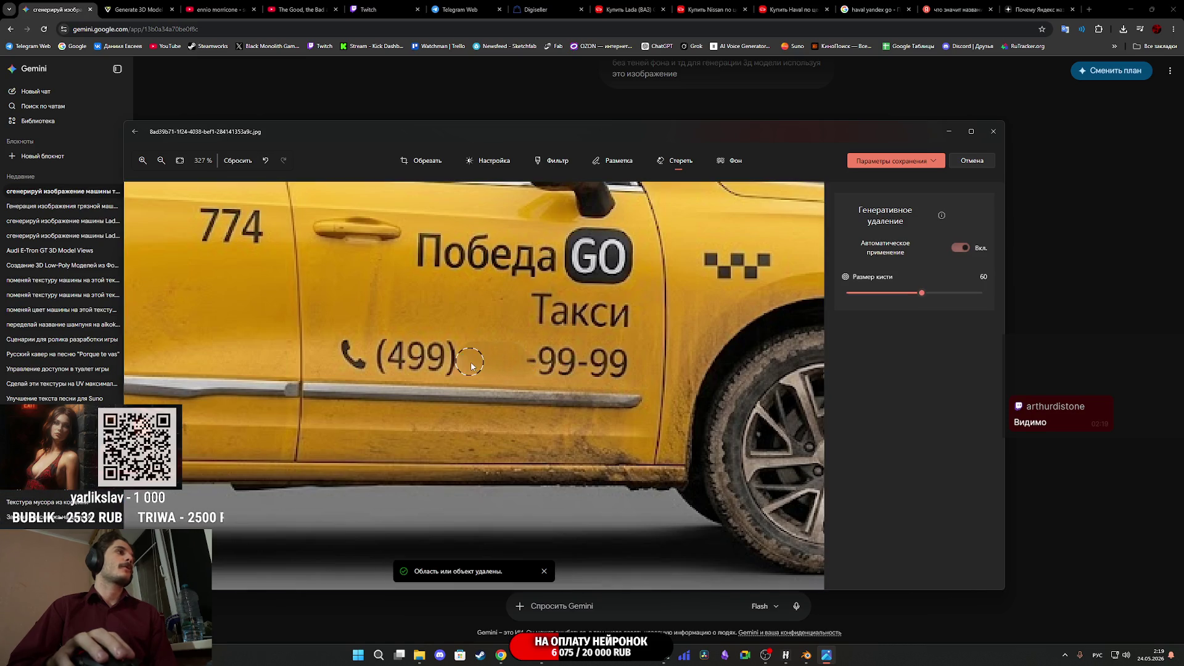
{"action": "left_click", "coordinate": [525, 367]}
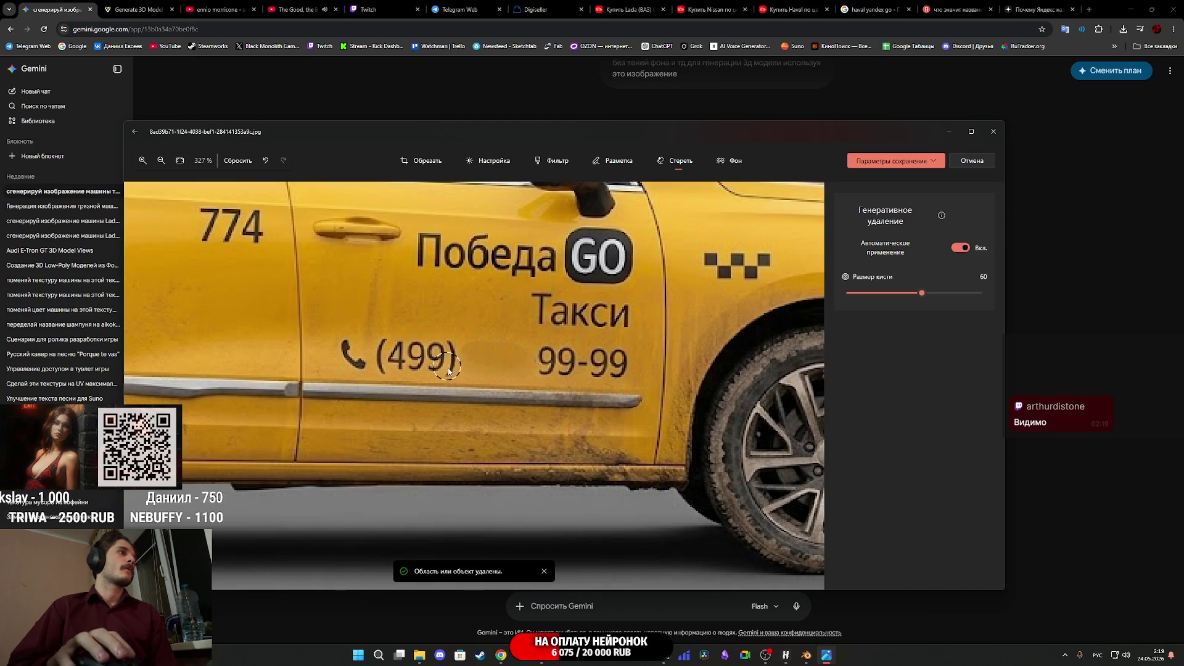
{"action": "mouse_move", "coordinate": [435, 367]}
{"action": "left_mouse_down"}
{"action": "mouse_move", "coordinate": [388, 361]}
{"action": "mouse_move", "coordinate": [424, 354]}
{"action": "left_mouse_up"}
Save the edited taxi image over the original and close the viewer
{"action": "scroll", "coordinate": [424, 353], "scroll_direction": "down", "scroll_amount": 3}
{"action": "scroll", "coordinate": [529, 404], "scroll_direction": "up", "scroll_amount": 3}
{"action": "scroll", "coordinate": [465, 359], "scroll_direction": "down", "scroll_amount": 3}
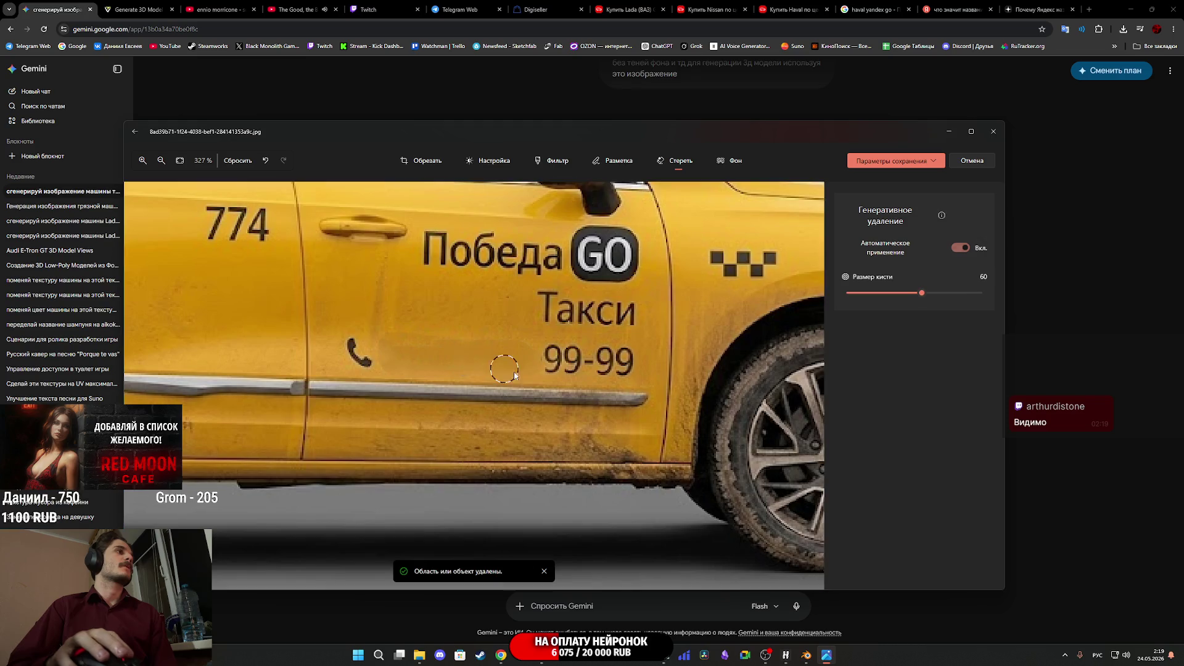
{"action": "scroll", "coordinate": [502, 364], "scroll_direction": "down", "scroll_amount": 2}
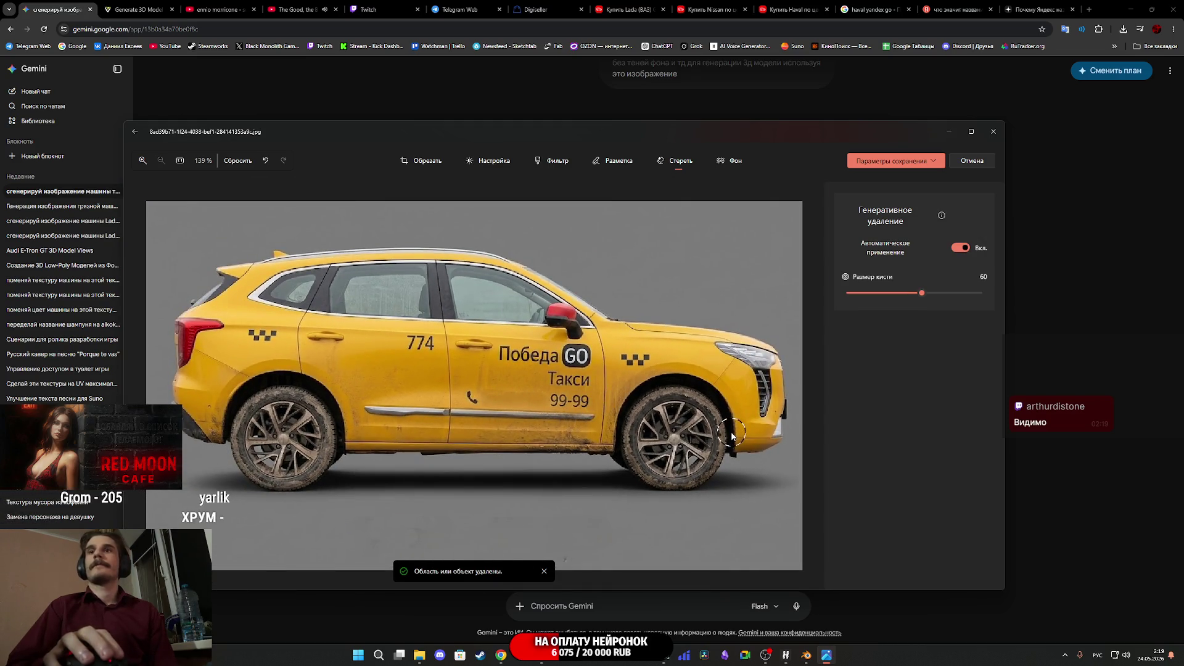
{"action": "scroll", "coordinate": [419, 346], "scroll_direction": "up", "scroll_amount": 2}
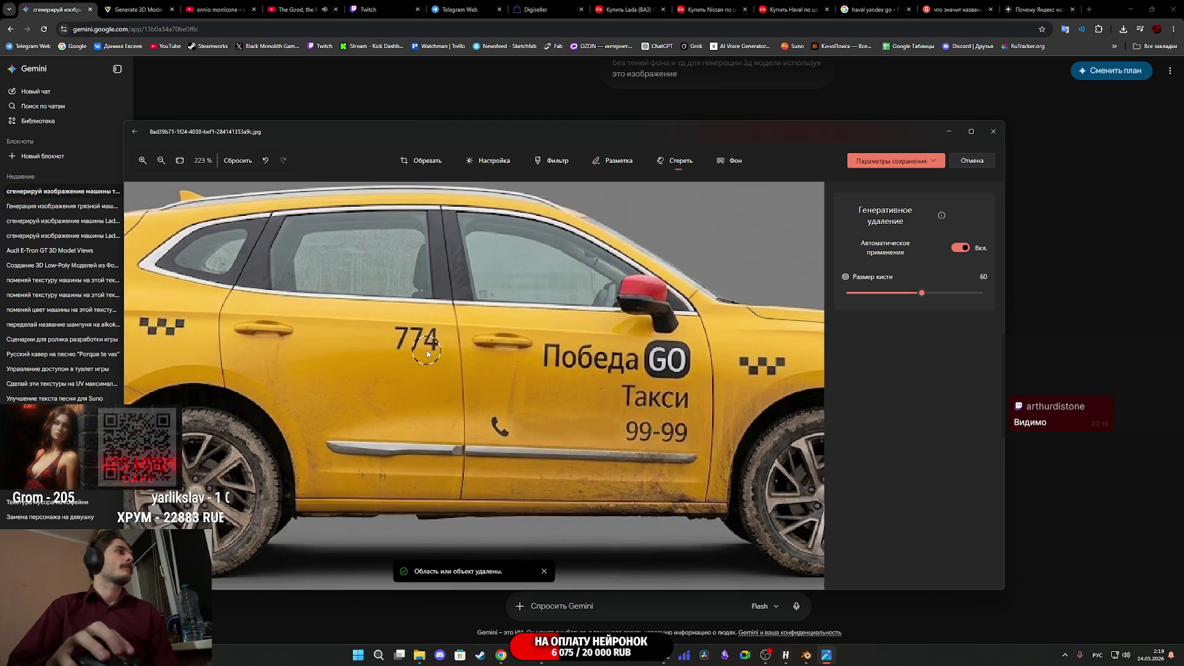
{"action": "scroll", "coordinate": [555, 404], "scroll_direction": "down", "scroll_amount": 1}
{"action": "scroll", "coordinate": [557, 406], "scroll_direction": "down", "scroll_amount": 1}
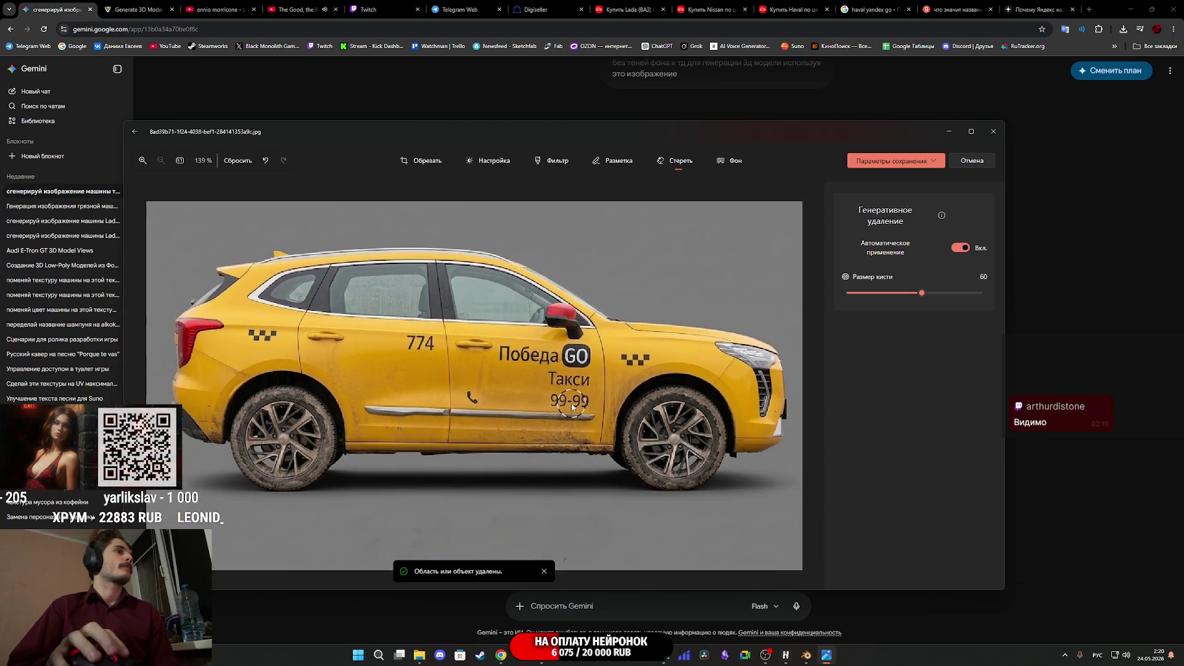
{"action": "scroll", "coordinate": [441, 387], "scroll_direction": "up", "scroll_amount": 5}
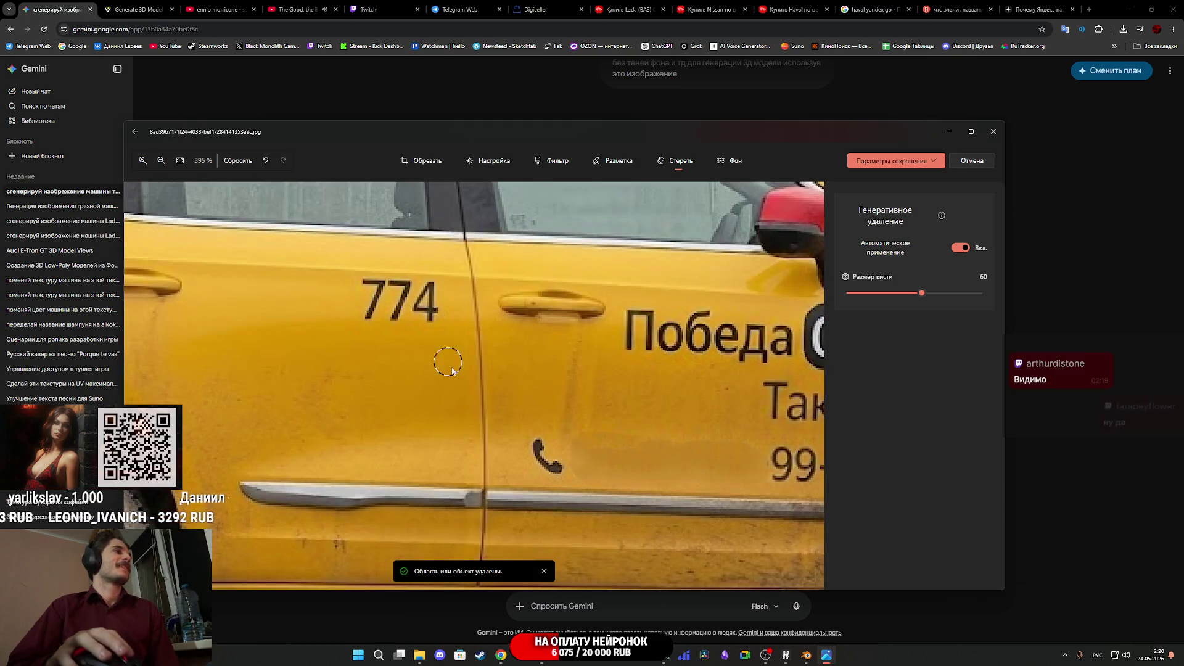
{"action": "scroll", "coordinate": [444, 358], "scroll_direction": "down", "scroll_amount": 5}
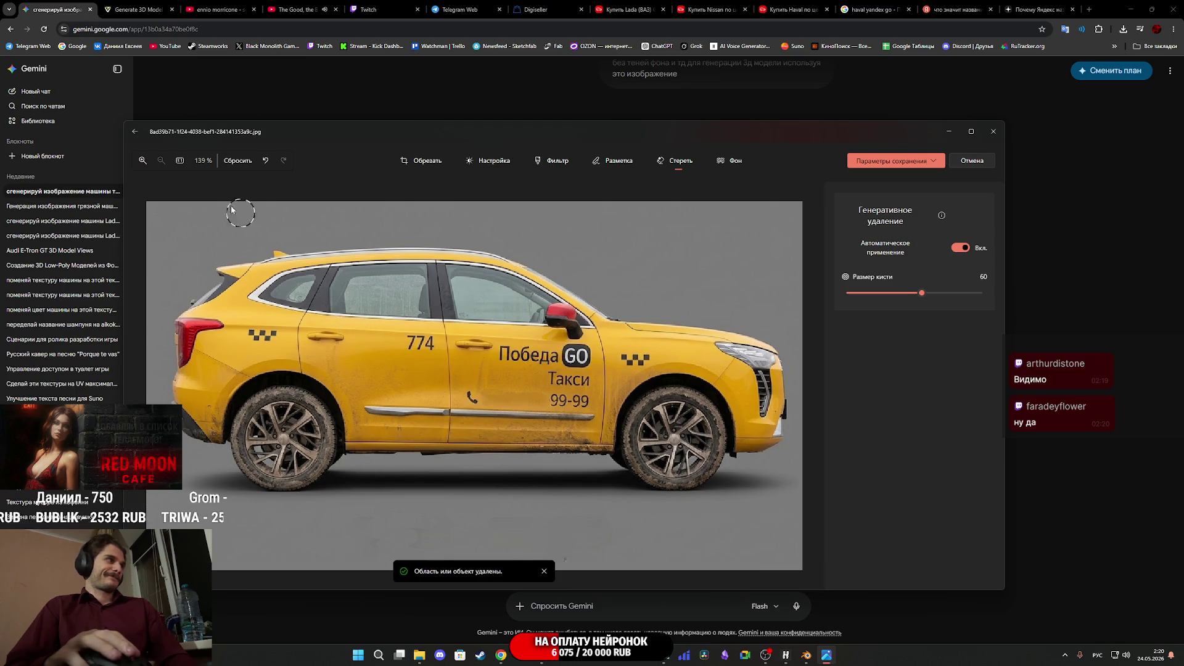
{"action": "left_click", "coordinate": [934, 162]}
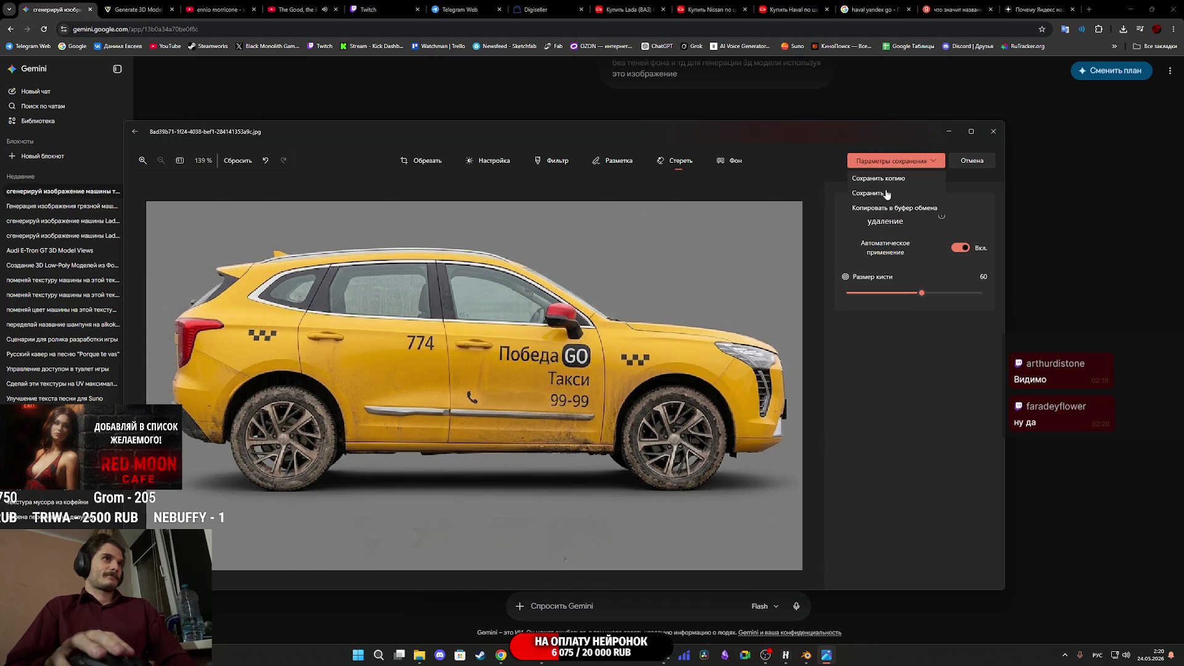
{"action": "left_click", "coordinate": [870, 193]}
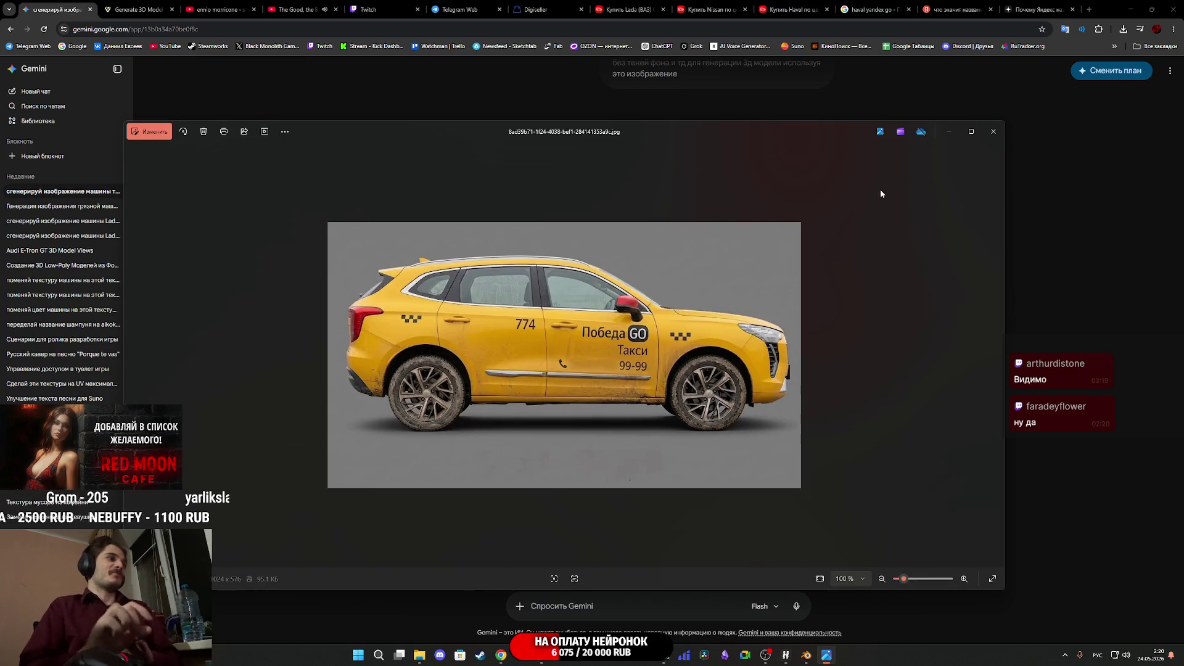
{"action": "left_click", "coordinate": [993, 131]}
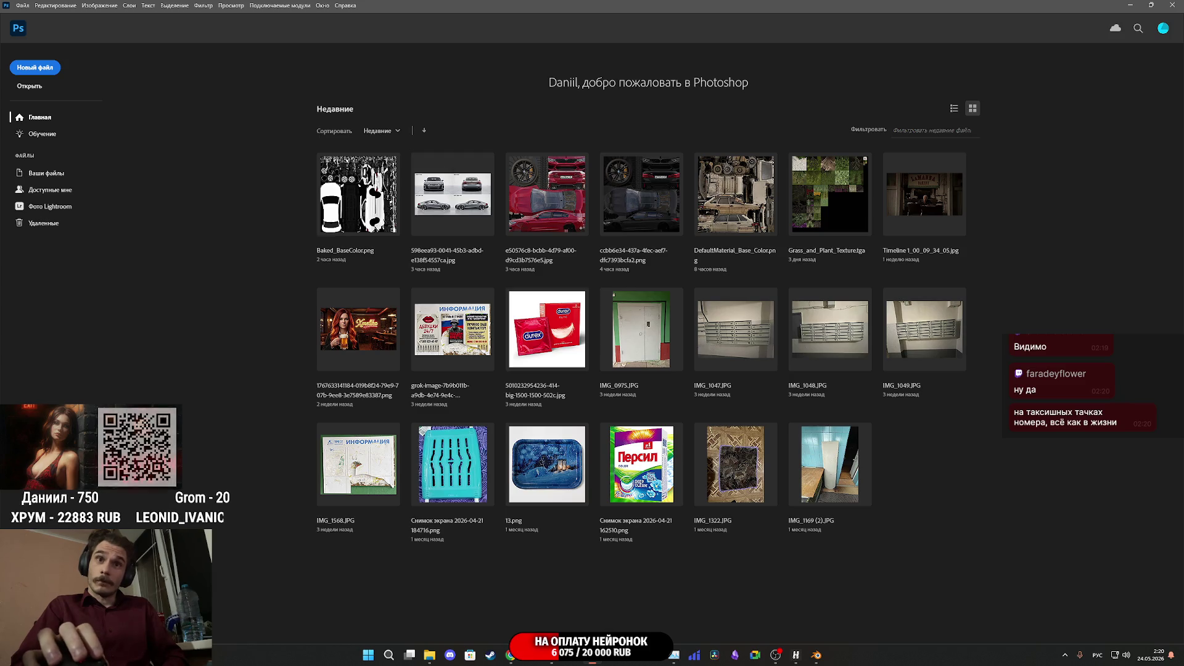
Drag the edited taxi JPG into Photoshop, dismiss the profile notice, and unlock the background layer
{"action": "key", "text": "alt+Tab"}
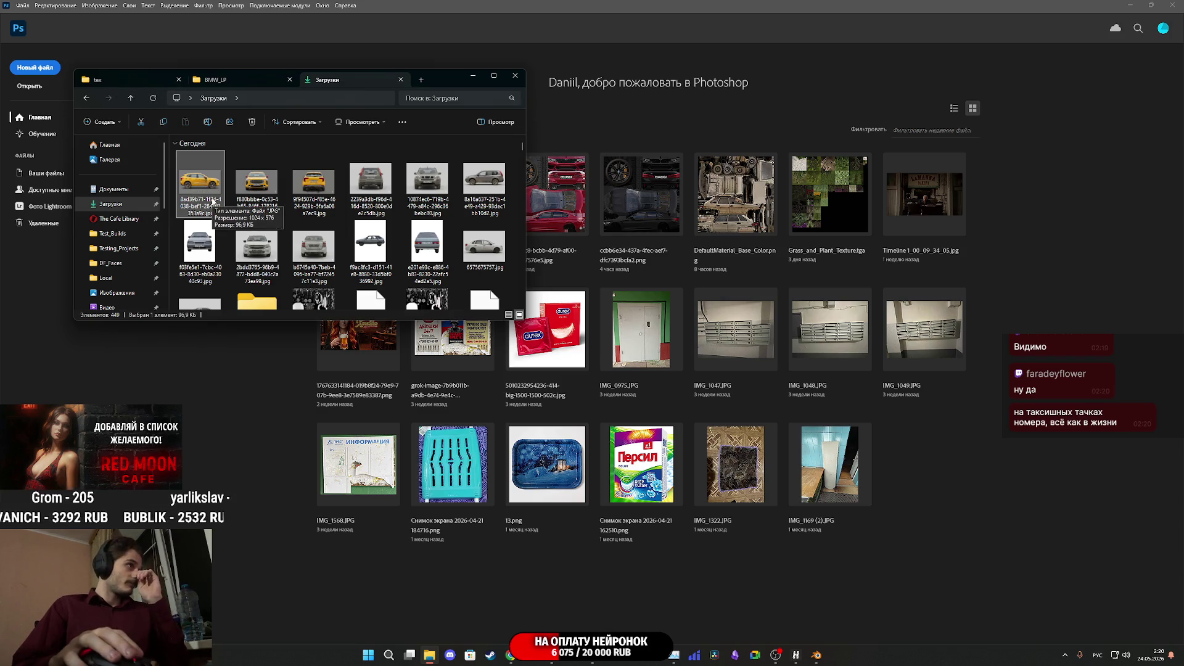
{"action": "mouse_move", "coordinate": [209, 196]}
{"action": "left_mouse_down"}
{"action": "mouse_move", "coordinate": [321, 289]}
{"action": "mouse_move", "coordinate": [925, 475]}
{"action": "mouse_move", "coordinate": [890, 468]}
{"action": "left_mouse_up"}
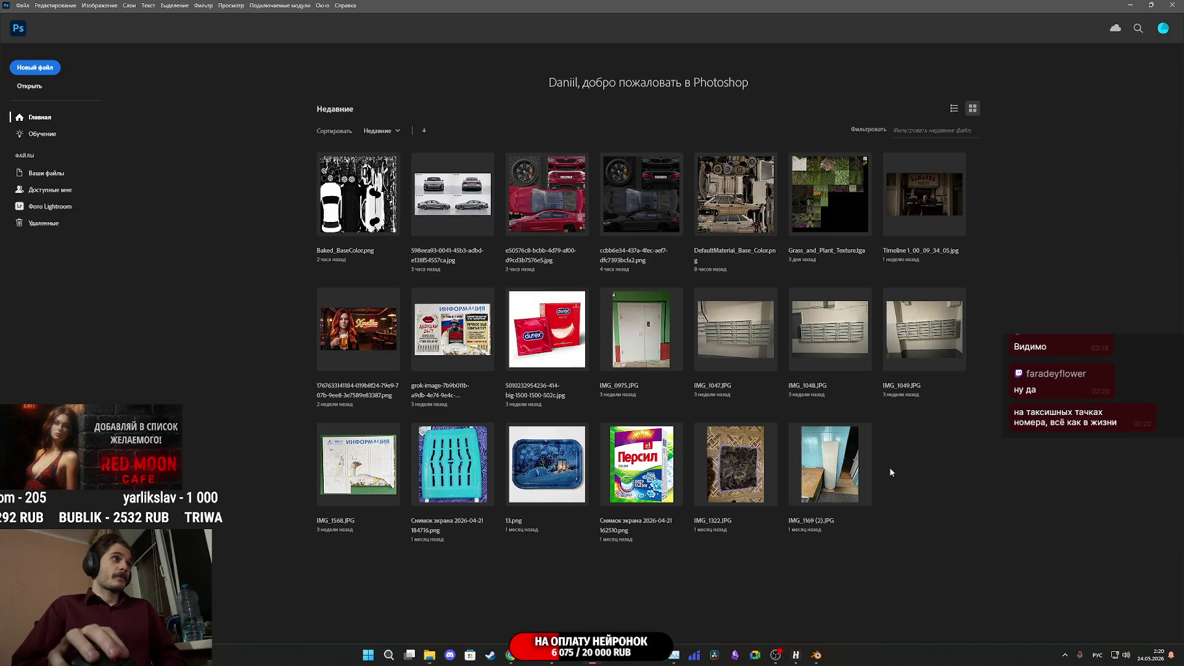
{"action": "left_click", "coordinate": [641, 273]}
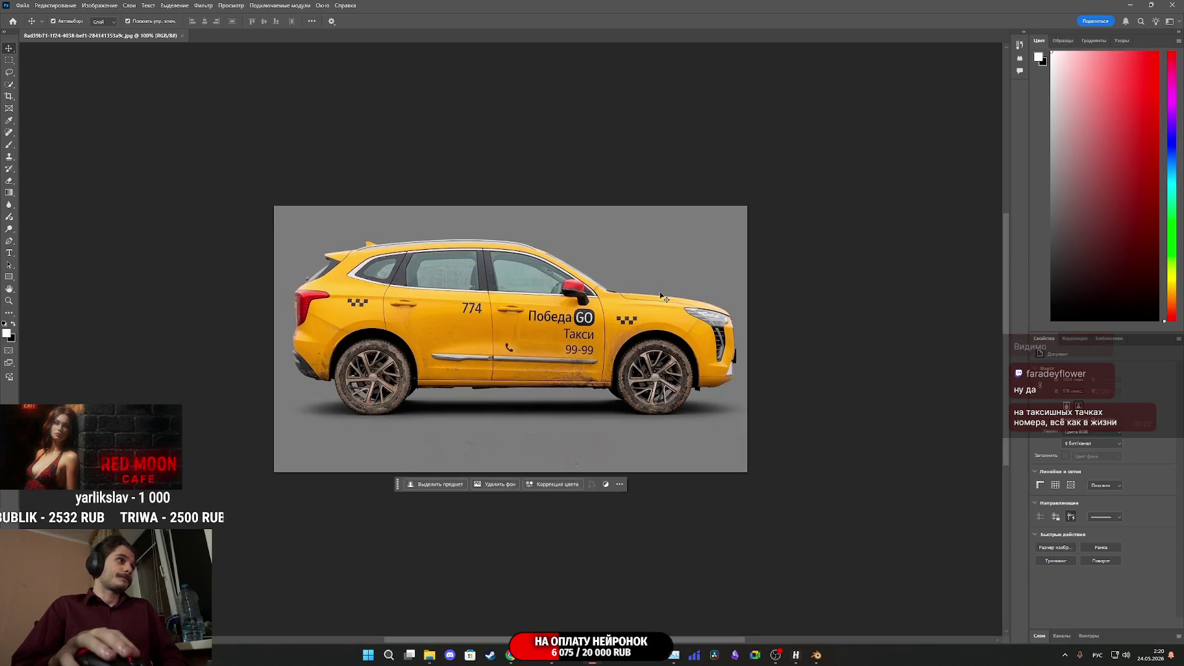
{"action": "left_click", "coordinate": [1042, 636]}
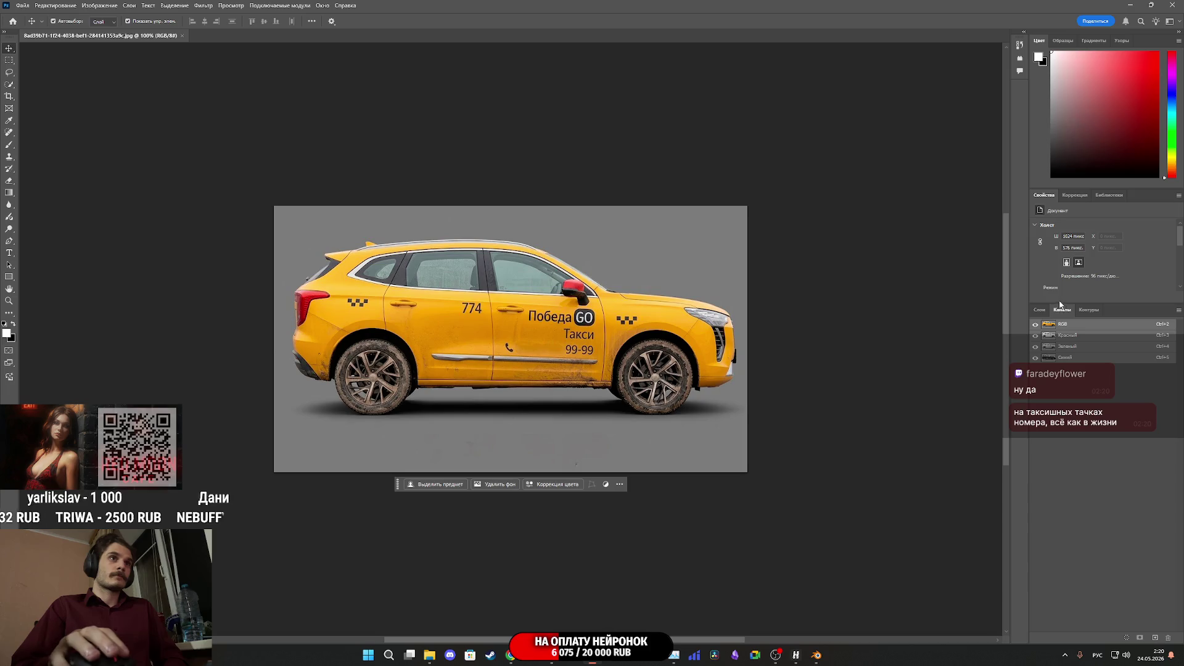
{"action": "left_click", "coordinate": [1168, 367]}
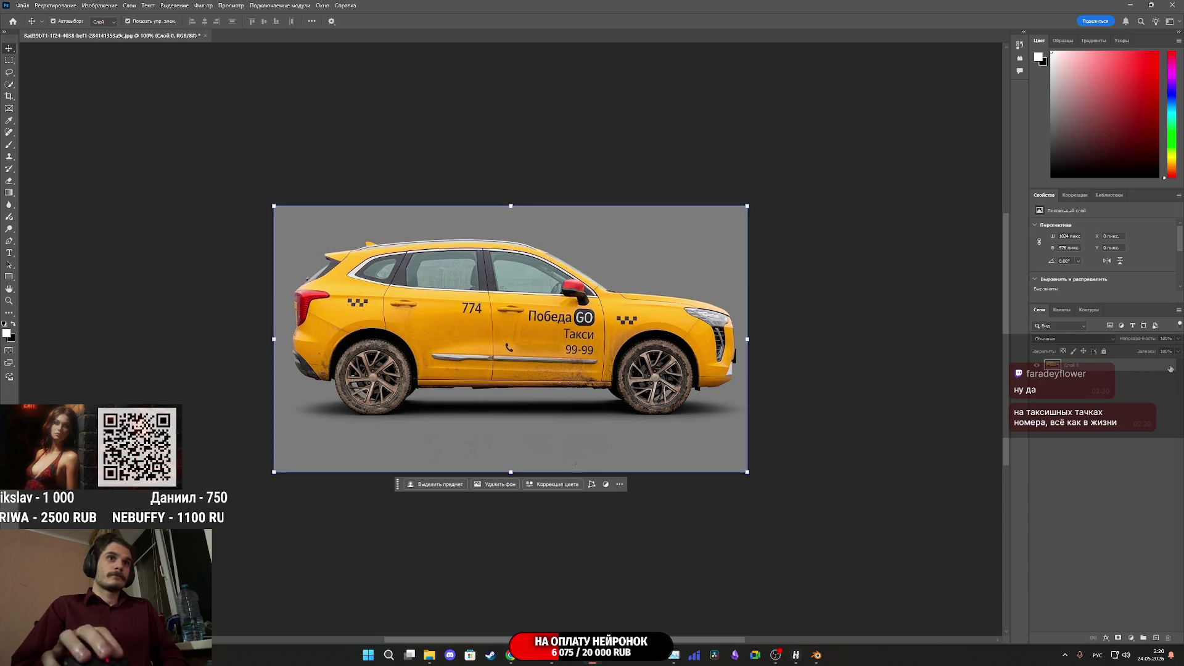
{"action": "left_click", "coordinate": [1058, 367]}
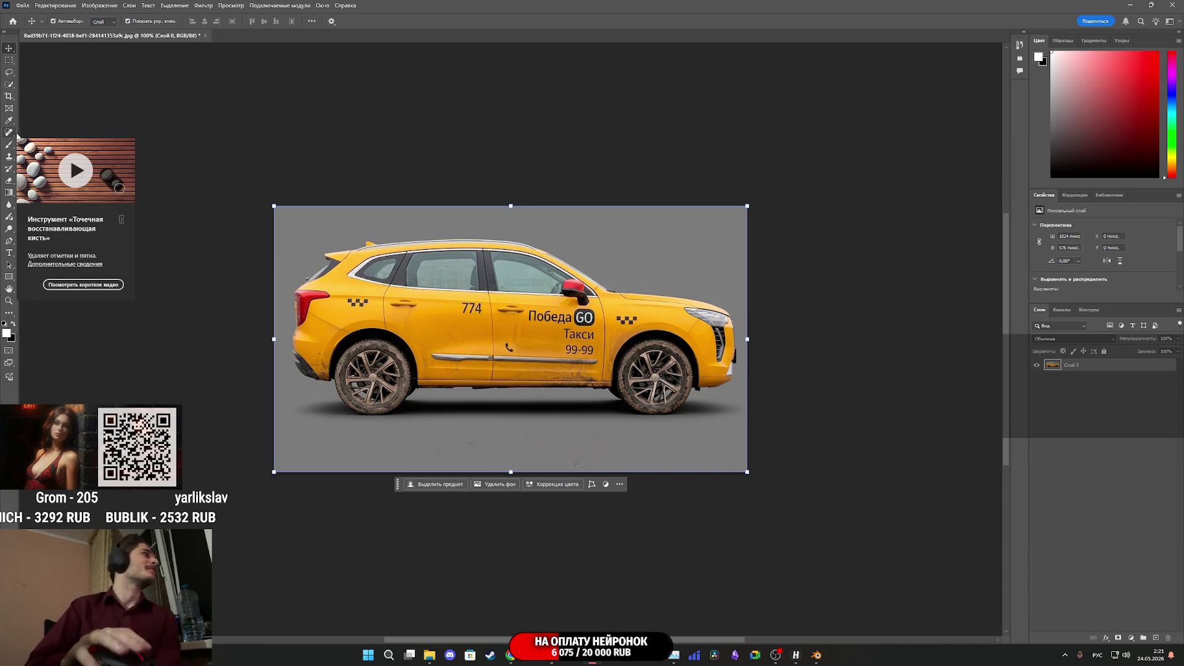
With the Clone Stamp tool, copy the phone icon to just left of 99-99
{"action": "left_click", "coordinate": [10, 97]}
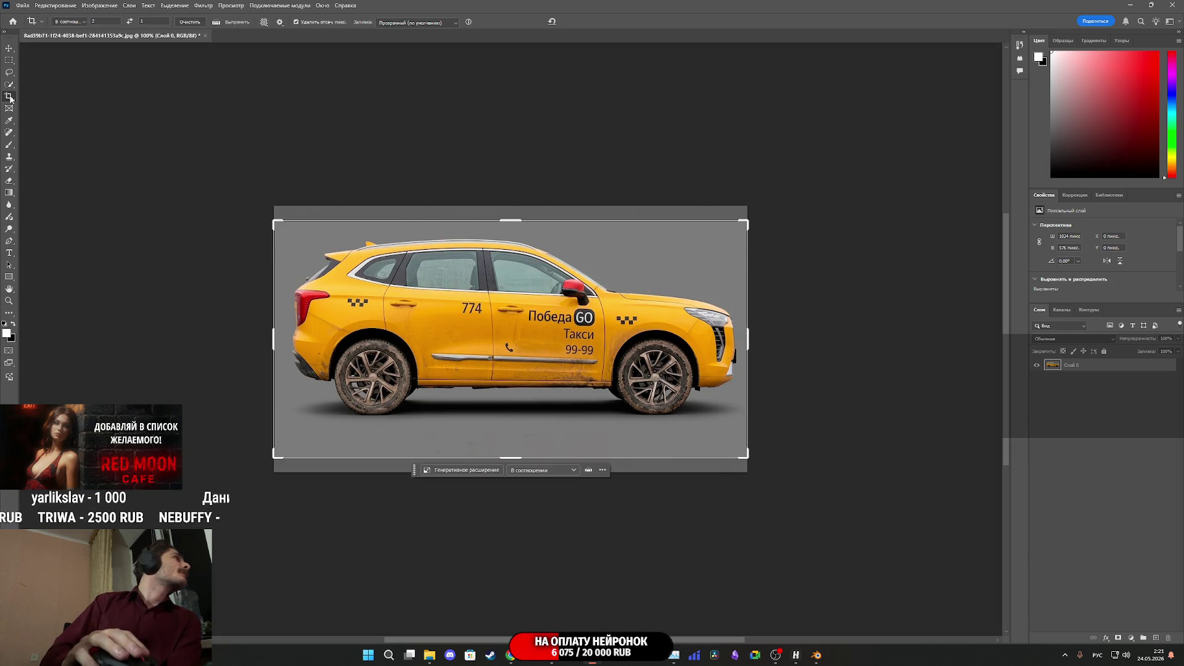
{"action": "left_click", "coordinate": [4, 48]}
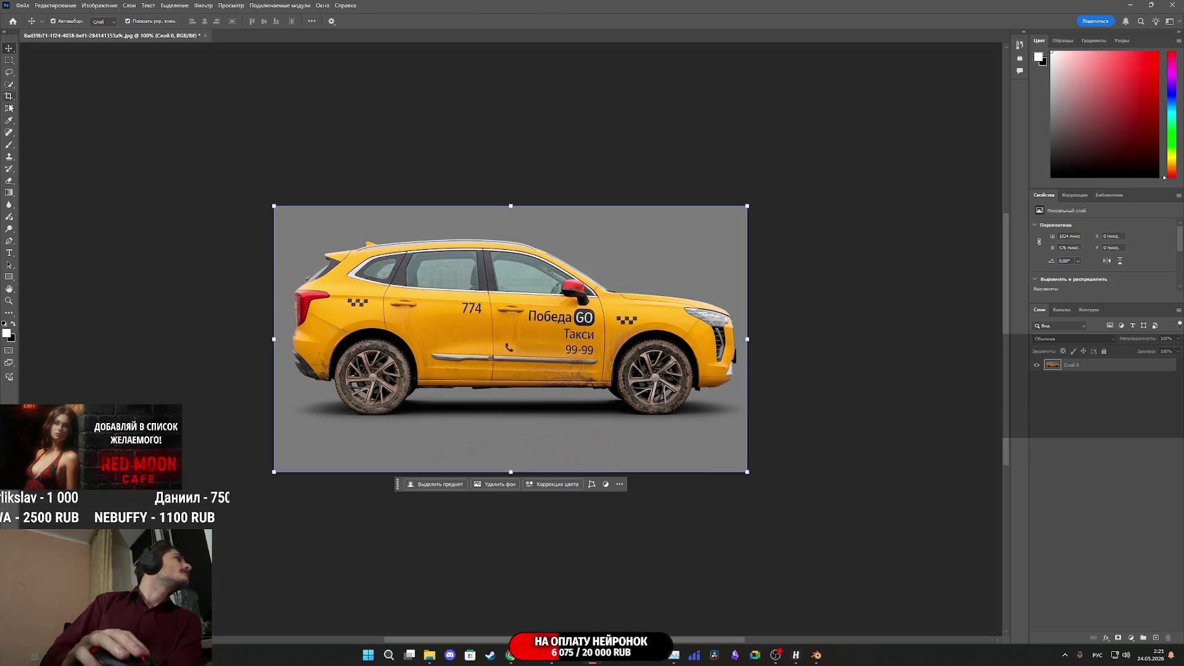
{"action": "left_click", "coordinate": [10, 157]}
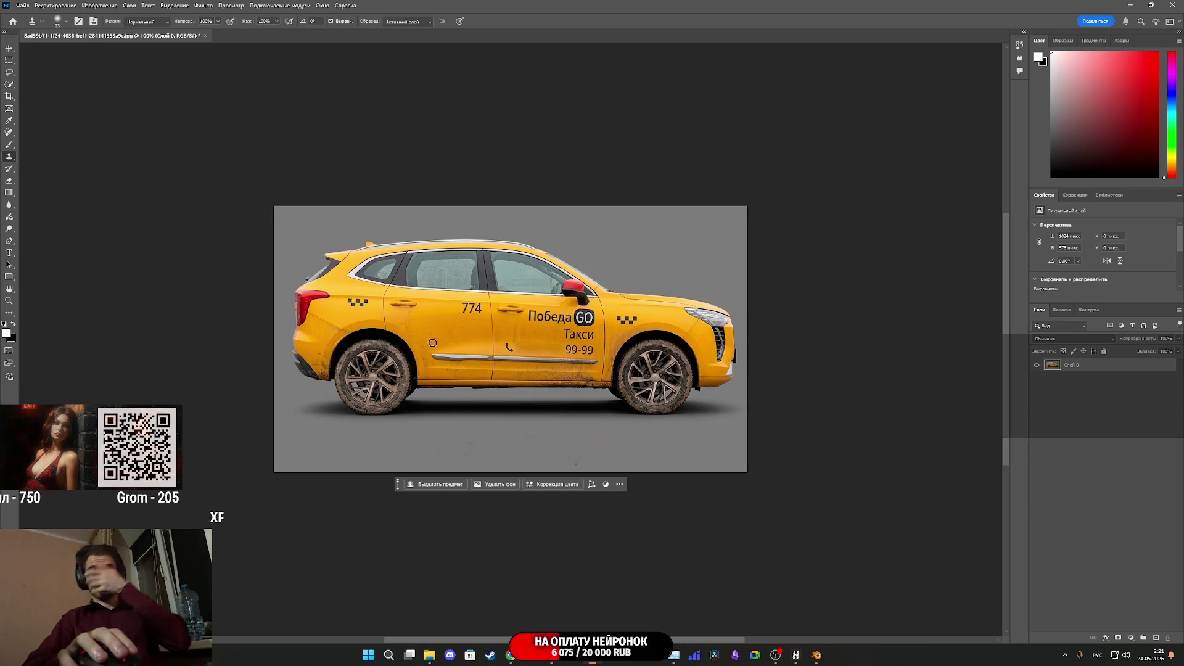
{"action": "scroll", "coordinate": [531, 365], "scroll_direction": "up", "scroll_amount": 5}
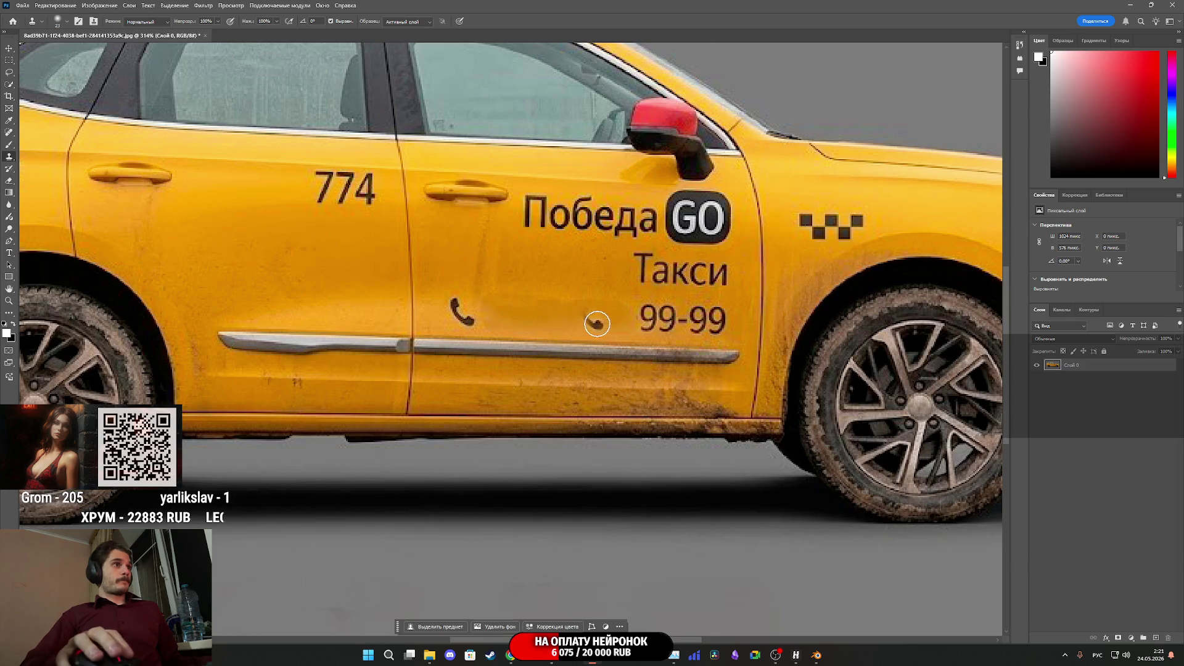
{"action": "left_click_drag", "start_coordinate": [620, 326], "coordinate": [610, 316]}
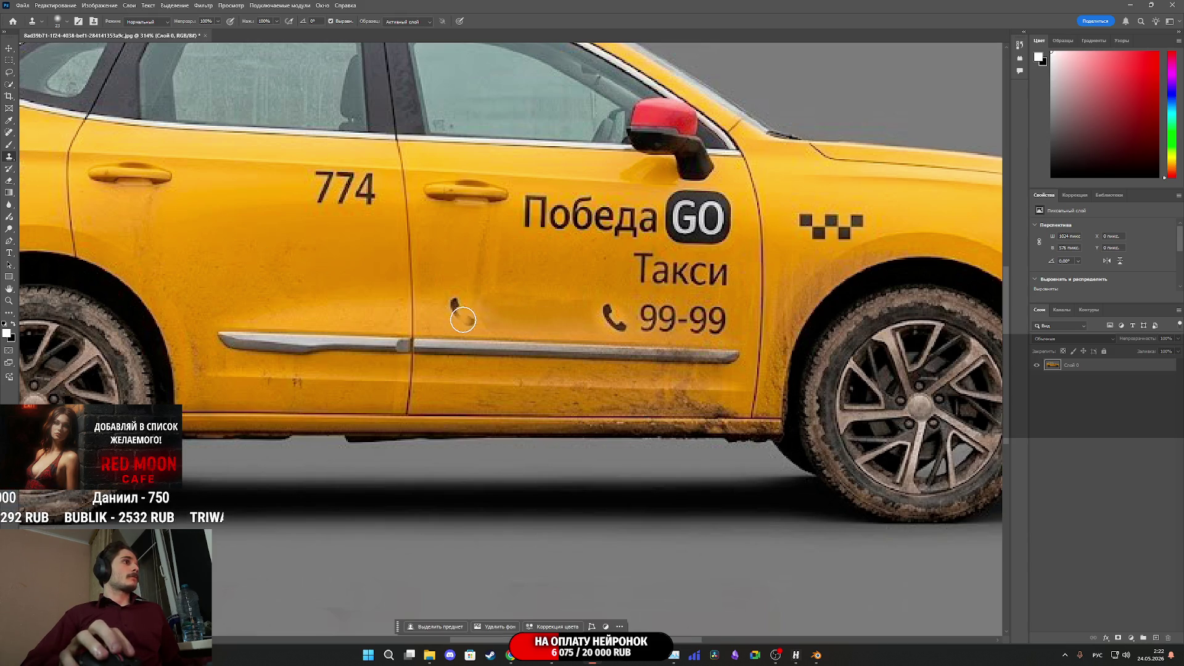
Clone clean yellow paint over the phone icon's old spot on the door
{"action": "left_click", "coordinate": [457, 304]}
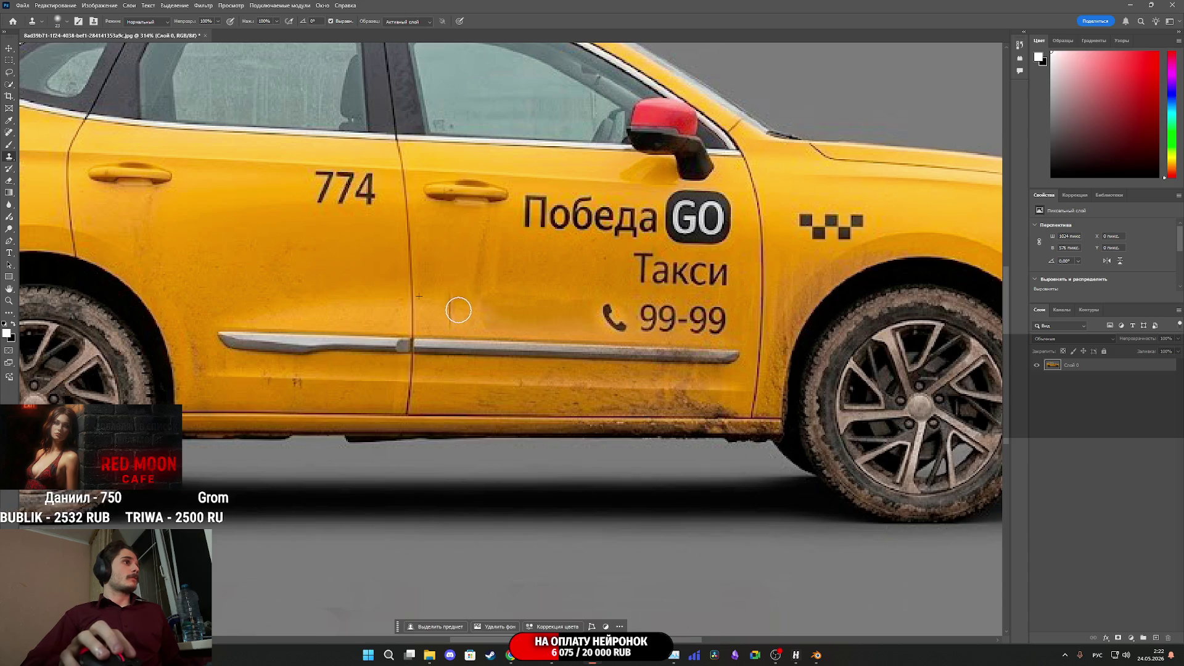
{"action": "left_click", "coordinate": [441, 315], "text": "alt"}
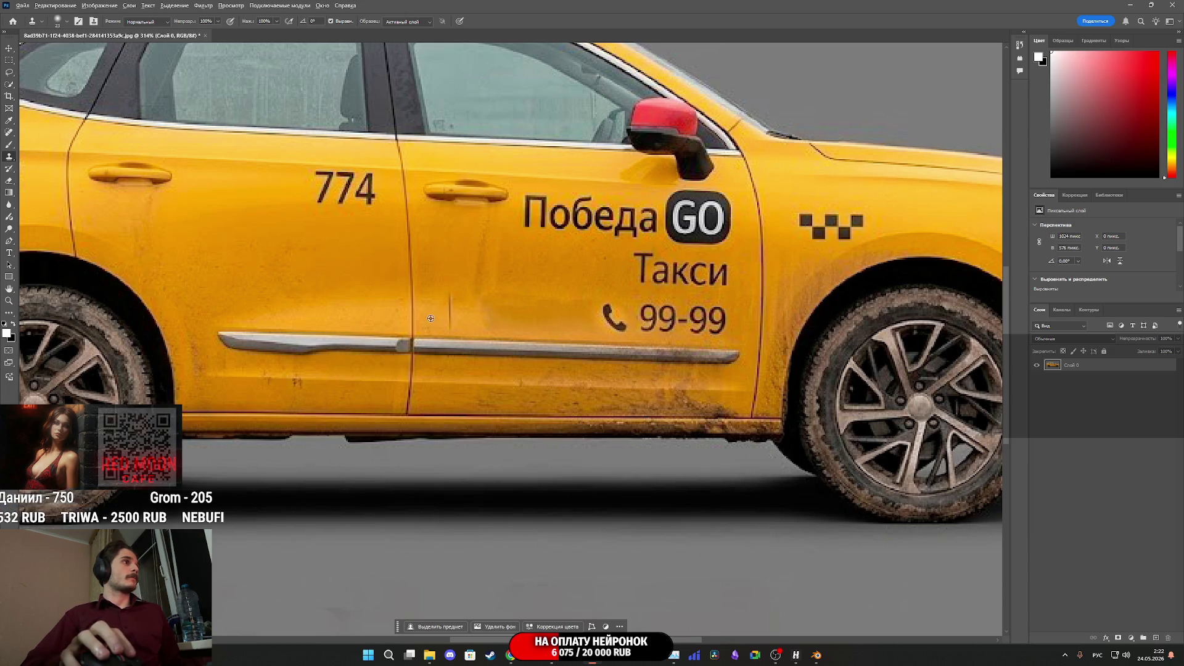
{"action": "left_click", "coordinate": [451, 323]}
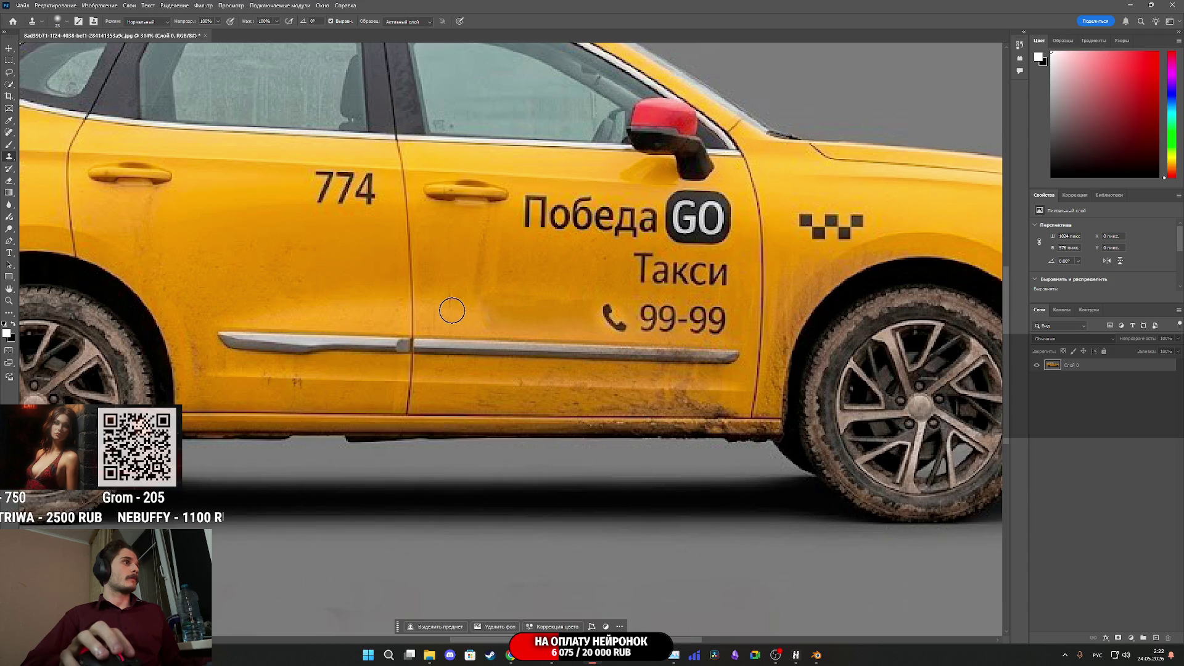
{"action": "scroll", "coordinate": [473, 322], "scroll_direction": "up", "scroll_amount": 3}
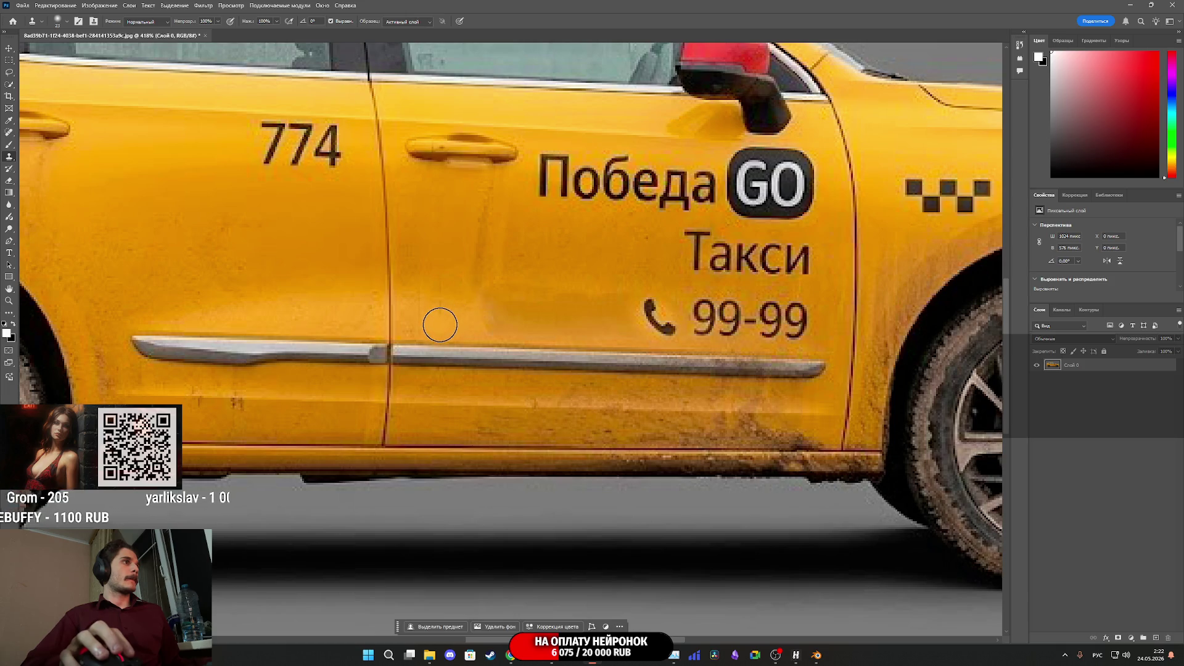
{"action": "mouse_move", "coordinate": [442, 286]}
{"action": "left_mouse_down"}
{"action": "mouse_move", "coordinate": [465, 344]}
{"action": "mouse_move", "coordinate": [455, 316]}
{"action": "left_mouse_up"}
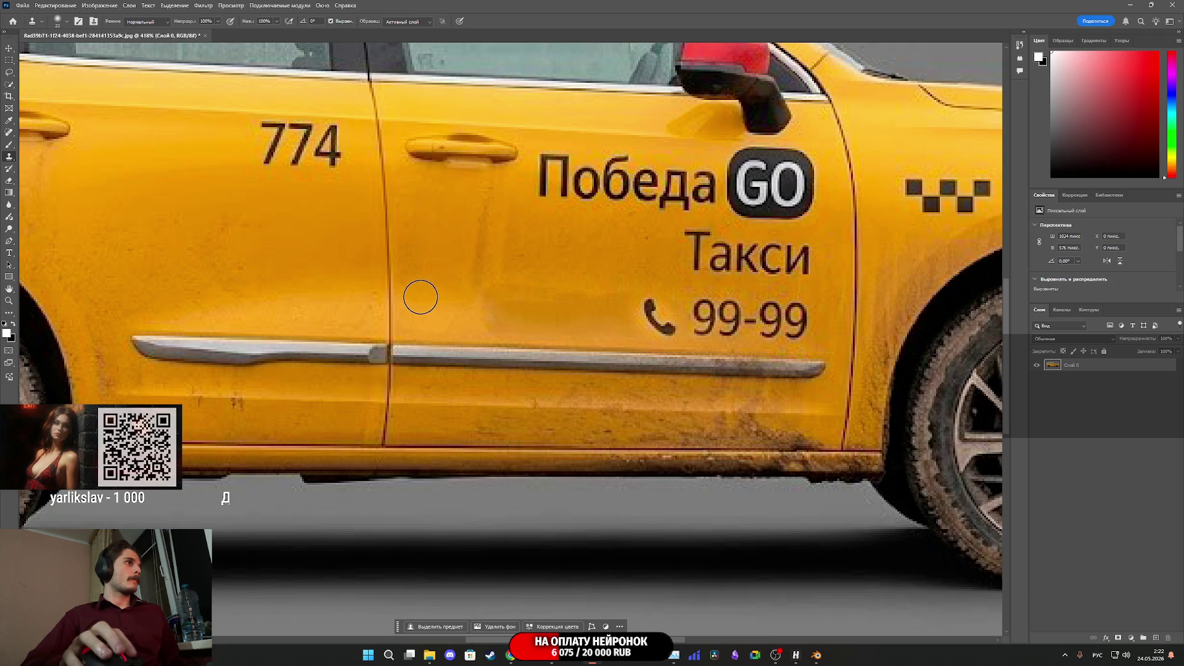
{"action": "scroll", "coordinate": [608, 355], "scroll_direction": "down", "scroll_amount": 3}
{"action": "scroll", "coordinate": [643, 363], "scroll_direction": "down", "scroll_amount": 2}
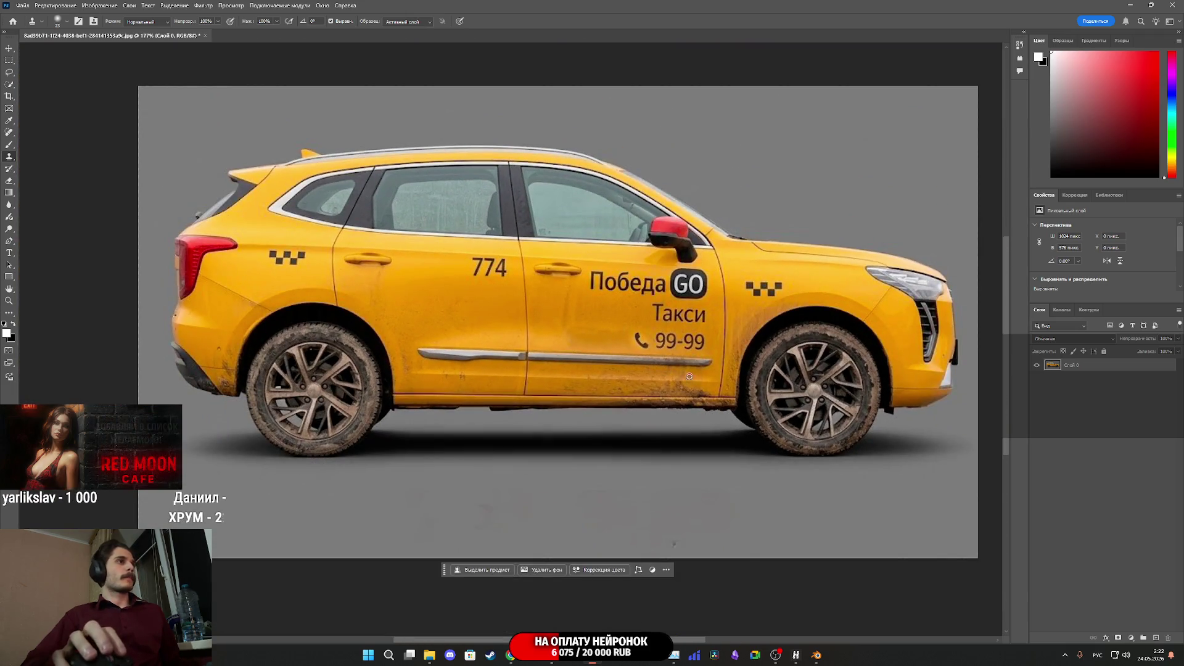
{"action": "scroll", "coordinate": [727, 372], "scroll_direction": "up", "scroll_amount": 3}
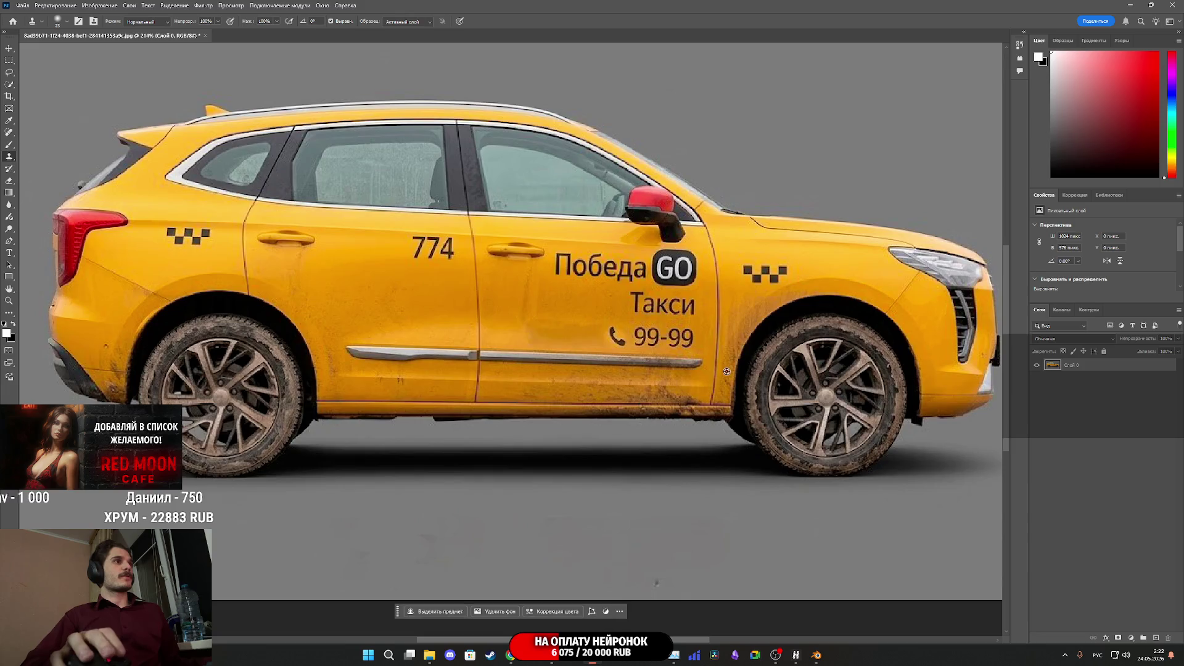
{"action": "scroll", "coordinate": [640, 347], "scroll_direction": "down", "scroll_amount": 3}
{"action": "scroll", "coordinate": [641, 348], "scroll_direction": "down", "scroll_amount": 2}
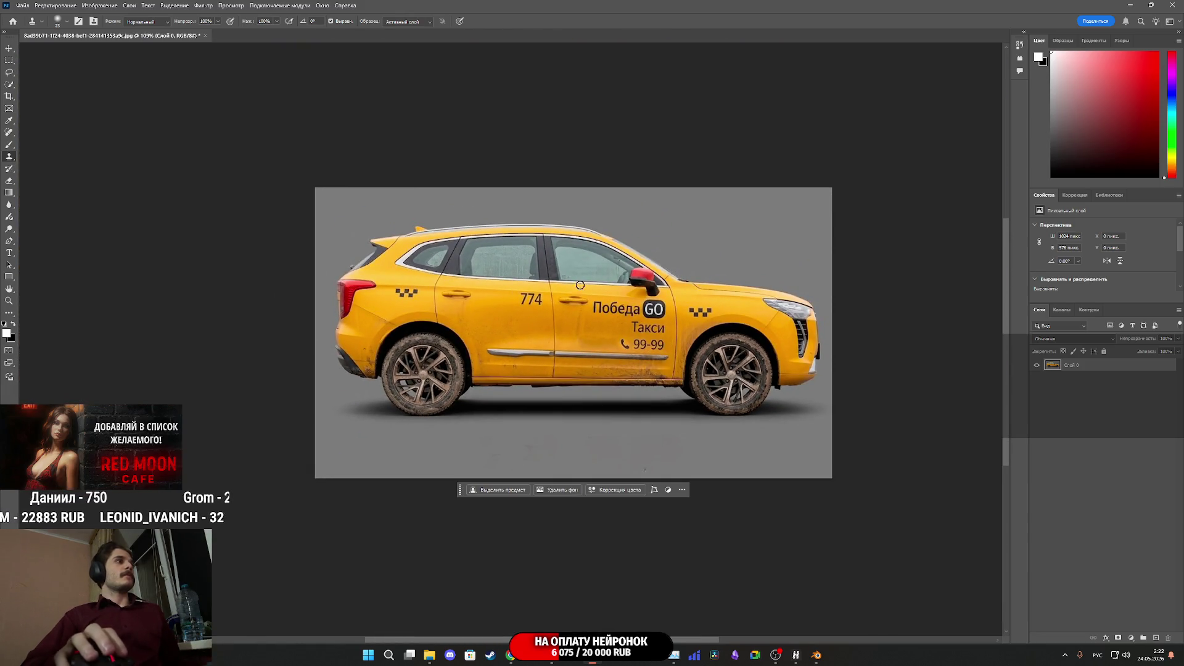
Export the taxi image as a PNG to Downloads, then quit Photoshop without saving
{"action": "left_click", "coordinate": [26, 7]}
{"action": "mouse_move", "coordinate": [91, 166]}
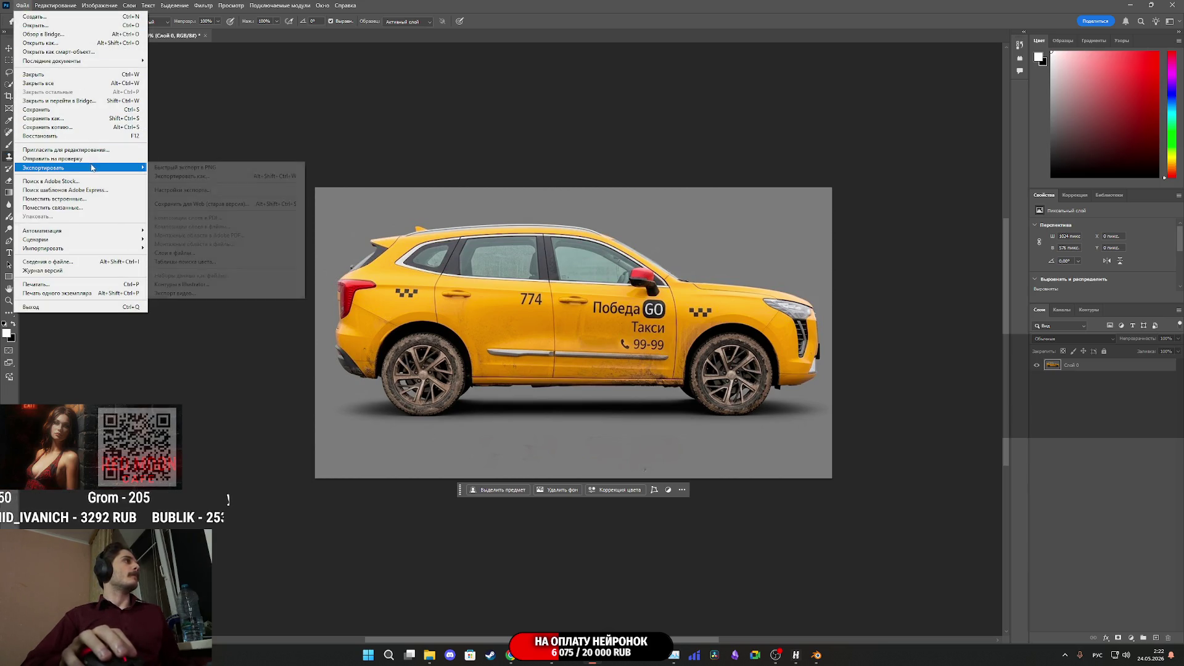
{"action": "left_click", "coordinate": [210, 176]}
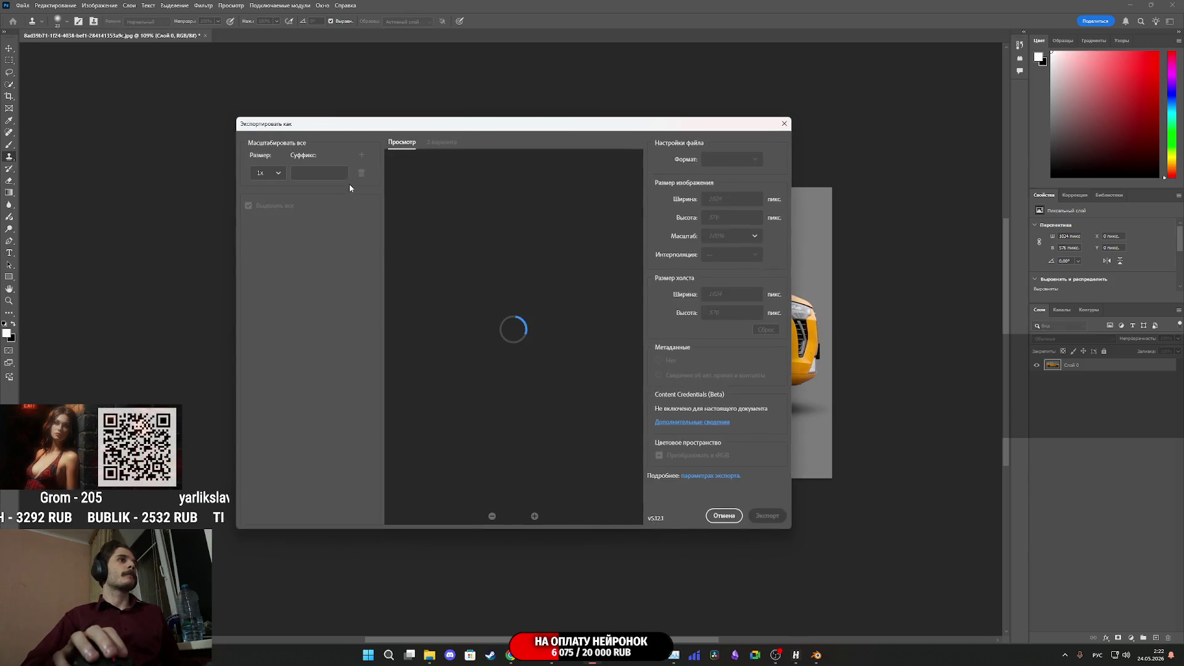
{"action": "left_click", "coordinate": [768, 517]}
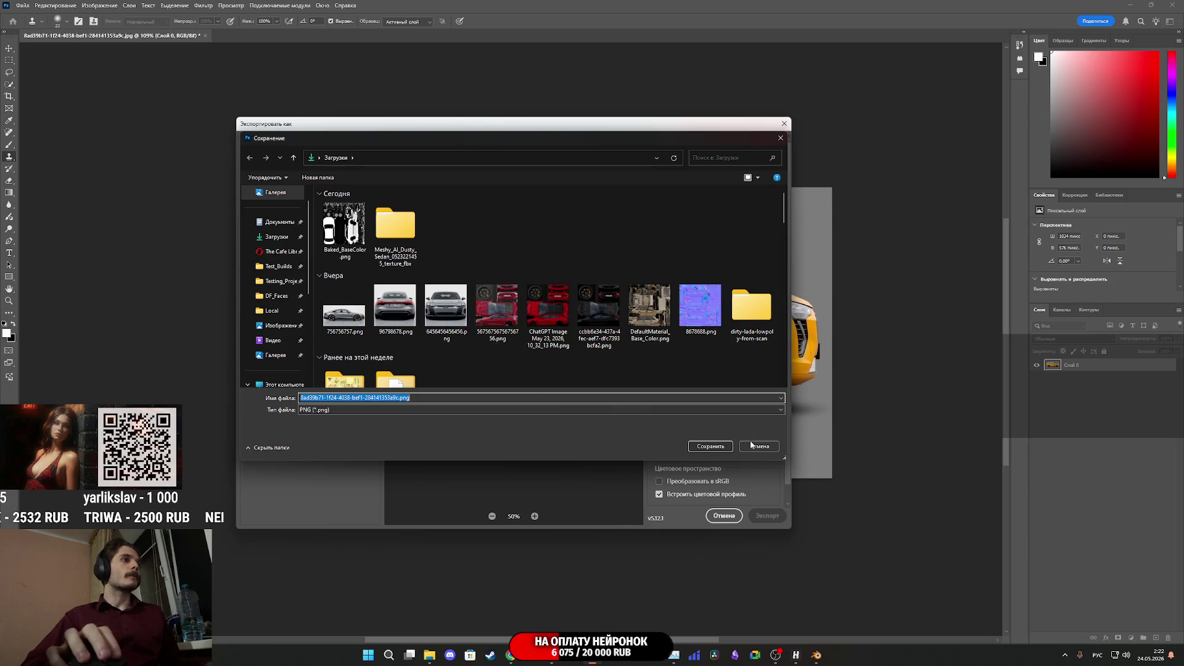
{"action": "left_click", "coordinate": [711, 447]}
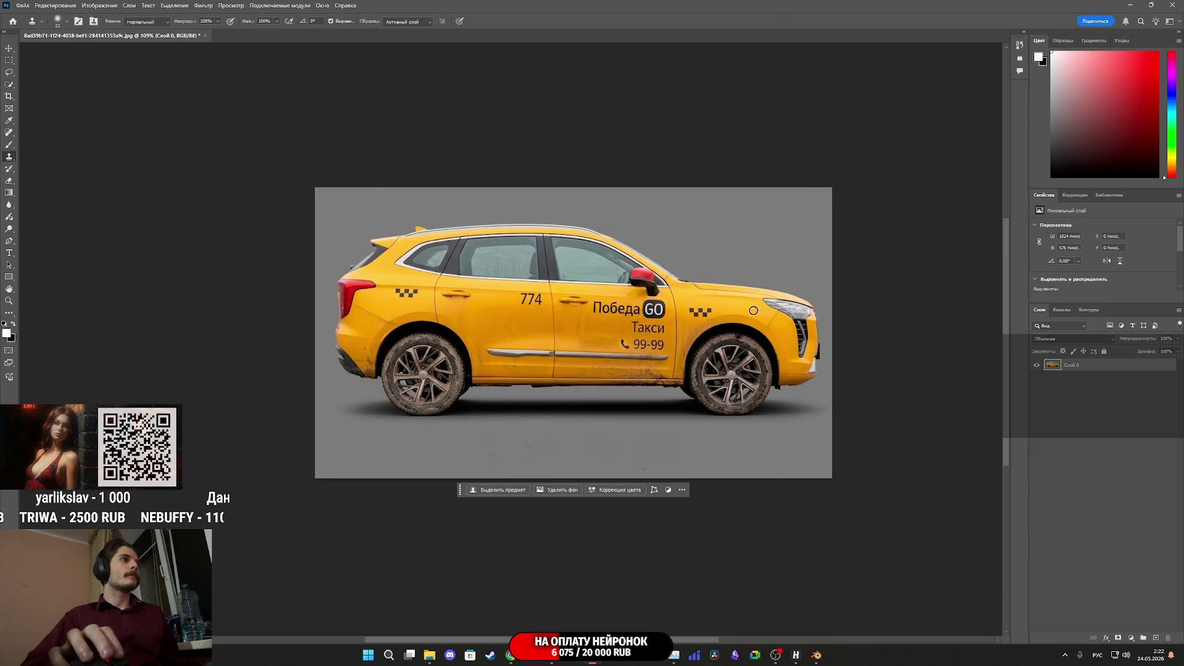
{"action": "key", "text": "ctrl+q"}
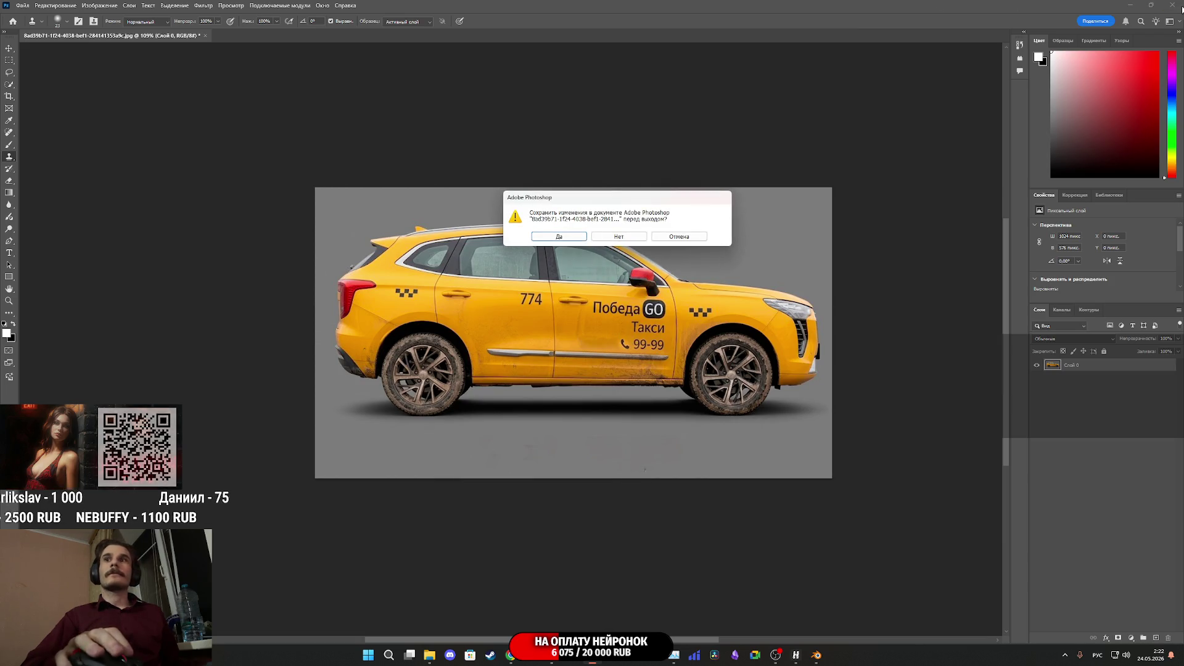
{"action": "left_click", "coordinate": [610, 241]}
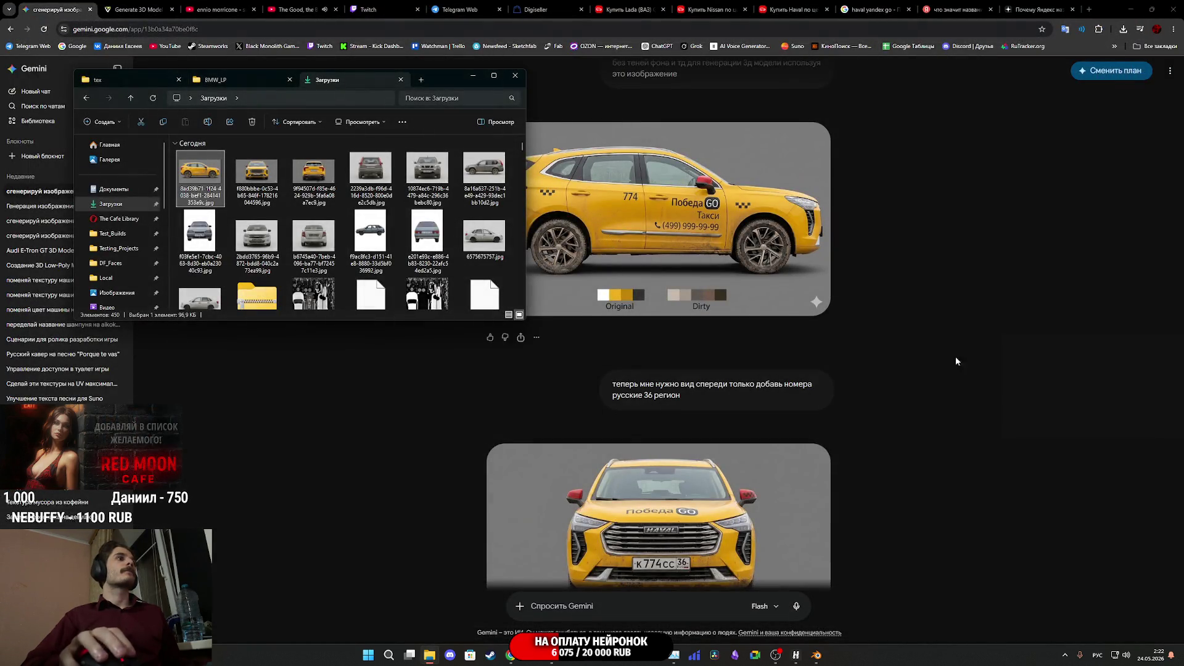
Refresh Downloads and view the taxi images, switching to the PNG version
{"action": "left_click", "coordinate": [152, 100]}
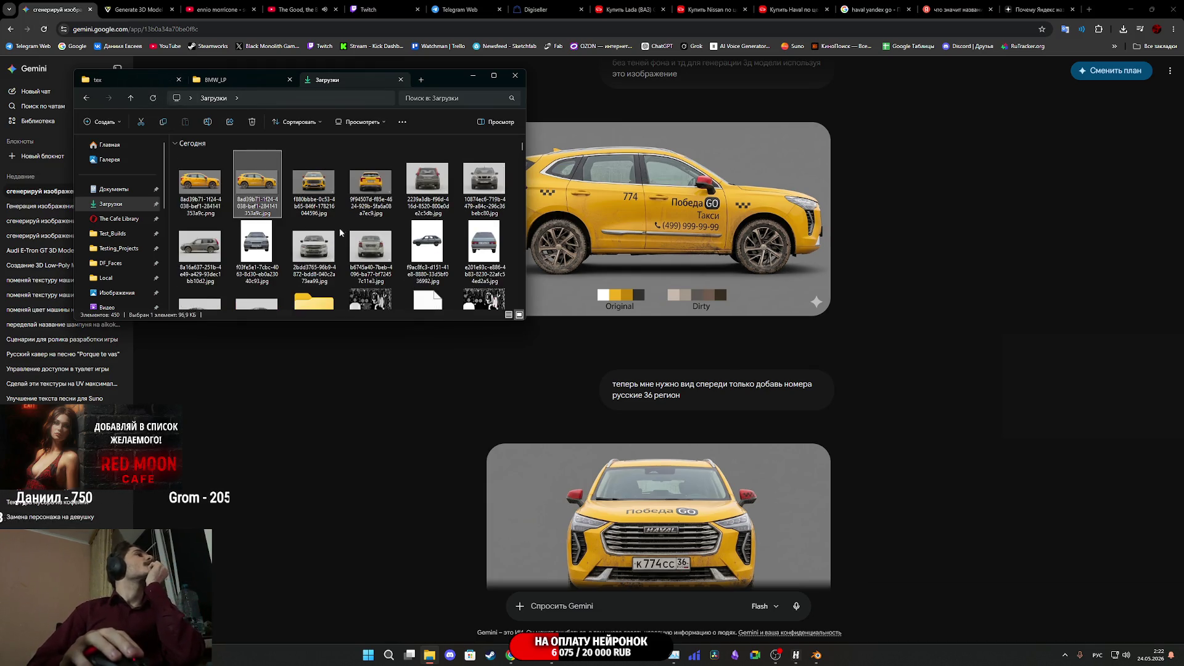
{"action": "double_click", "coordinate": [252, 188]}
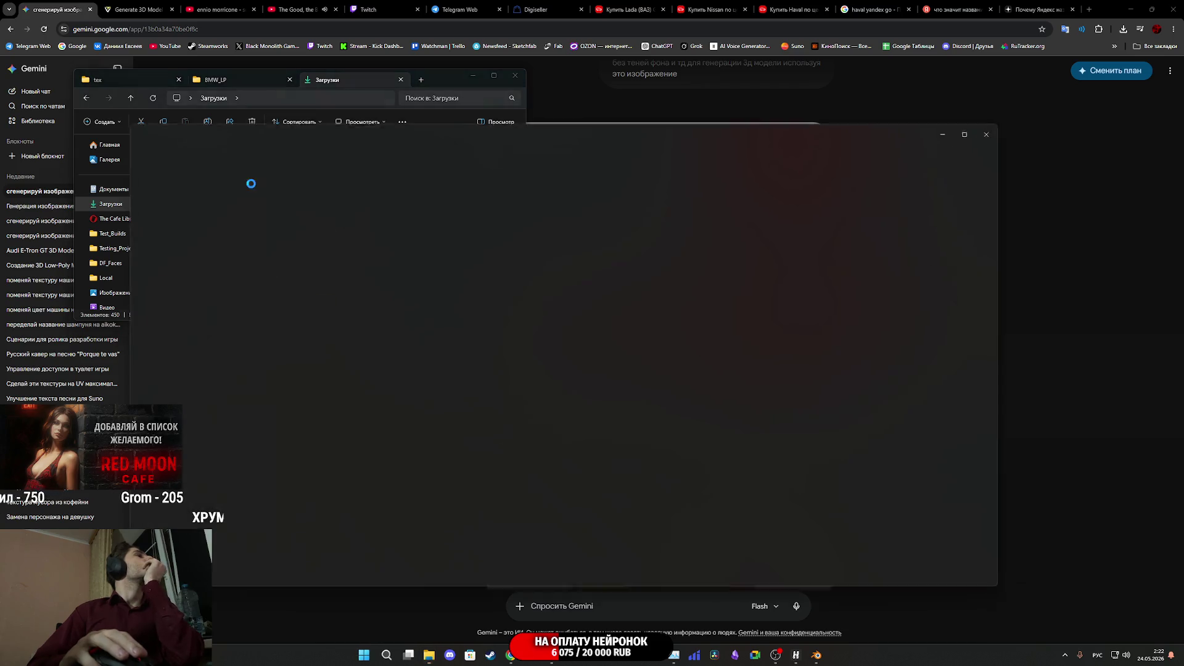
{"action": "left_click", "coordinate": [1000, 134]}
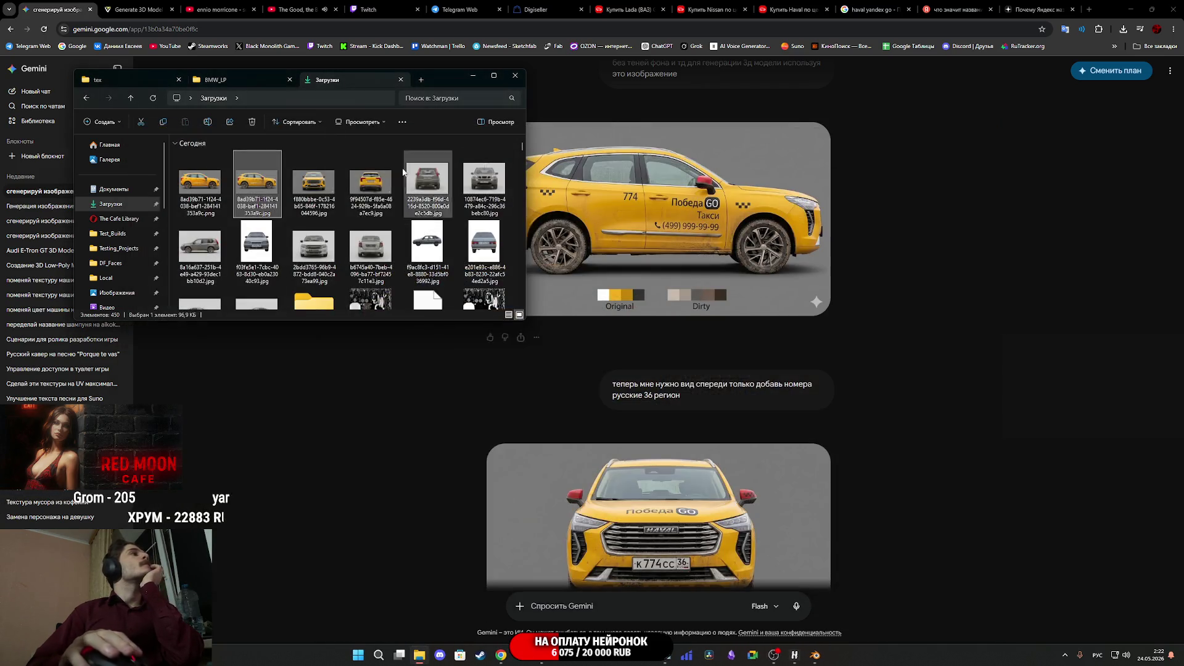
{"action": "key", "text": "Return"}
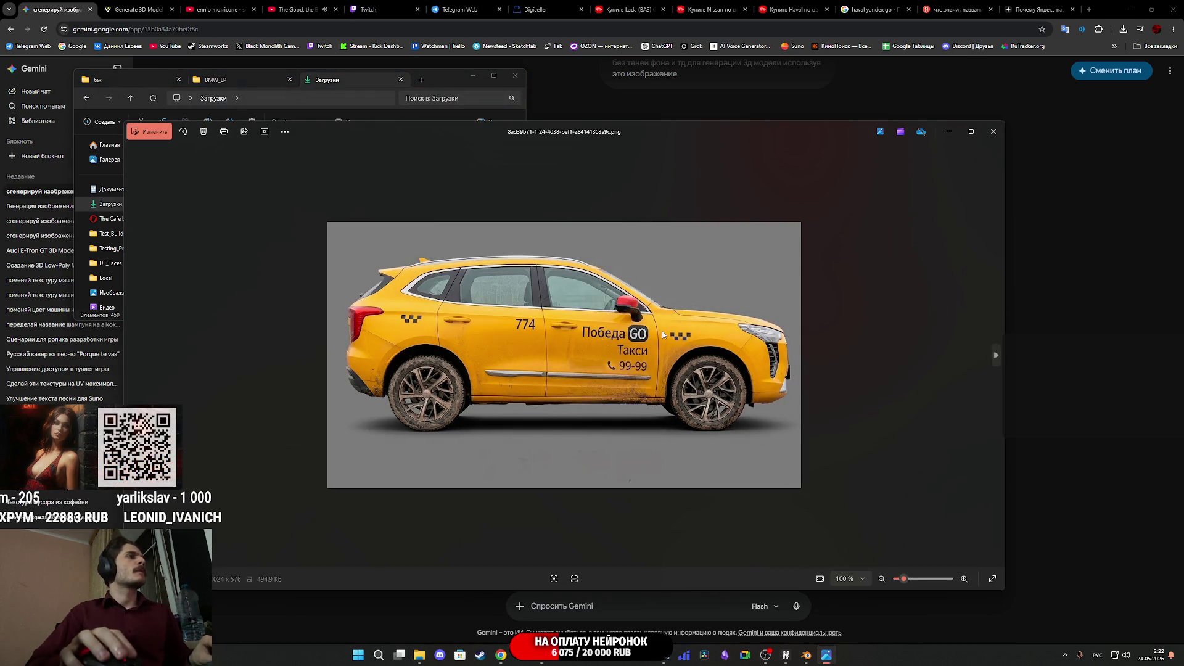
{"action": "key", "text": "Right"}
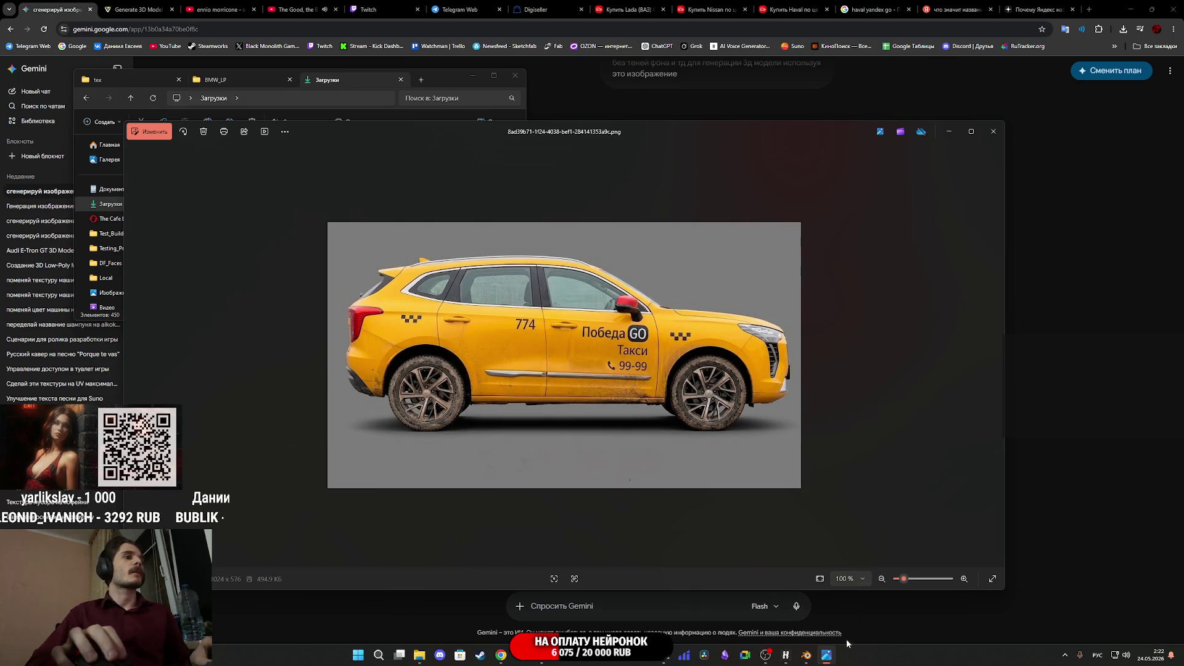
Open the exported side-view taxi PNG in Photos and enter its editor
{"action": "mouse_move", "coordinate": [802, 657]}
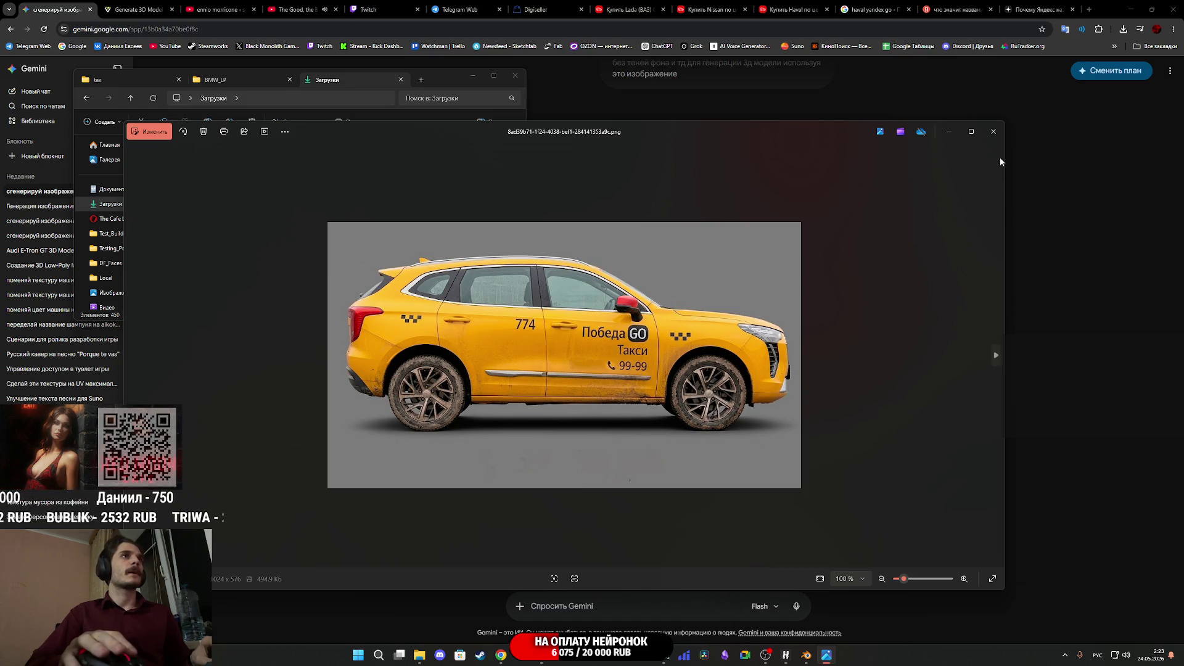
{"action": "left_click", "coordinate": [995, 131]}
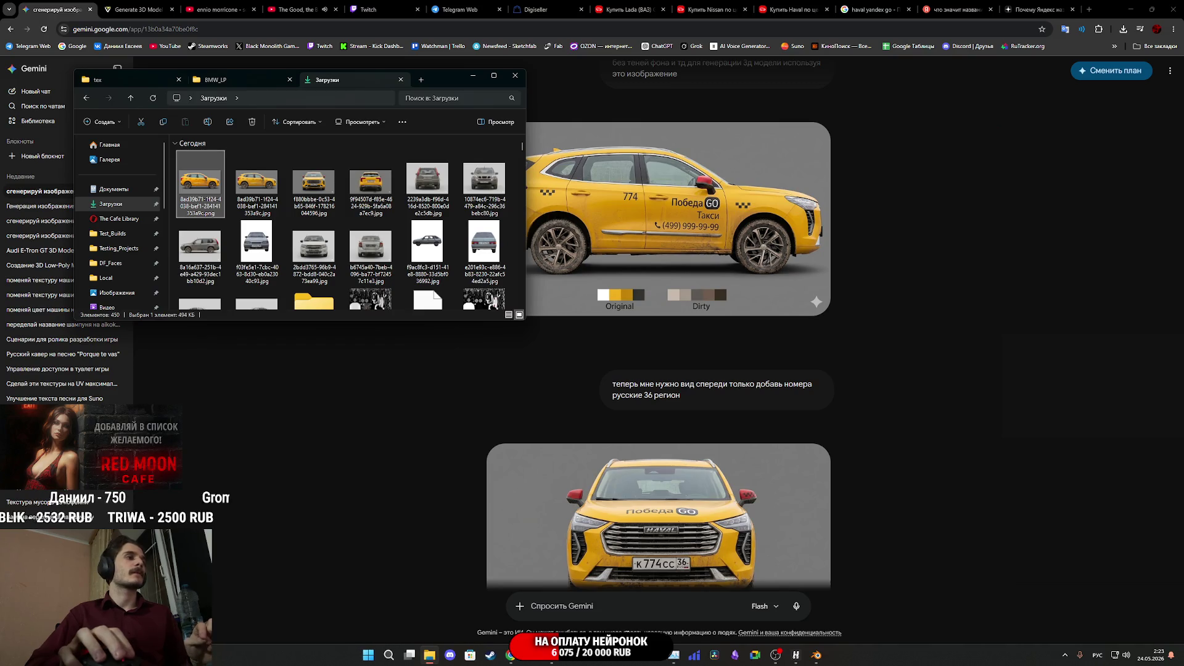
{"action": "double_click", "coordinate": [258, 200]}
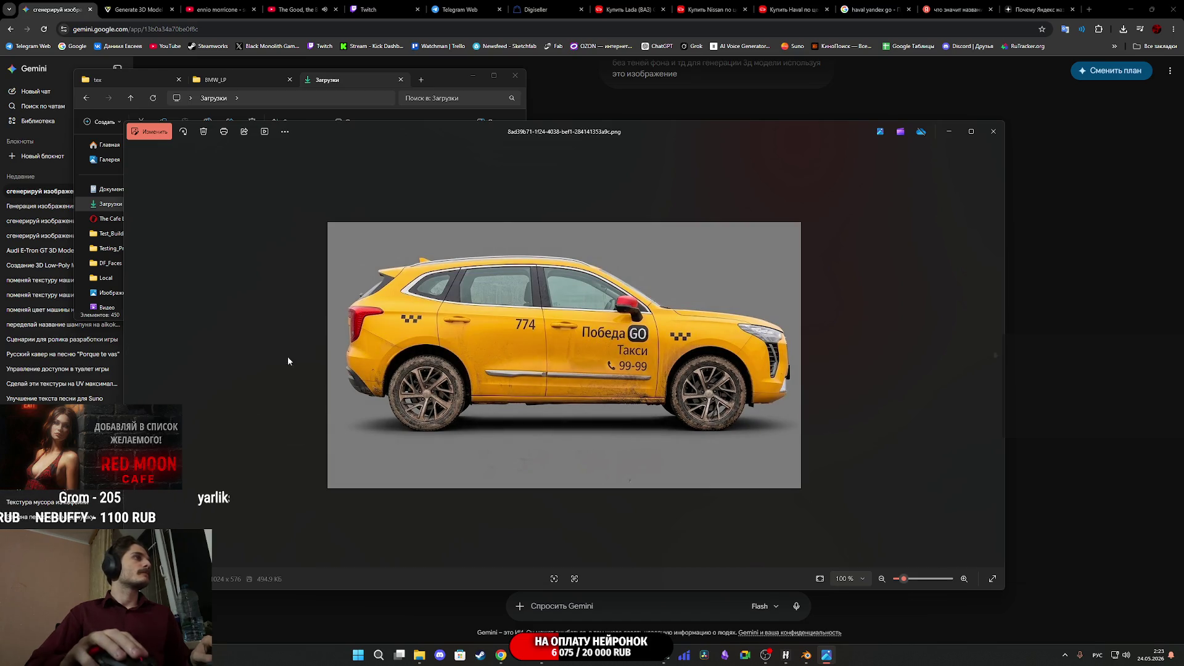
{"action": "left_click", "coordinate": [149, 132]}
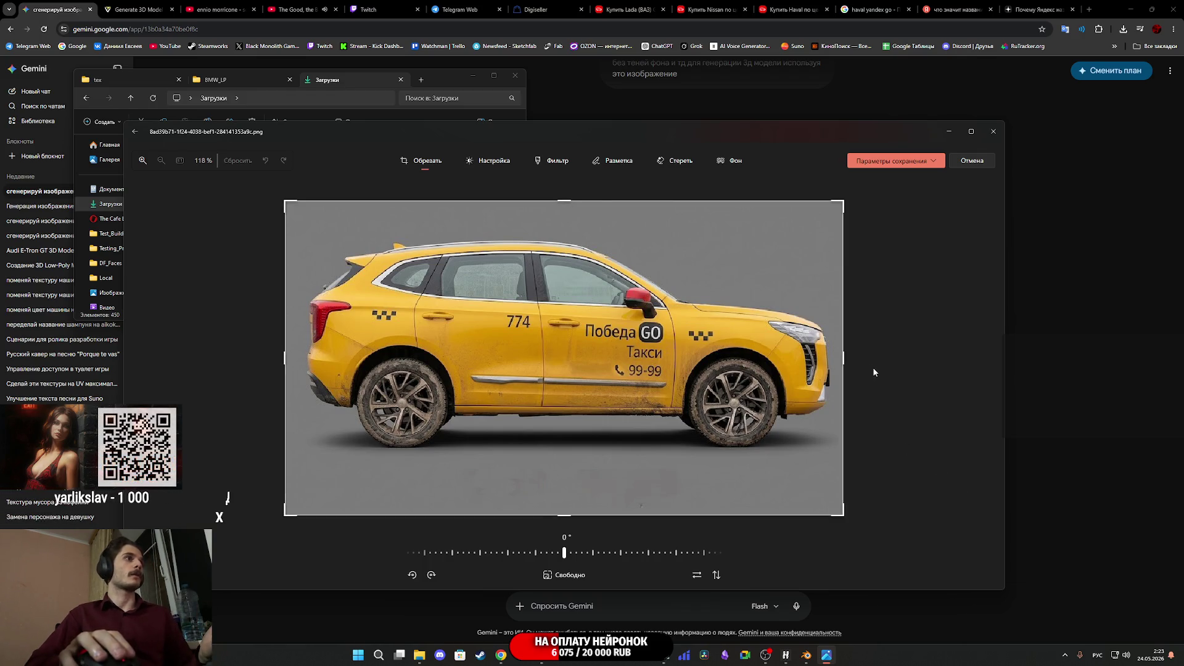
Move the editor aside to check the taxi PNG in a second viewer, then restore it
{"action": "mouse_move", "coordinate": [708, 137]}
{"action": "left_mouse_down"}
{"action": "mouse_move", "coordinate": [636, 480]}
{"action": "mouse_move", "coordinate": [708, 270]}
{"action": "mouse_move", "coordinate": [681, 280]}
{"action": "left_mouse_up"}
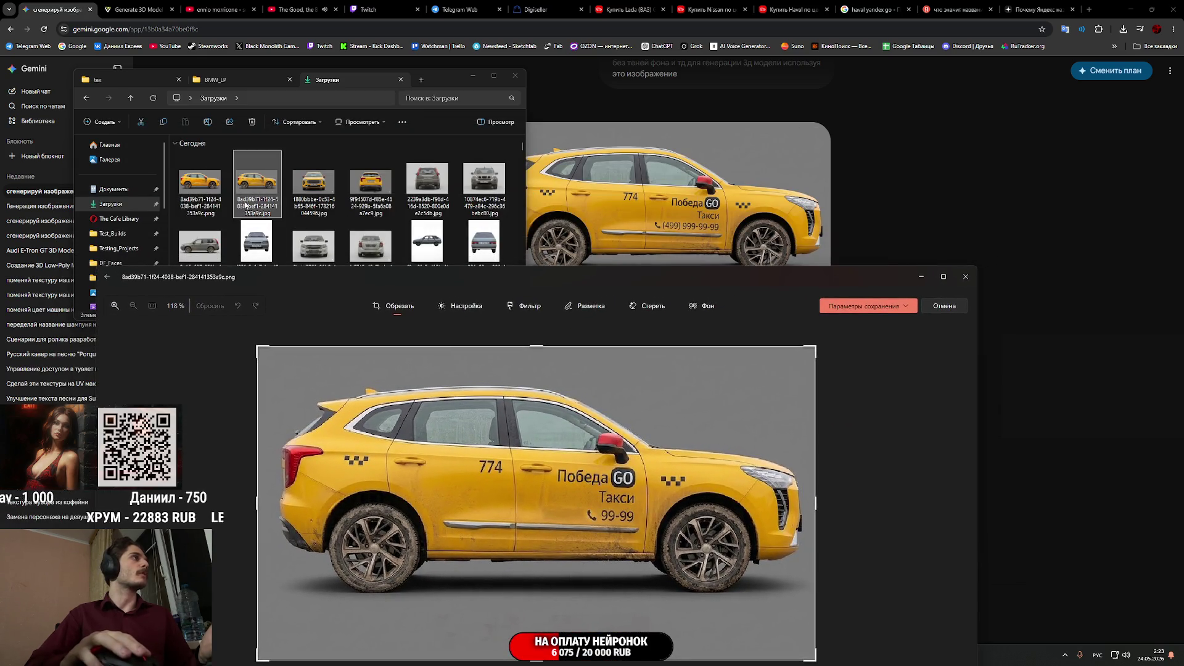
{"action": "double_click", "coordinate": [210, 186]}
{"action": "mouse_move", "coordinate": [623, 139]}
{"action": "left_mouse_down"}
{"action": "mouse_move", "coordinate": [1057, 302]}
{"action": "mouse_move", "coordinate": [824, 294]}
{"action": "mouse_move", "coordinate": [691, 273]}
{"action": "left_mouse_up"}
{"action": "left_click", "coordinate": [1046, 273]}
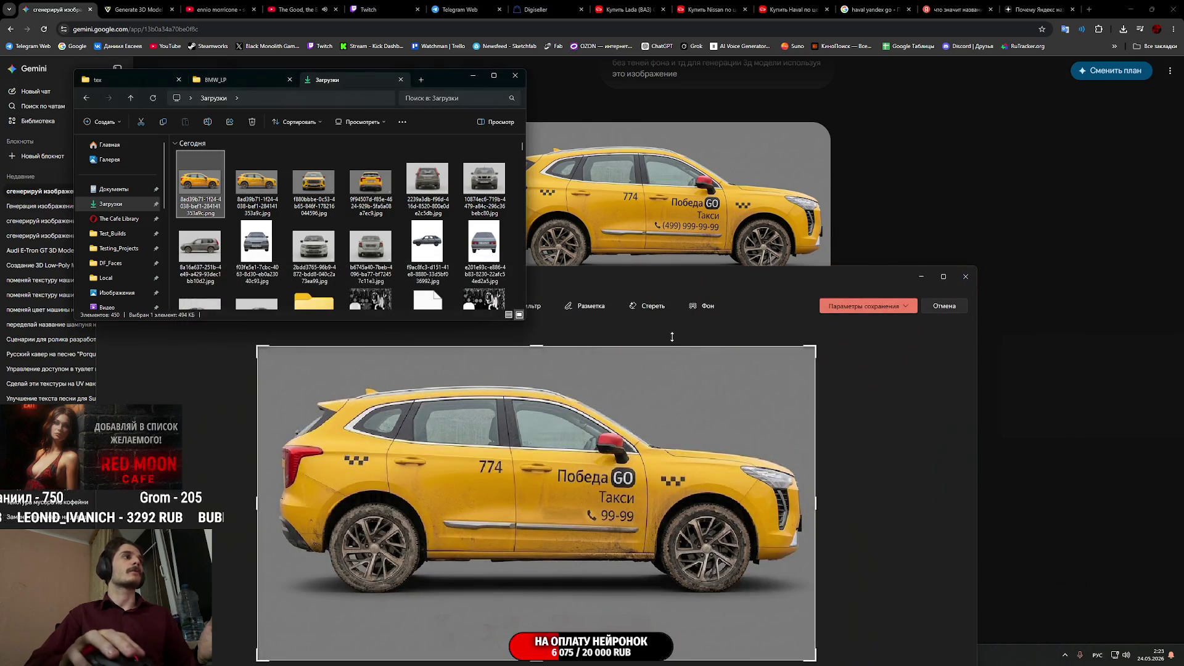
{"action": "left_click", "coordinate": [870, 306]}
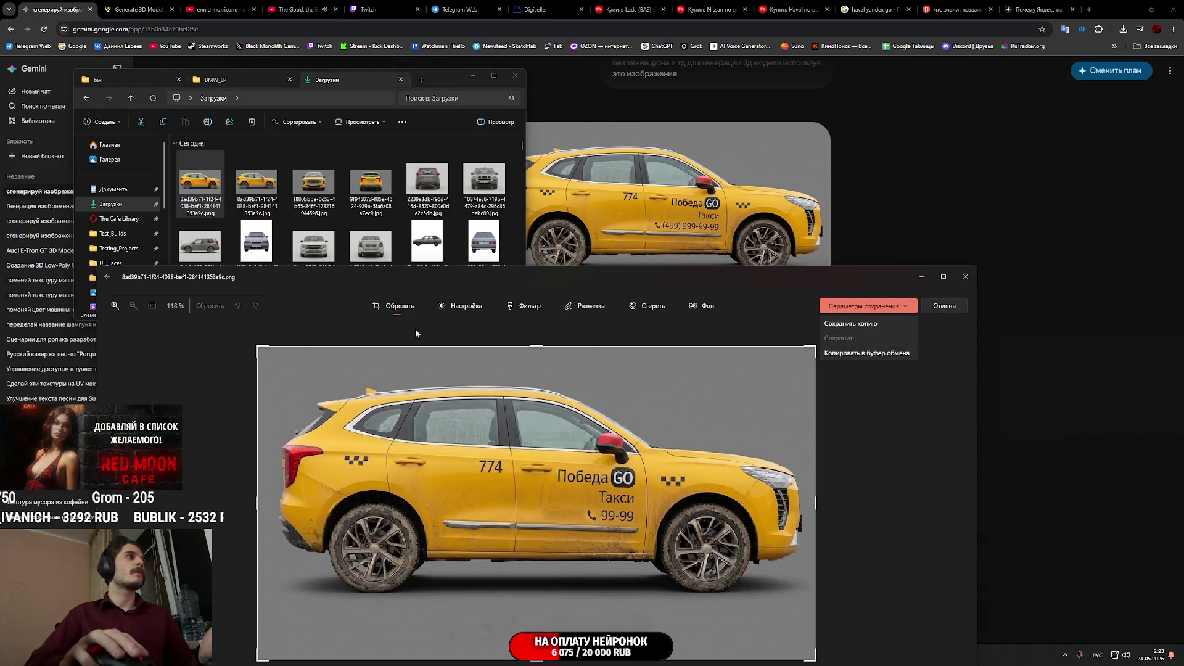
{"action": "left_click", "coordinate": [224, 331]}
{"action": "left_click_drag", "start_coordinate": [649, 279], "coordinate": [637, 98]}
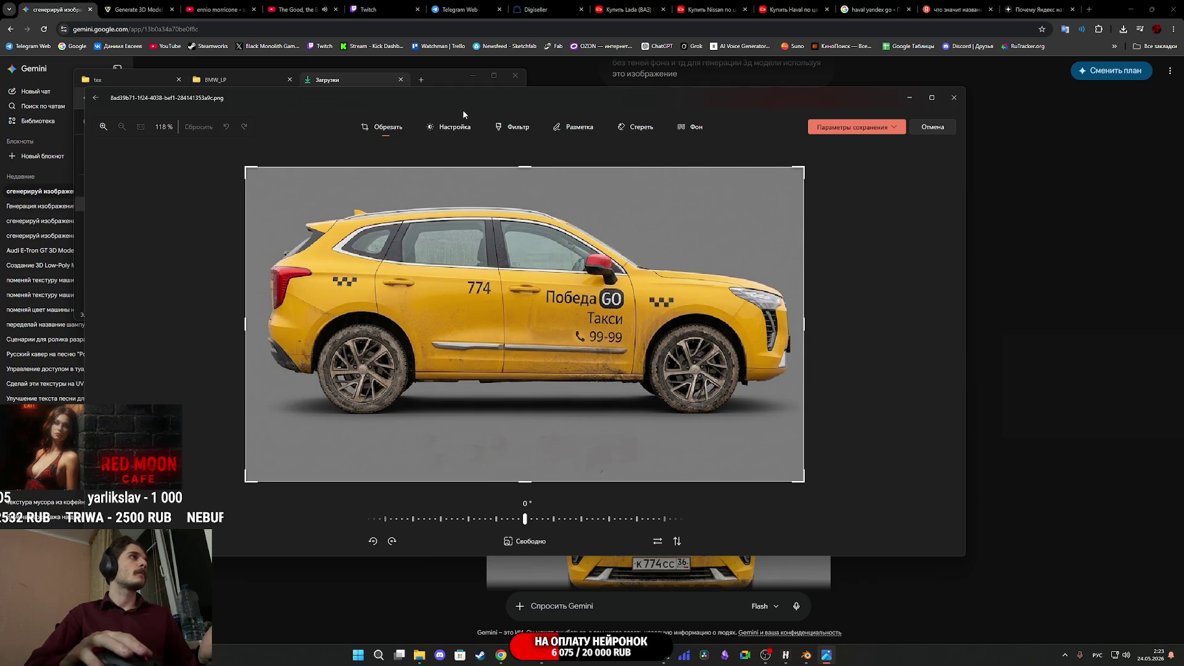
Save the taxi image with saturation -2 over the original file
{"action": "left_click", "coordinate": [455, 127]}
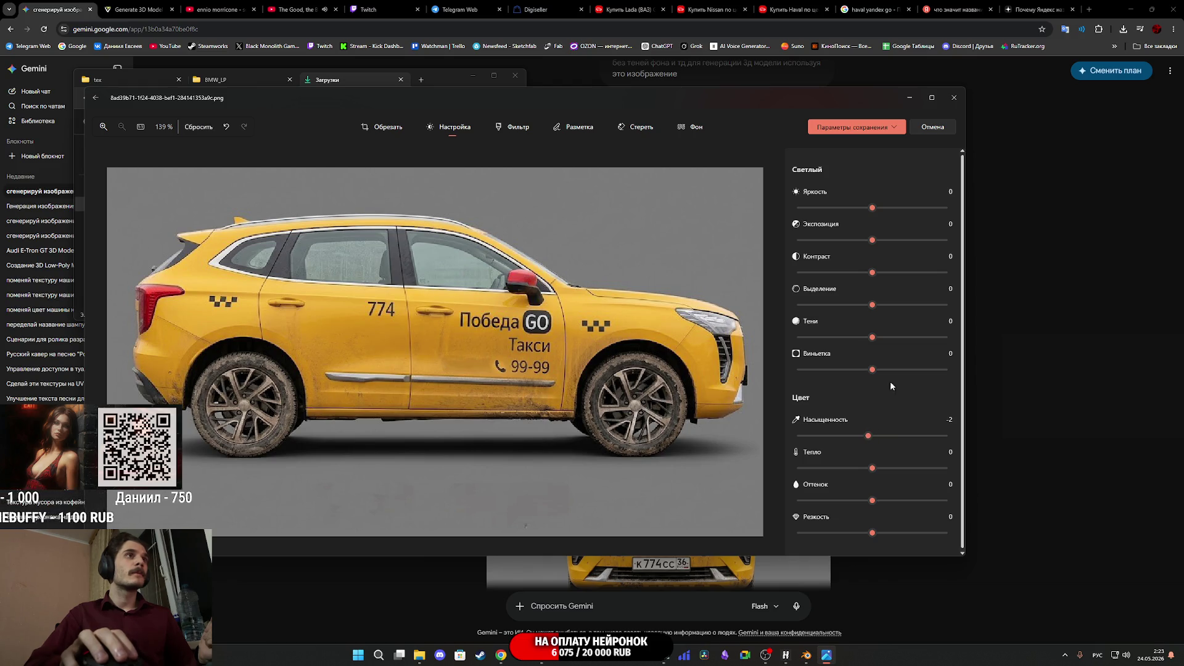
{"action": "left_click", "coordinate": [901, 128]}
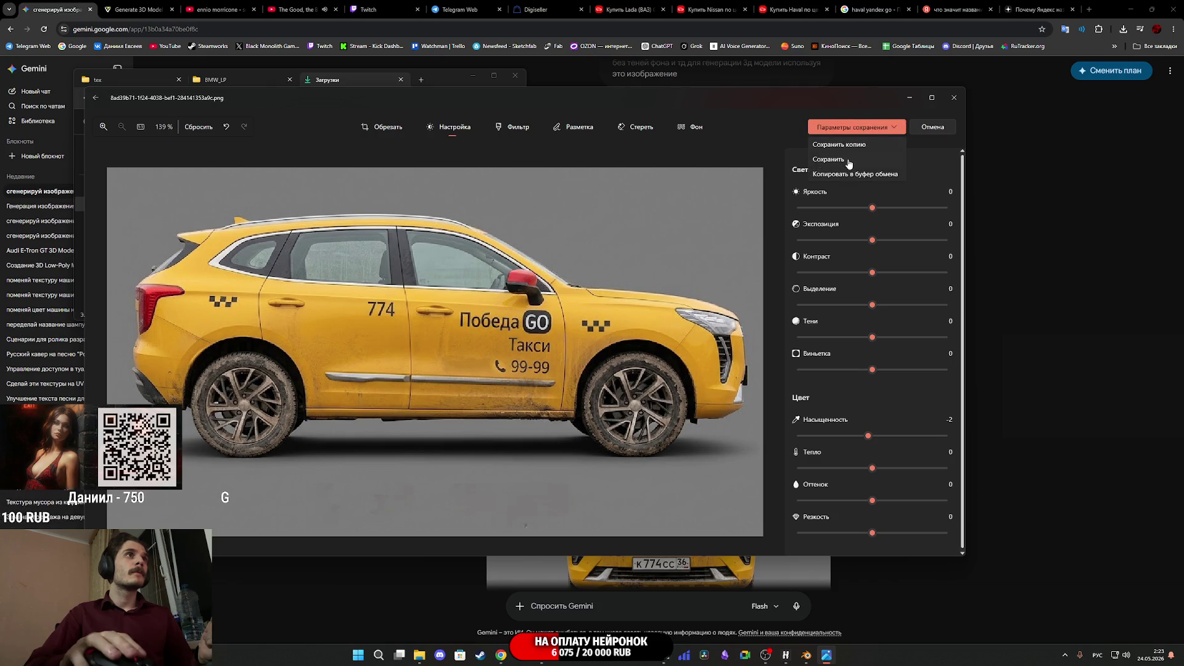
{"action": "left_click", "coordinate": [848, 160]}
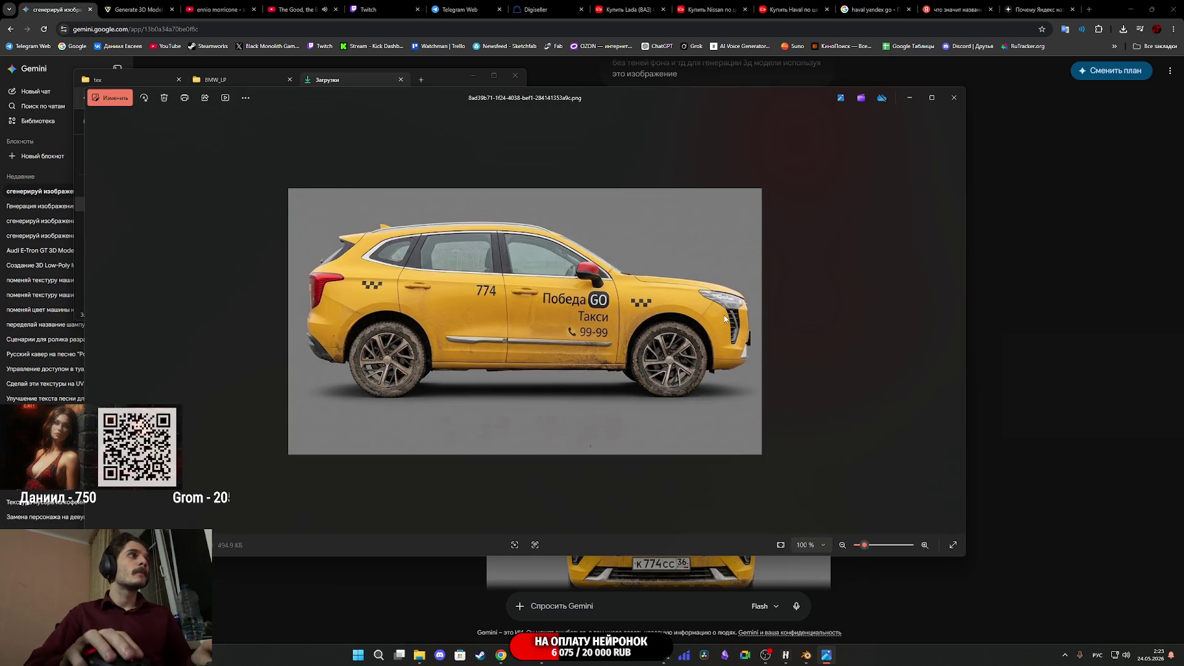
Browse the second taxi image and the front-view taxi, then close the viewer
{"action": "left_click", "coordinate": [954, 98]}
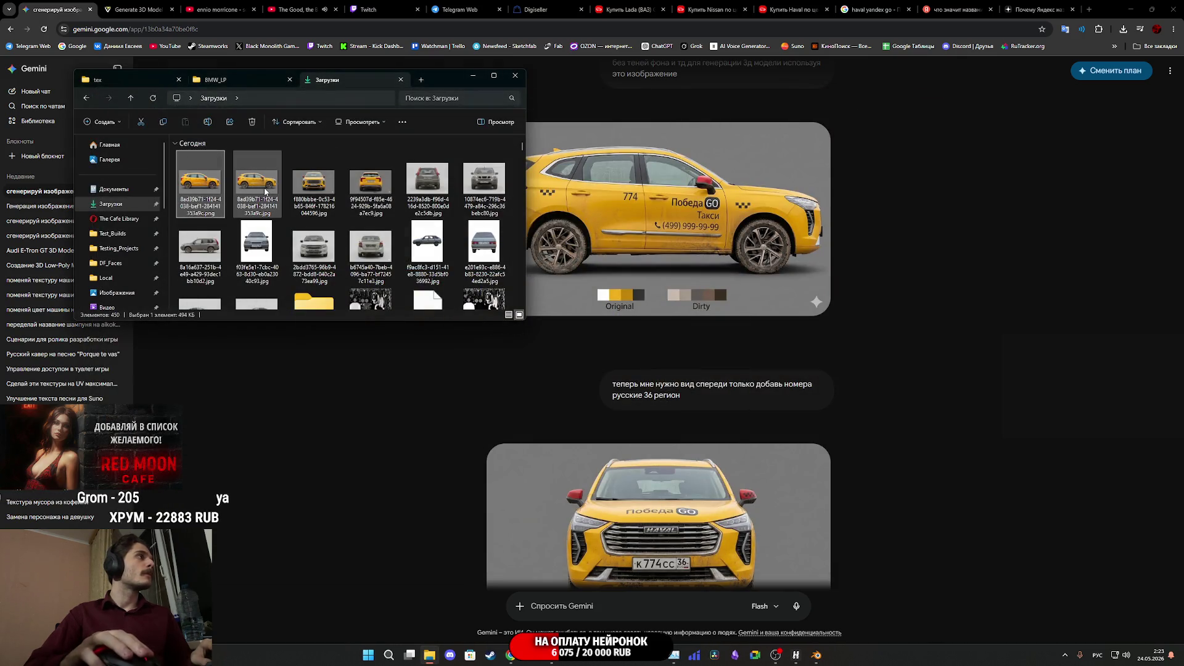
{"action": "double_click", "coordinate": [256, 183]}
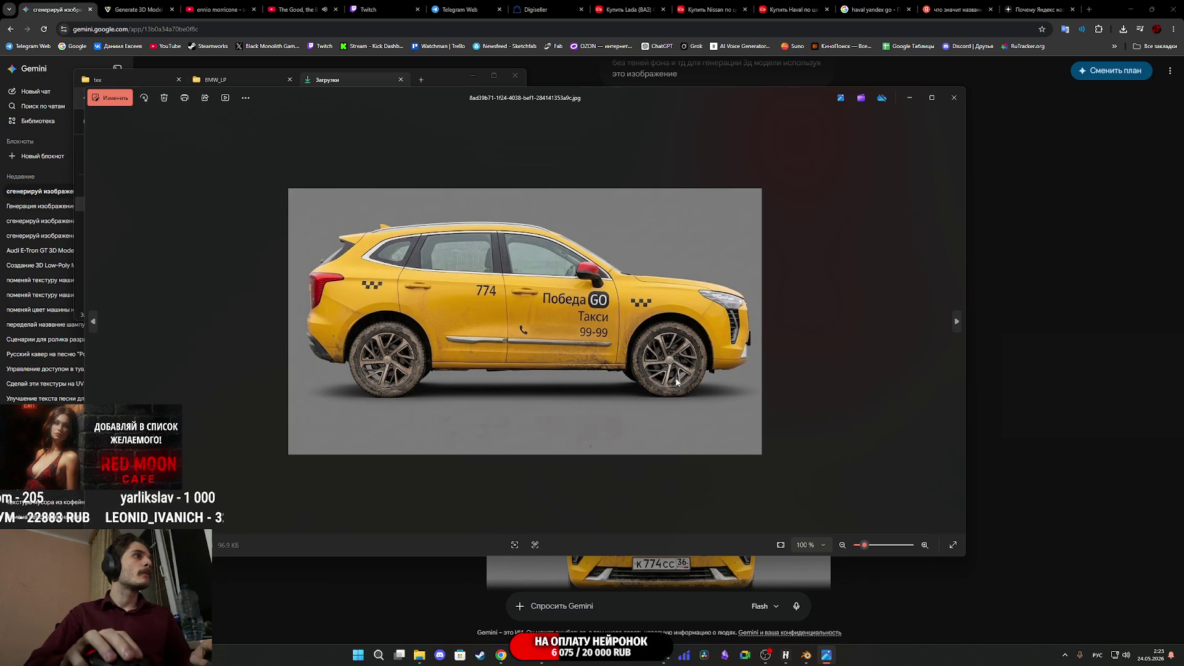
{"action": "left_click", "coordinate": [956, 97]}
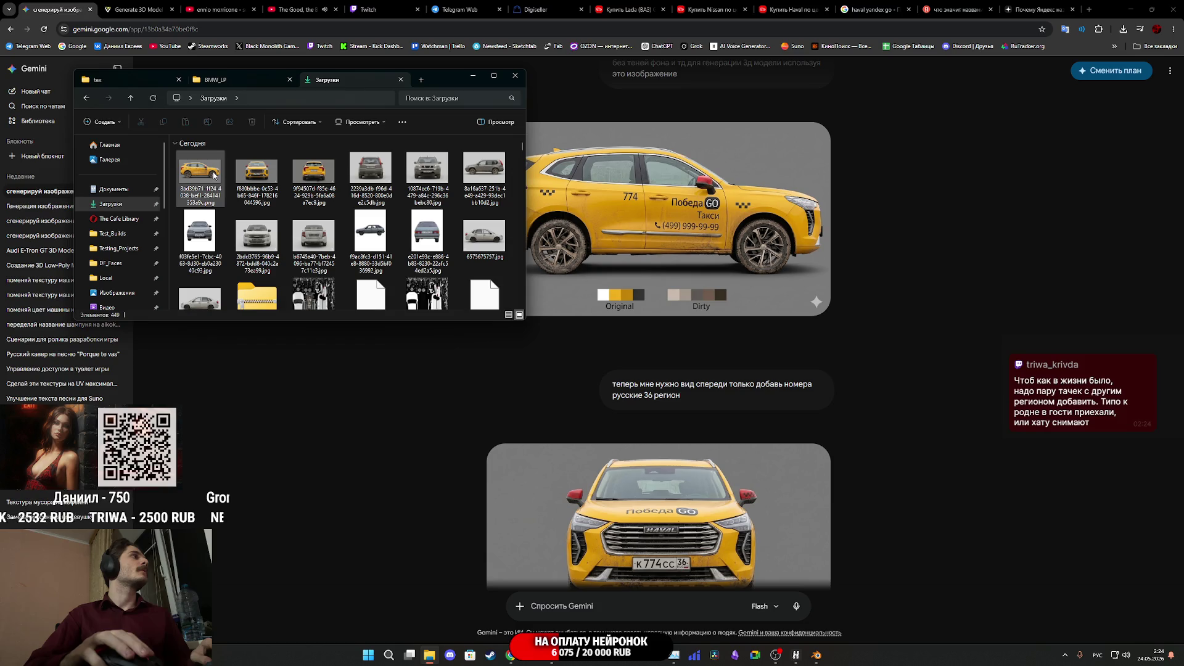
{"action": "double_click", "coordinate": [313, 182]}
{"action": "key", "text": "Left"}
{"action": "key", "text": "Right"}
{"action": "key", "text": "Right"}
{"action": "key", "text": "Right"}
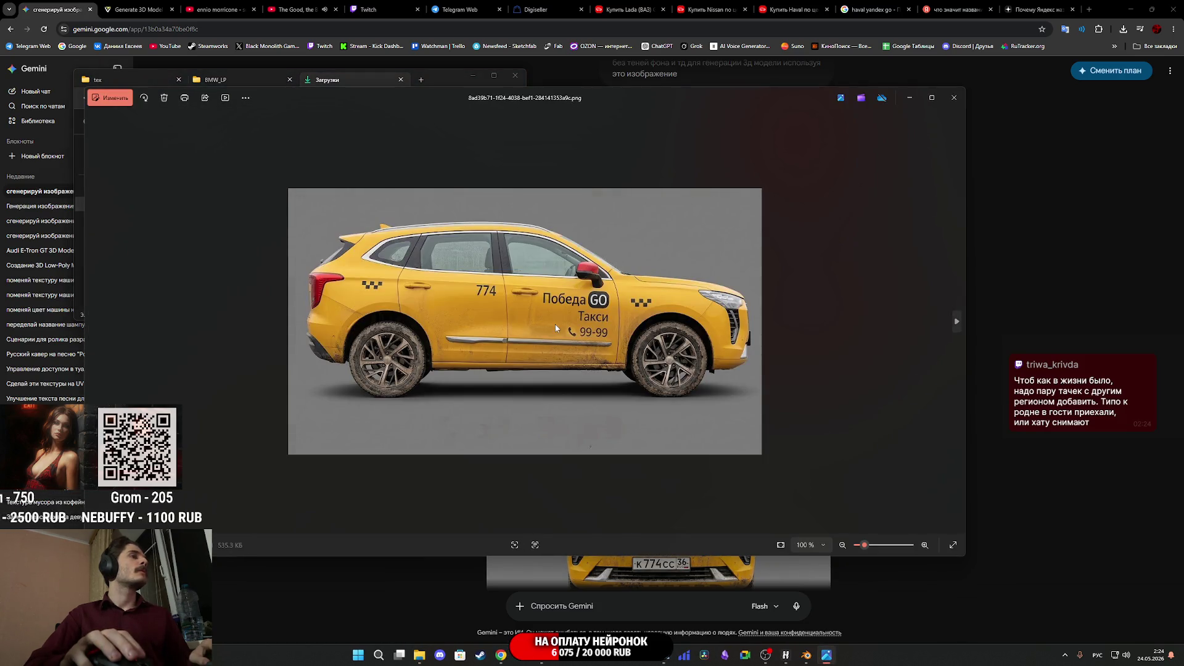
{"action": "key", "text": "Right"}
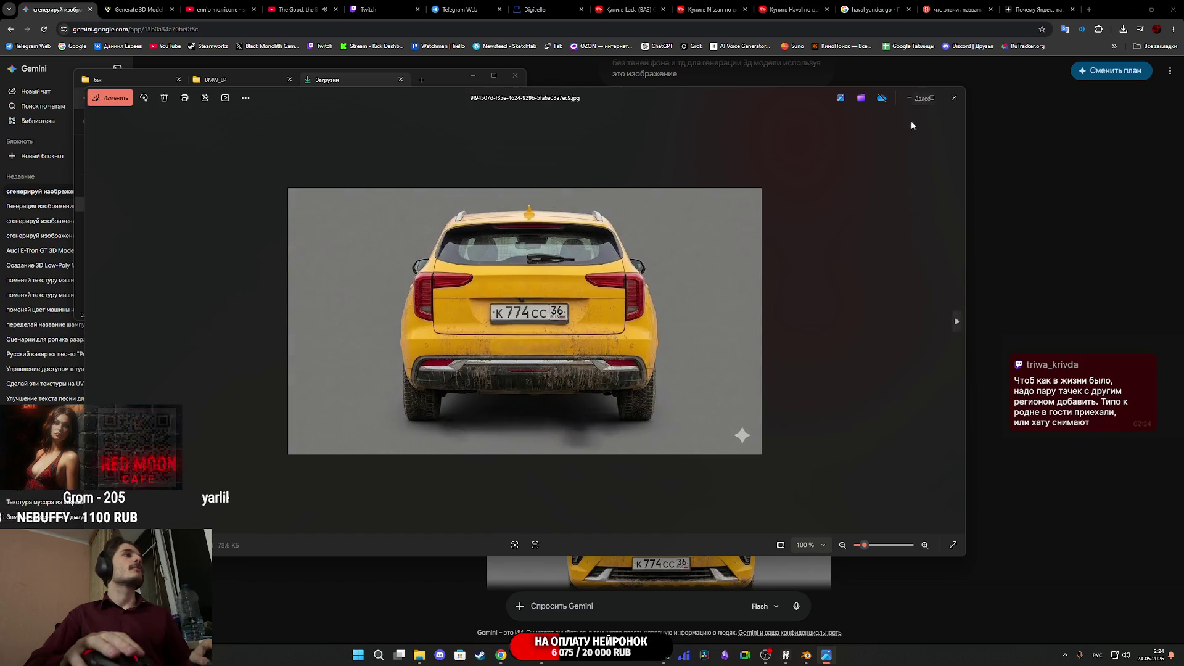
{"action": "key", "text": "Left"}
{"action": "key", "text": "Left"}
{"action": "left_click", "coordinate": [954, 97]}
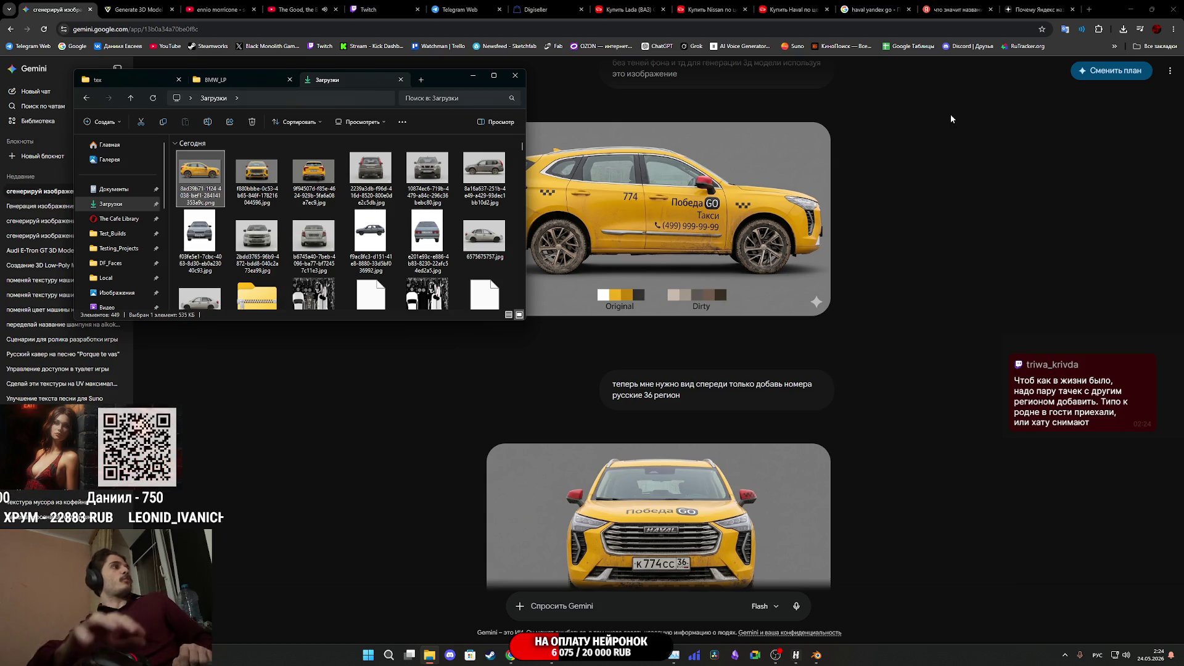
Flip through the white Lada and following photos, then bring up the Unreal Editor level
{"action": "scroll", "coordinate": [327, 256], "scroll_direction": "down", "scroll_amount": 2}
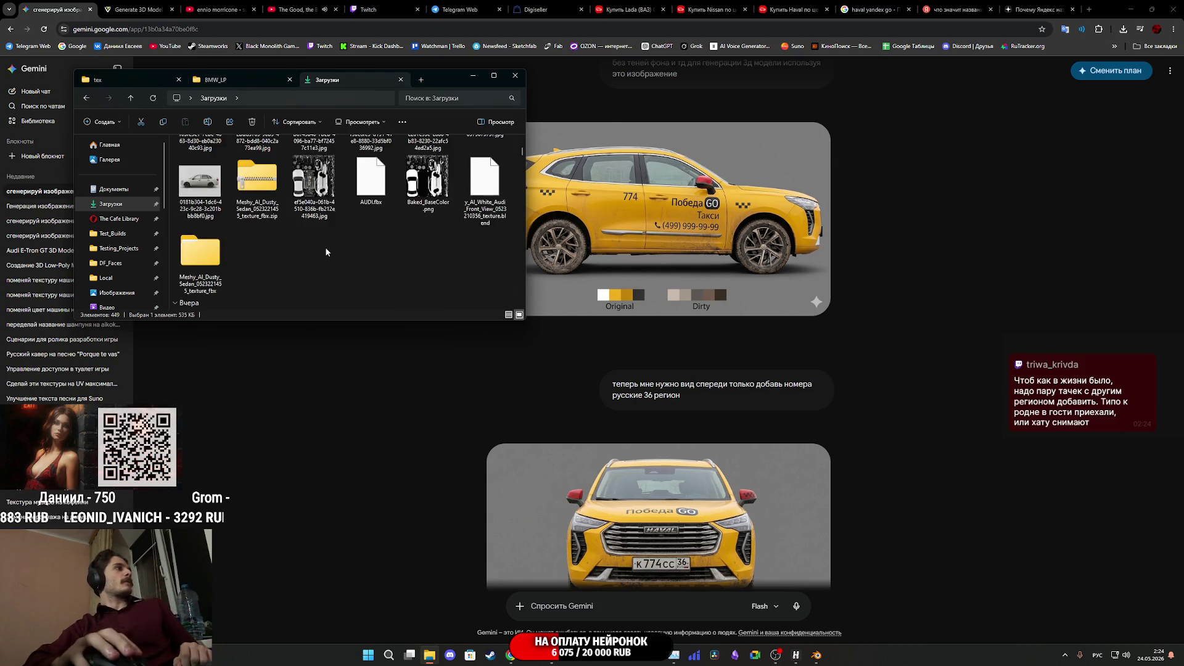
{"action": "scroll", "coordinate": [315, 250], "scroll_direction": "up", "scroll_amount": 1}
{"action": "double_click", "coordinate": [477, 168]}
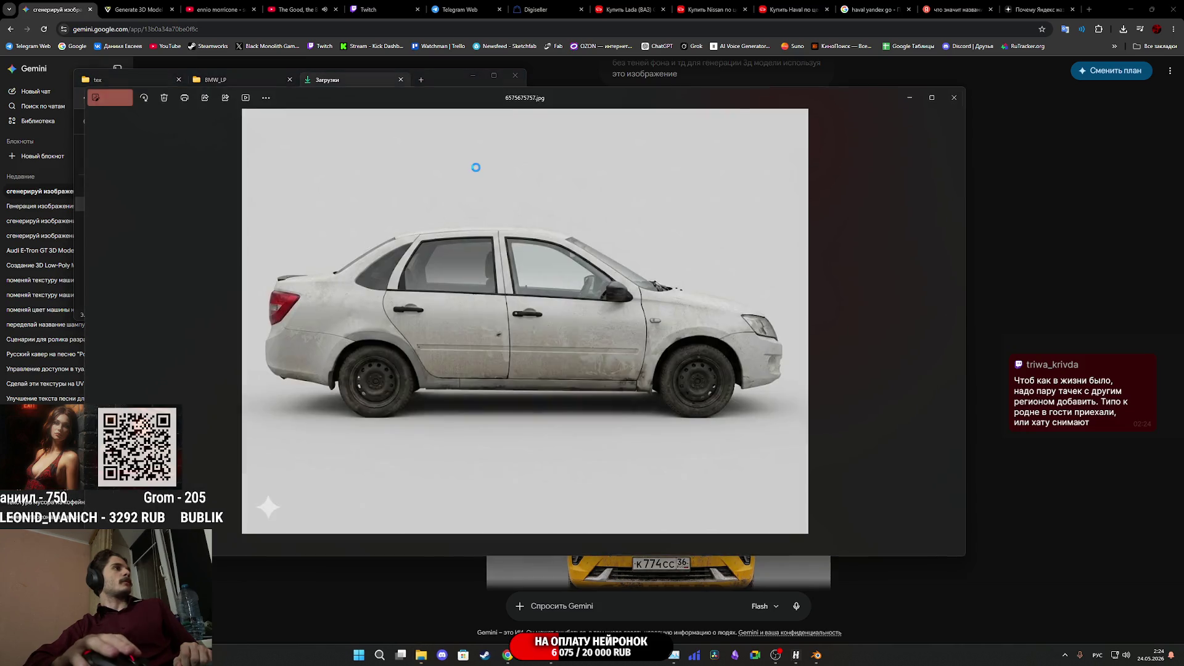
{"action": "key", "text": "Right"}
{"action": "key", "text": "Right"}
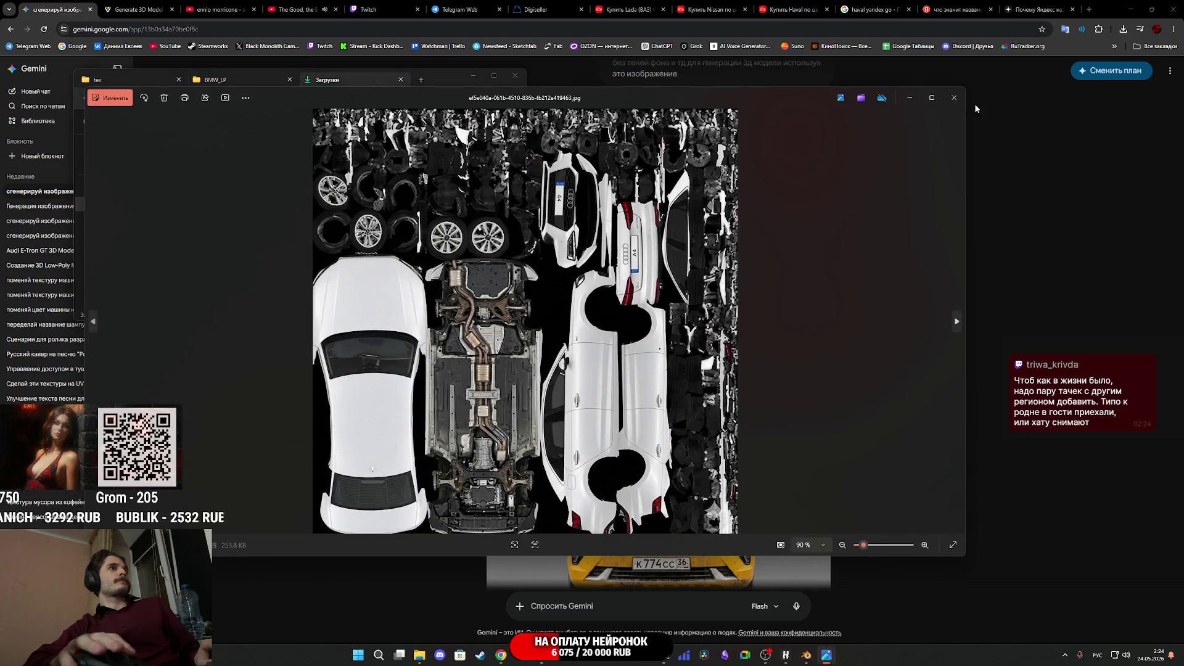
{"action": "key", "text": "Right"}
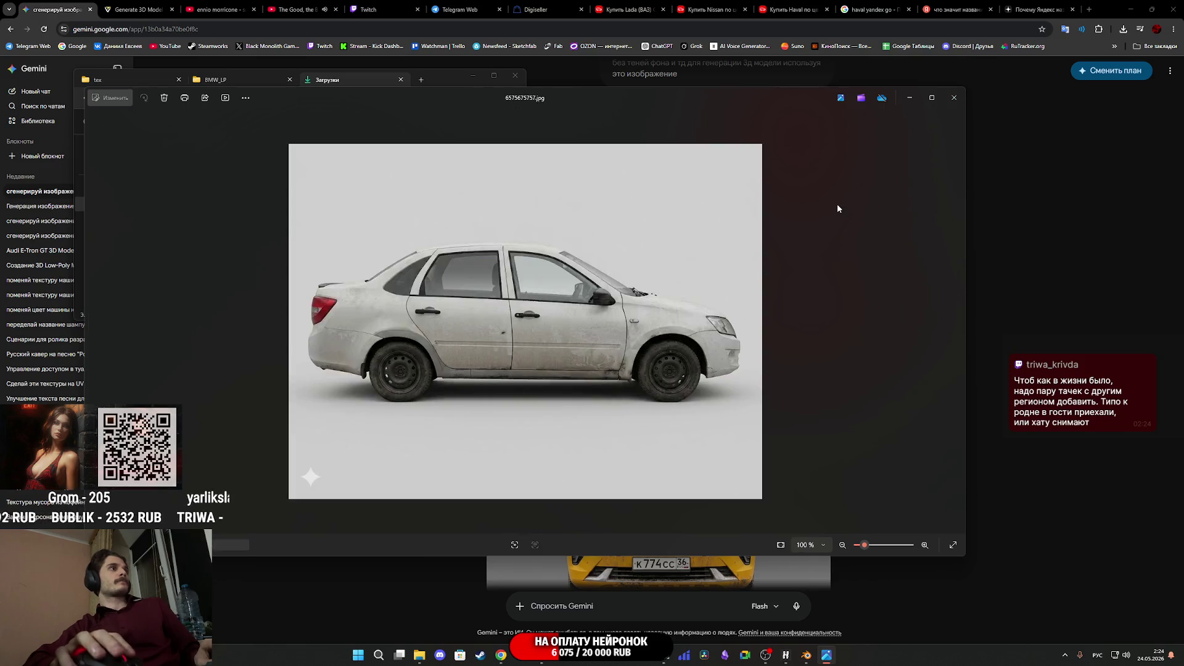
{"action": "key", "text": "Right"}
{"action": "left_click", "coordinate": [954, 98]}
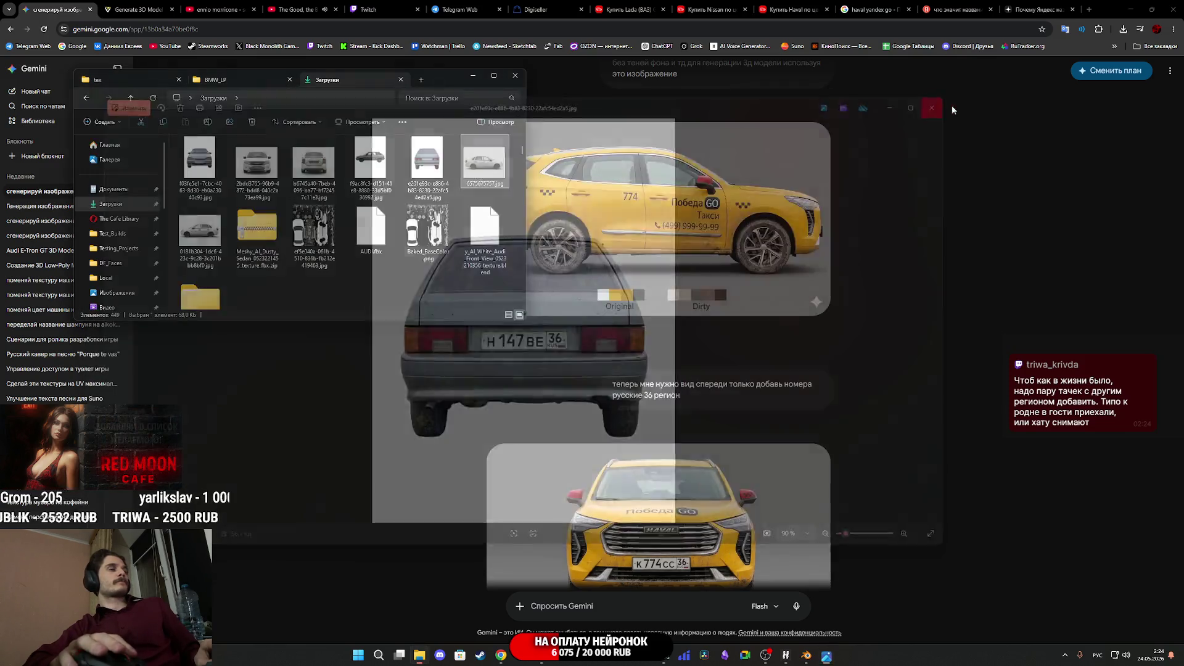
{"action": "left_click", "coordinate": [556, 660]}
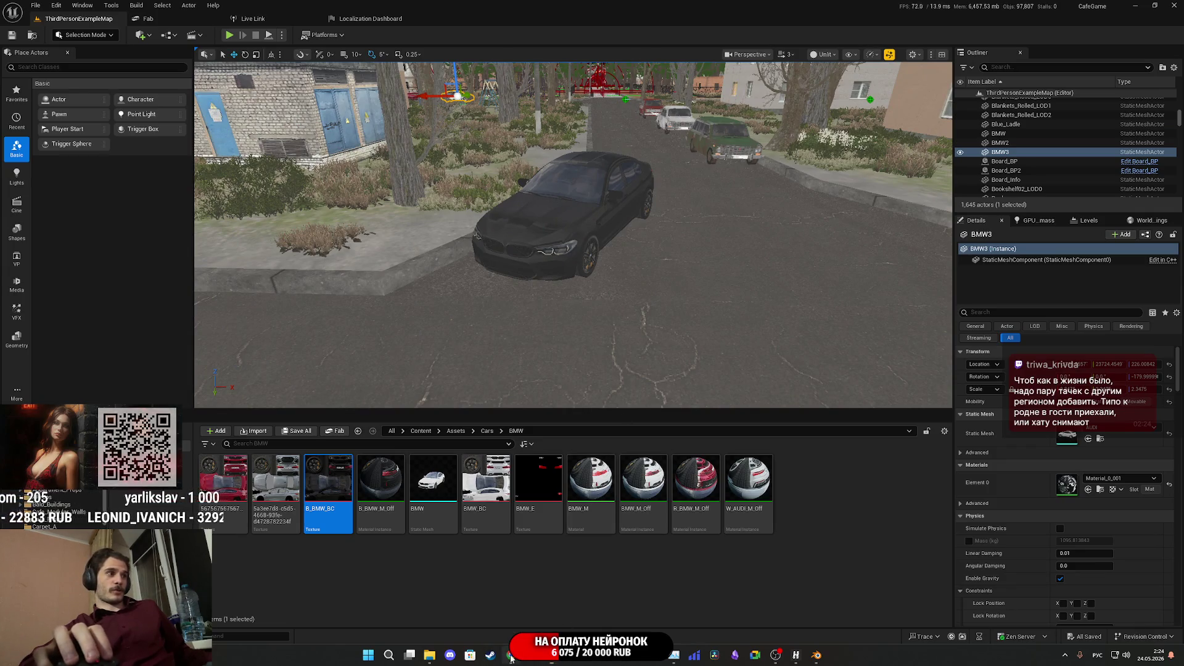
Back in the browser, close the Dzen article about Yandex
{"action": "key", "text": "alt+Tab"}
{"action": "left_click", "coordinate": [1038, 5]}
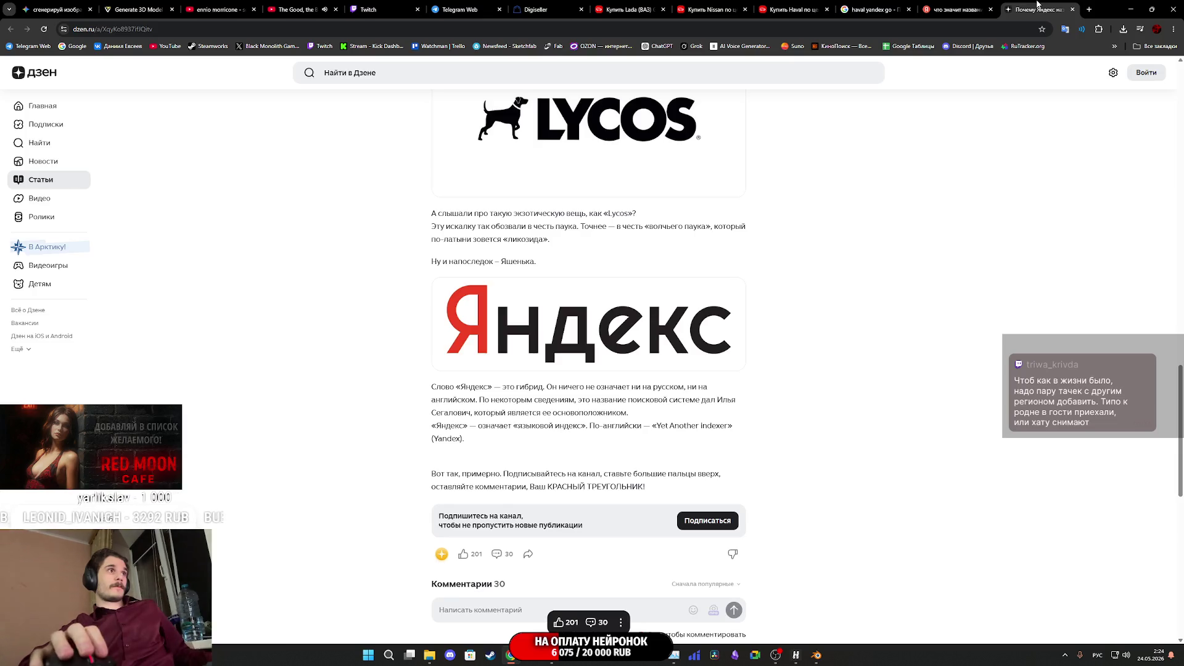
{"action": "key", "text": "ctrl+w"}
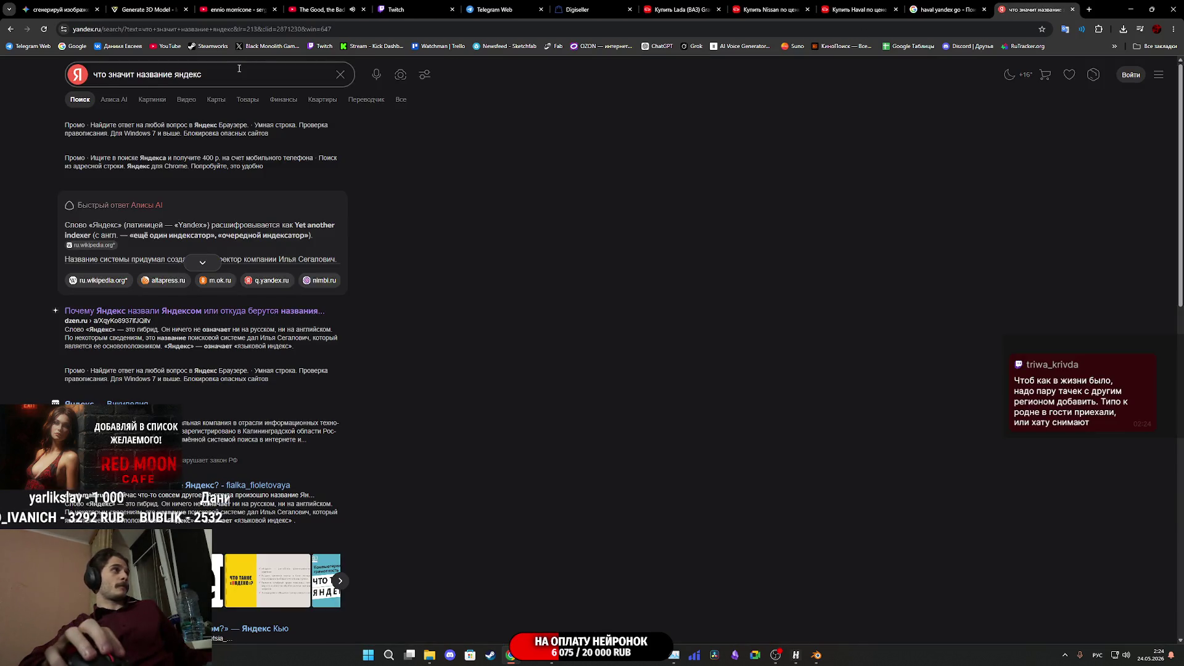
Search Yandex for '77 регион', then close that results tab
{"action": "left_click", "coordinate": [68, 74]}
{"action": "type", "text": "77 "}
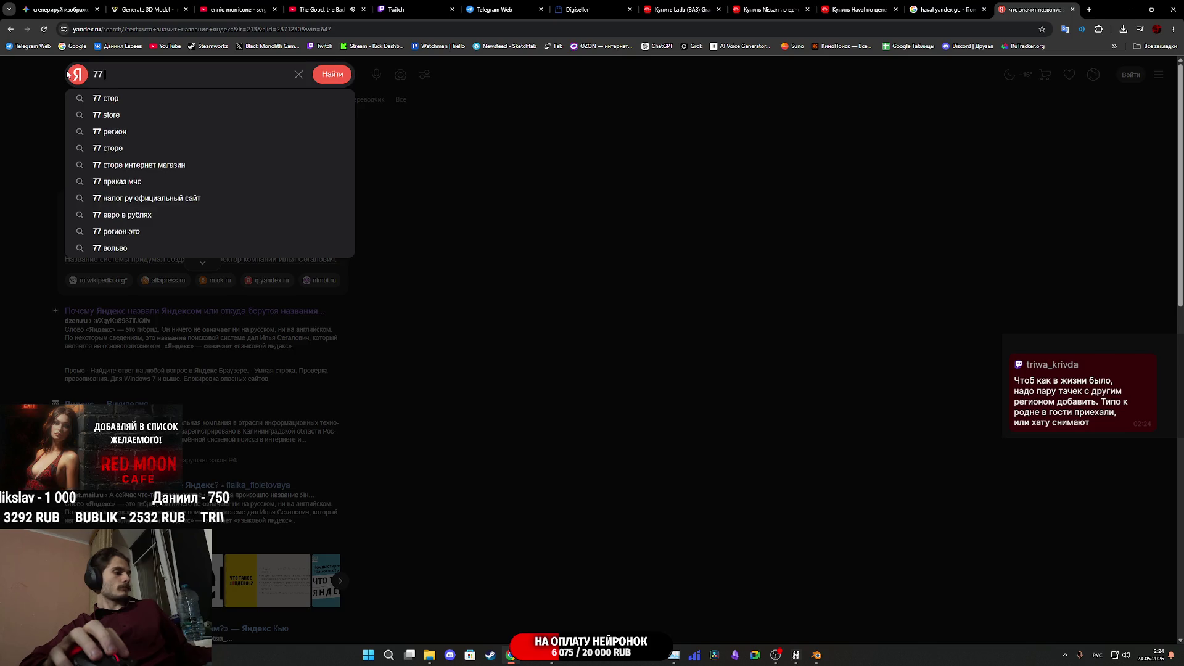
{"action": "type", "text": "регион"}
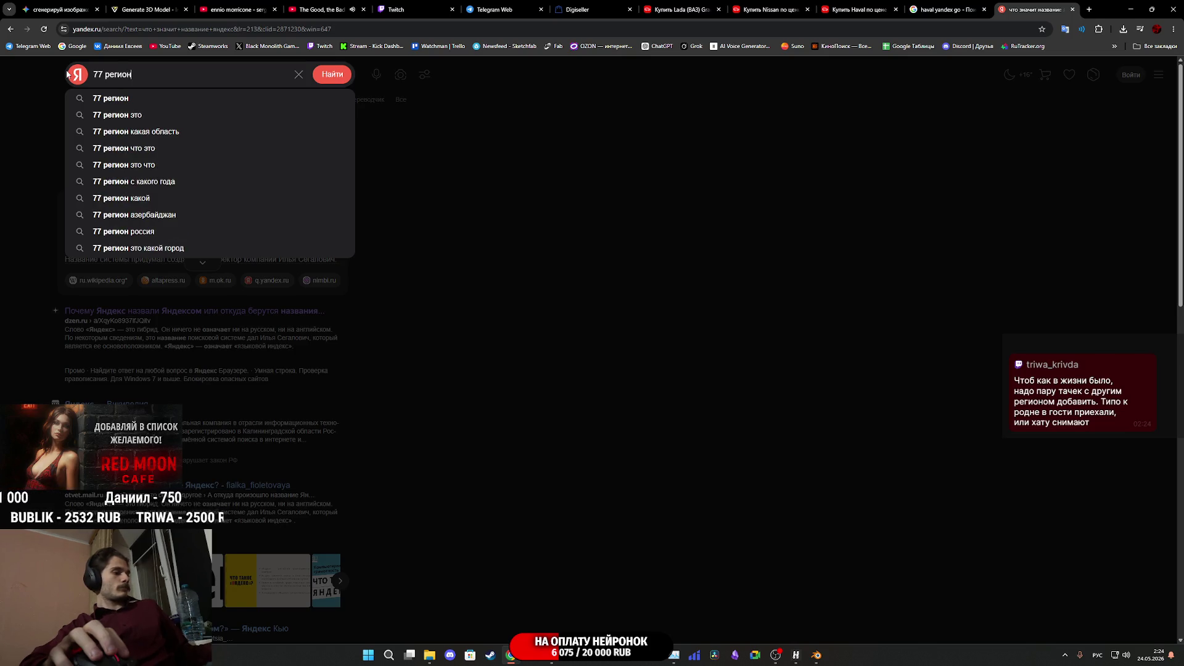
{"action": "key", "text": "Return"}
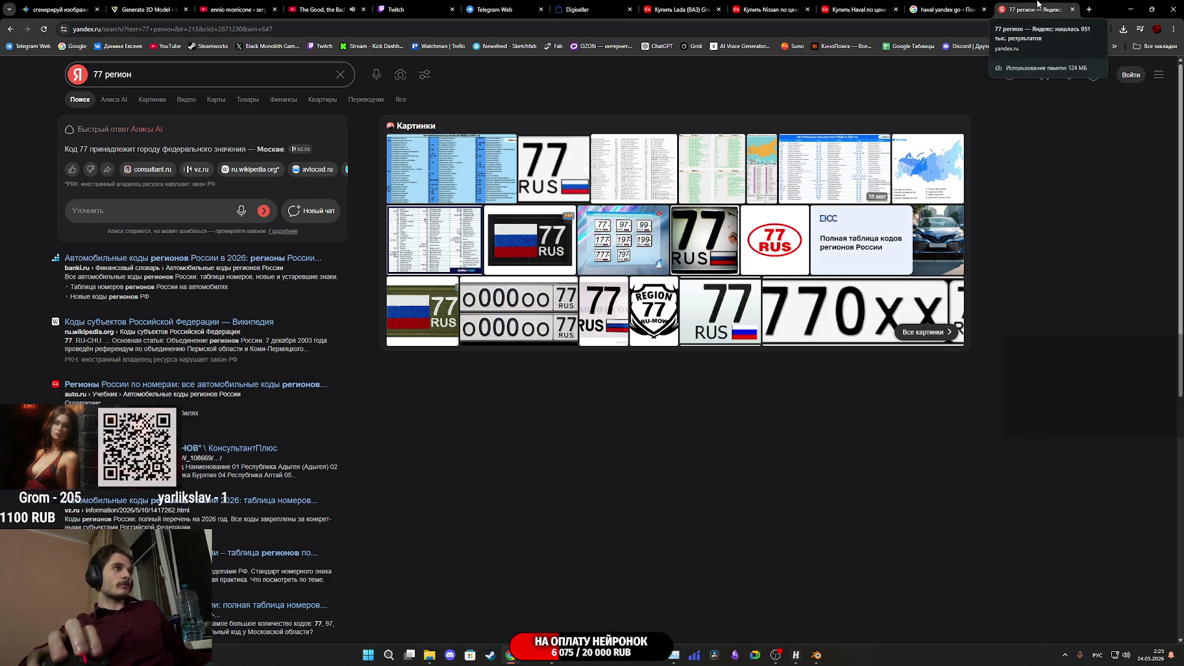
{"action": "middle_click", "coordinate": [1038, 5]}
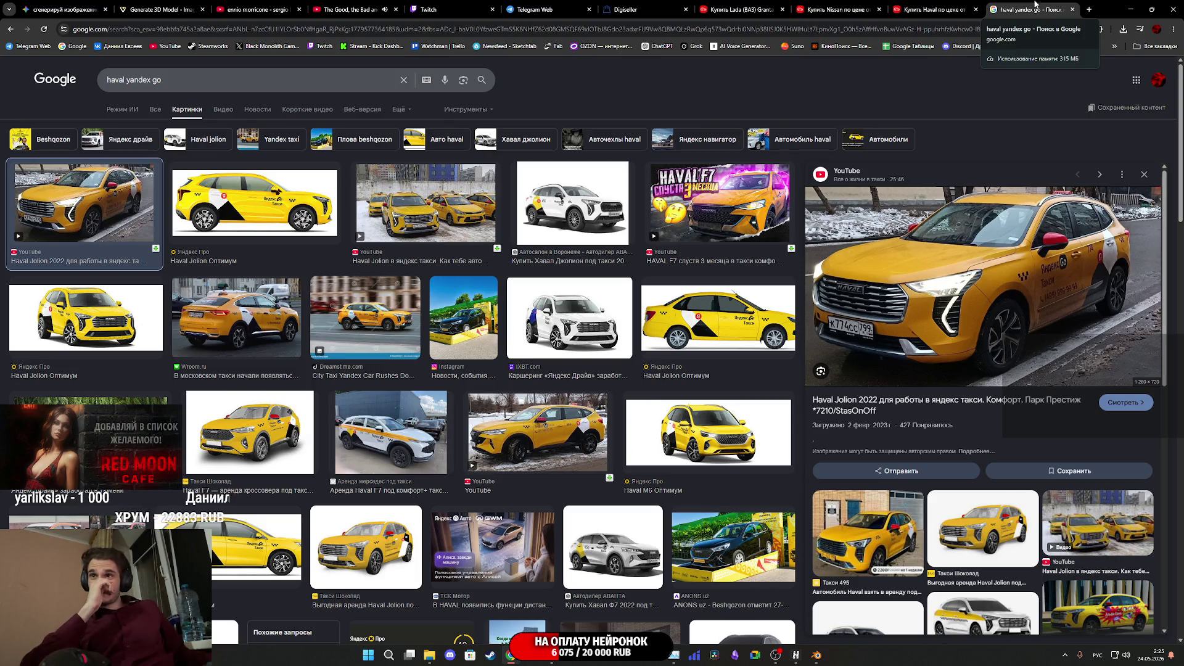
Replace the 'haval yandex go' query with 'озон фургон' and run the image search
{"action": "left_click", "coordinate": [404, 80]}
{"action": "type", "text": "озон "}
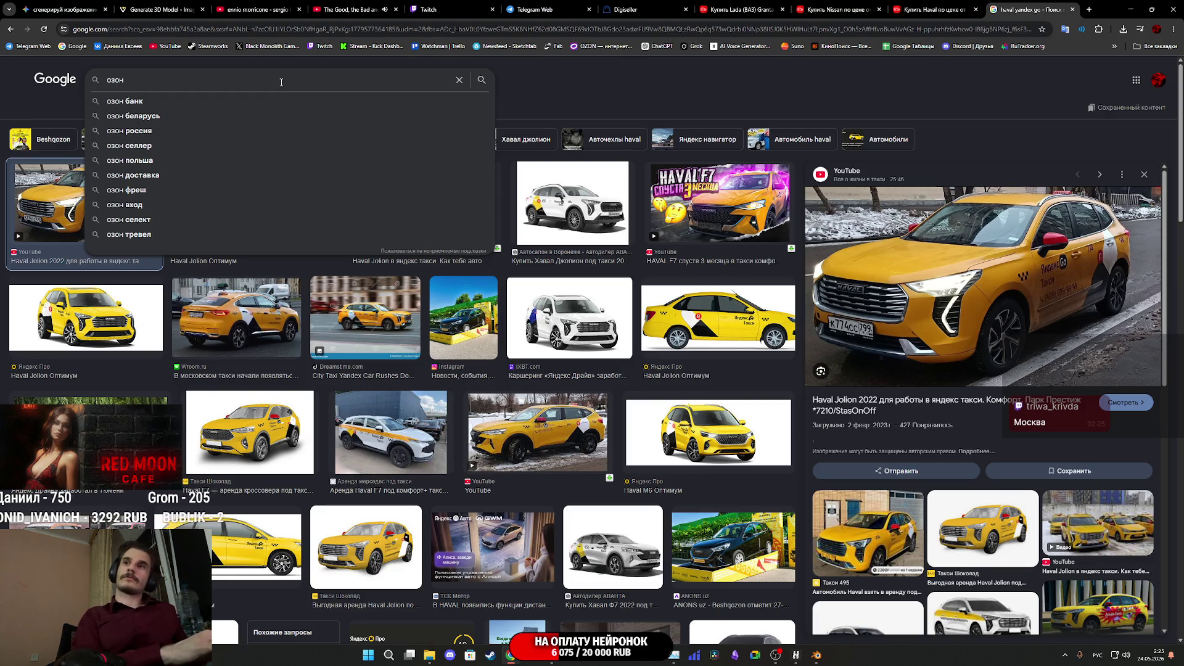
{"action": "type", "text": "ф"}
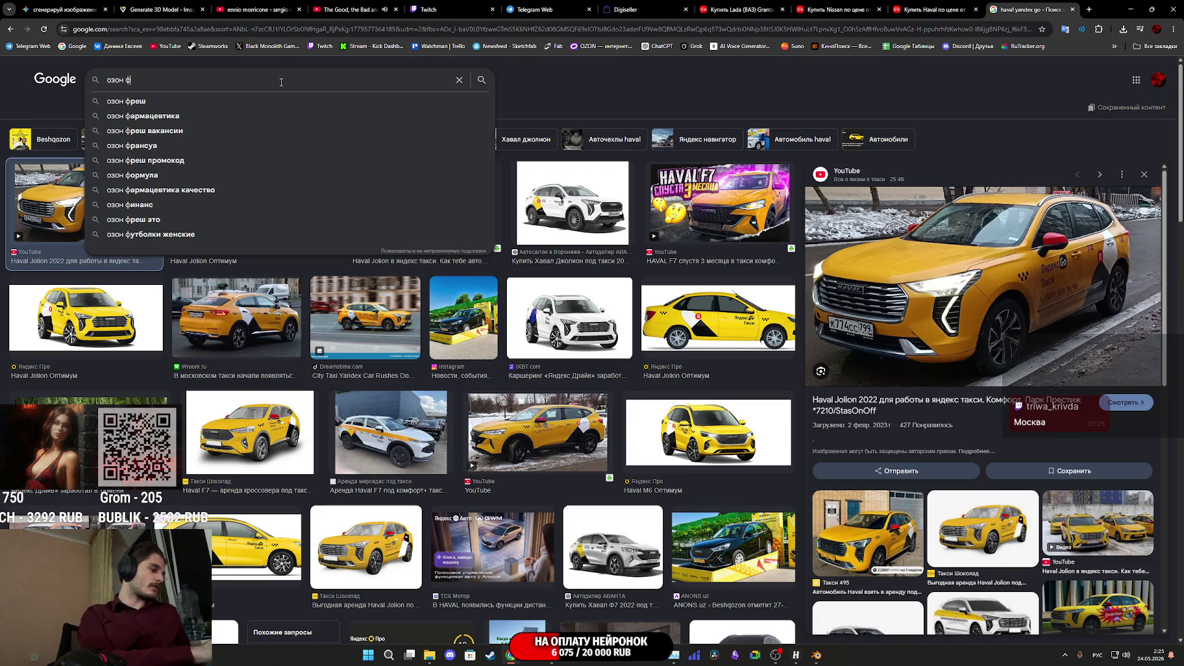
{"action": "type", "text": "ургон"}
{"action": "key", "text": "Return"}
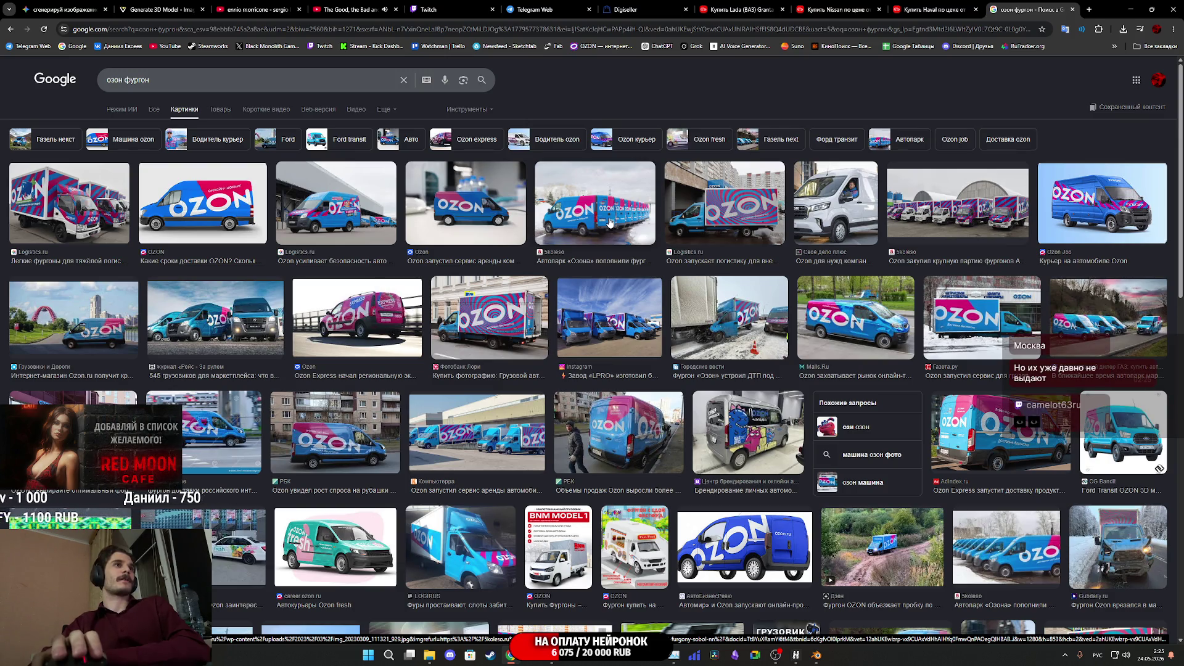
Compare Ozon van previews from 5koleso, РБК and Logistics.ru, ending on the Malls.Ru van
{"action": "left_click", "coordinate": [610, 223]}
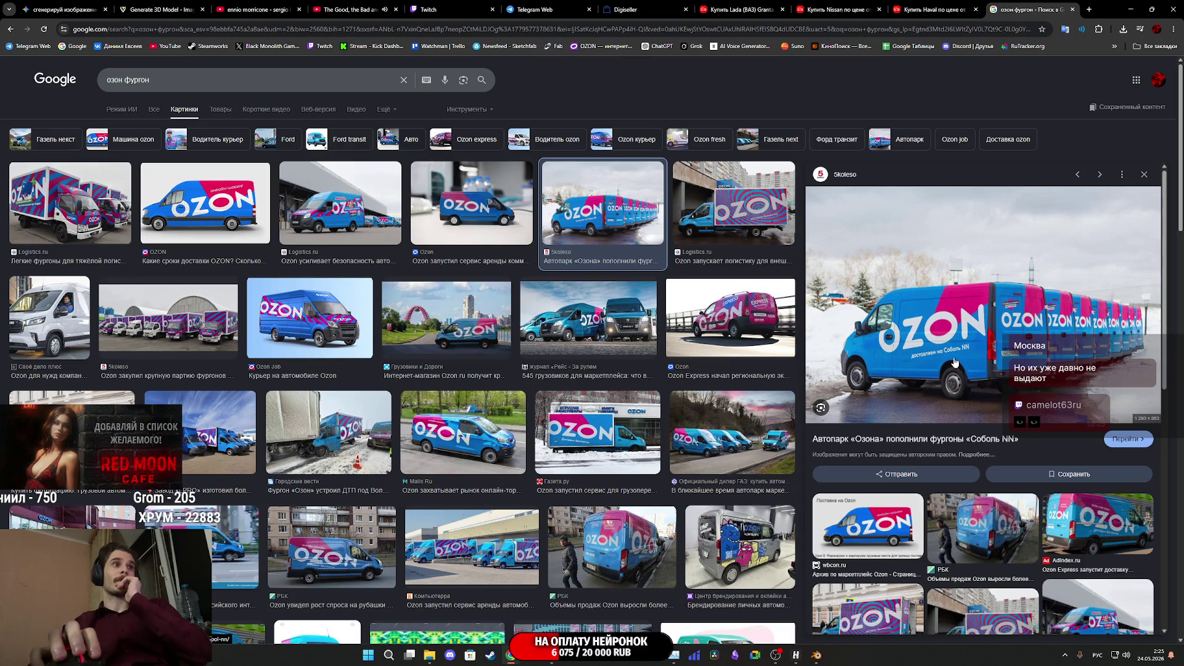
{"action": "left_click", "coordinate": [613, 546]}
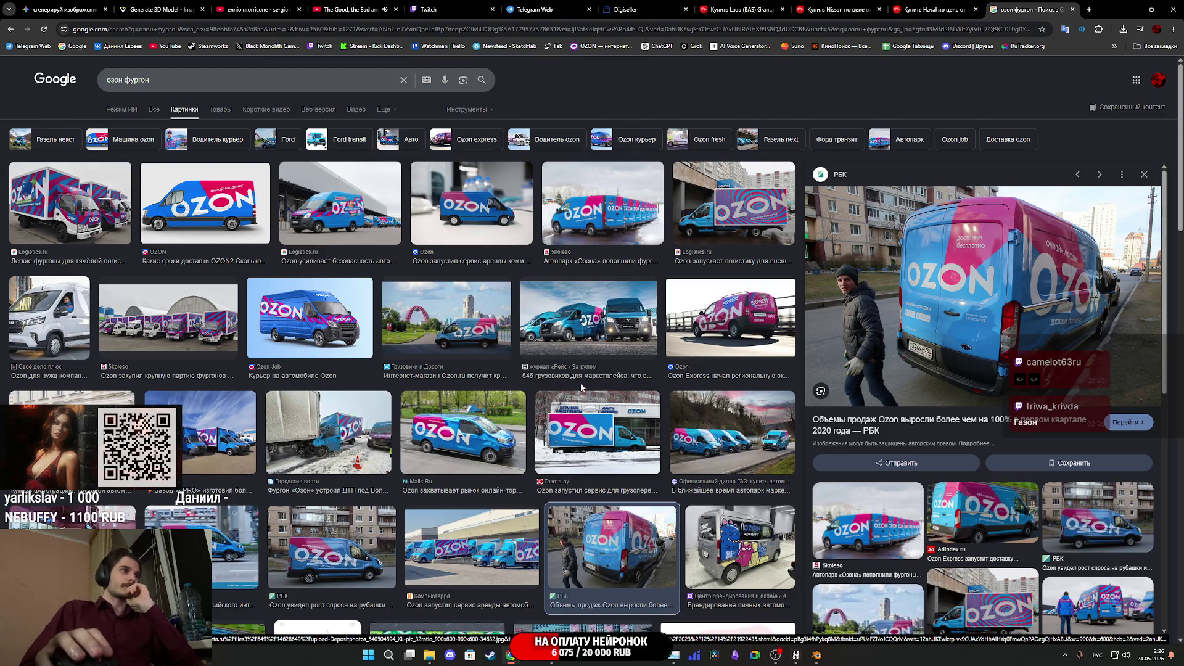
{"action": "left_click", "coordinate": [754, 224]}
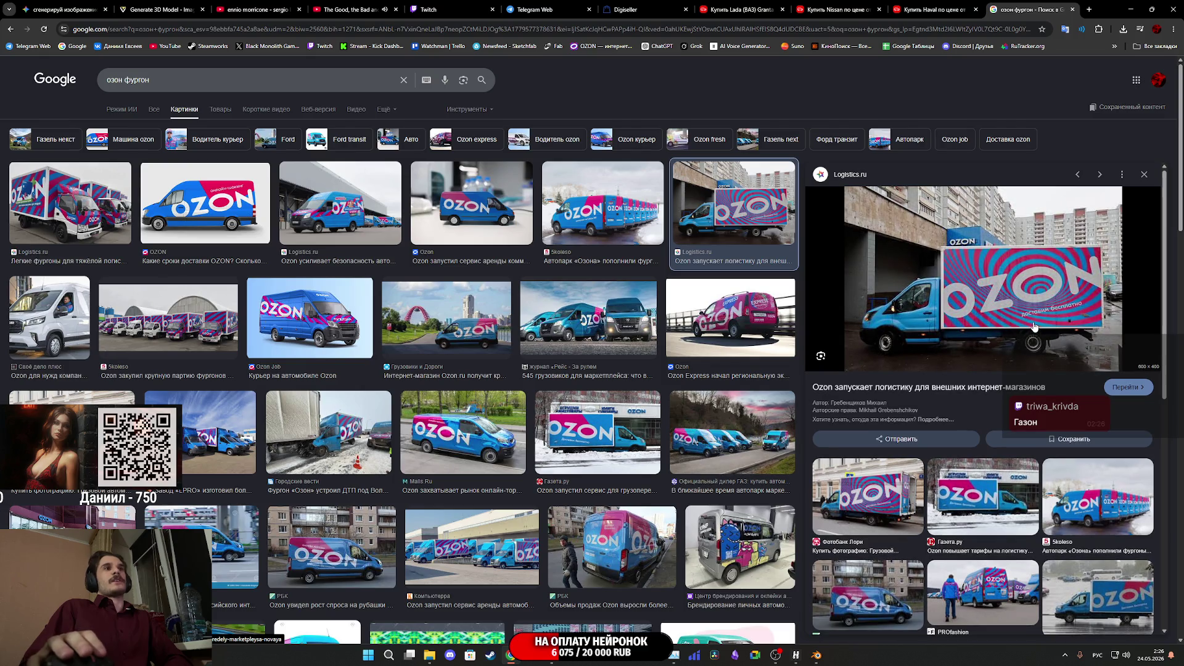
{"action": "left_click", "coordinate": [631, 552]}
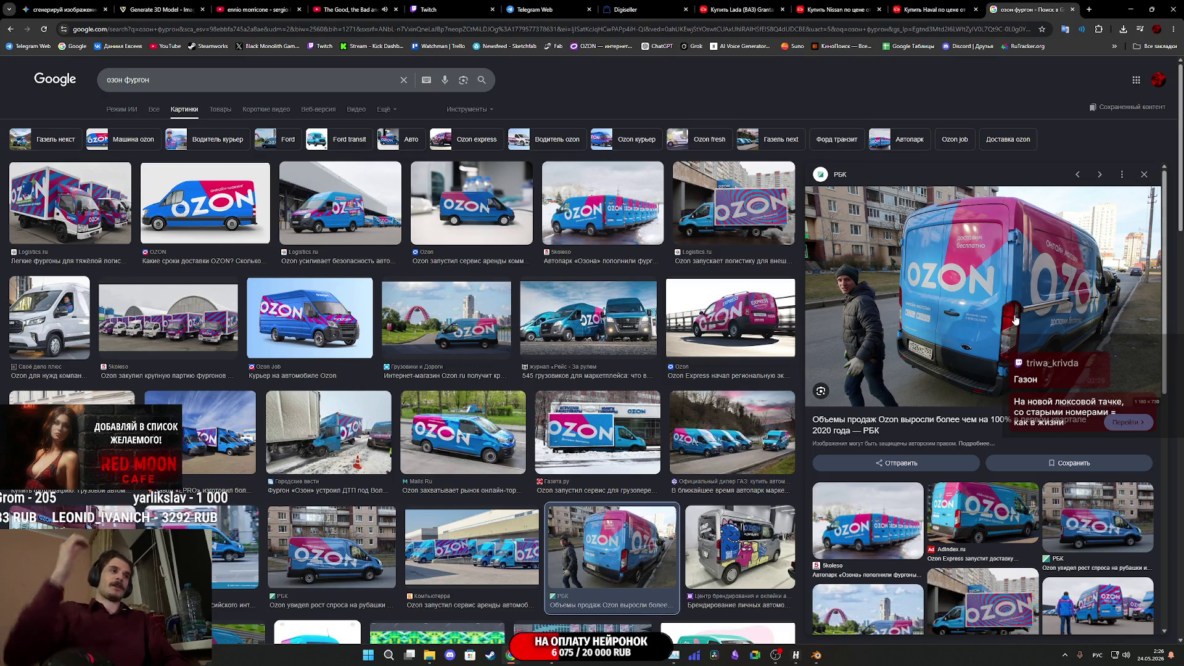
{"action": "left_click", "coordinate": [764, 214]}
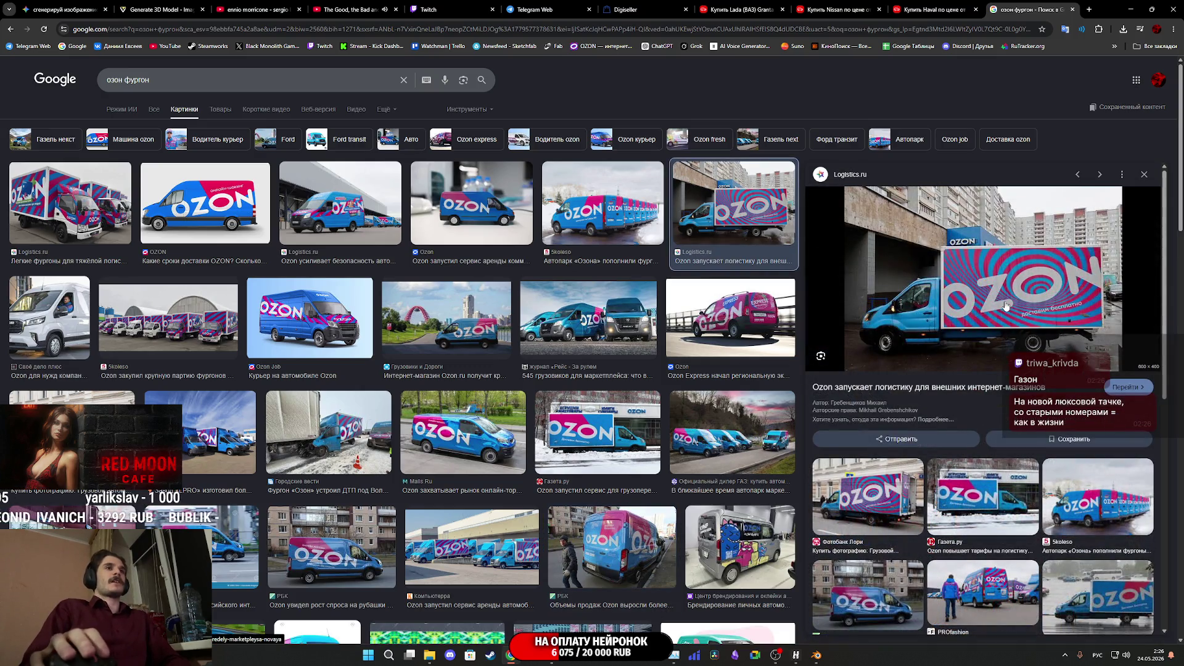
{"action": "left_click", "coordinate": [486, 439]}
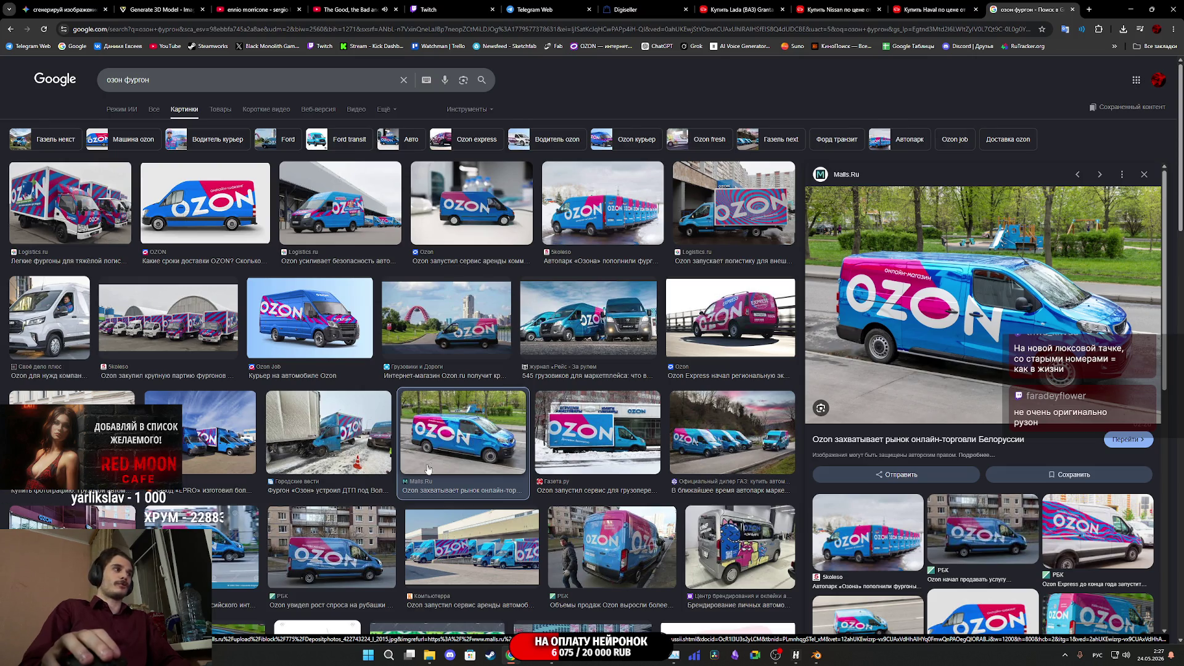
Scroll further down the results and preview the crashed van, then the BFM.ru blue Ozon van
{"action": "scroll", "coordinate": [407, 483], "scroll_direction": "down", "scroll_amount": 2}
{"action": "scroll", "coordinate": [408, 483], "scroll_direction": "down", "scroll_amount": 3}
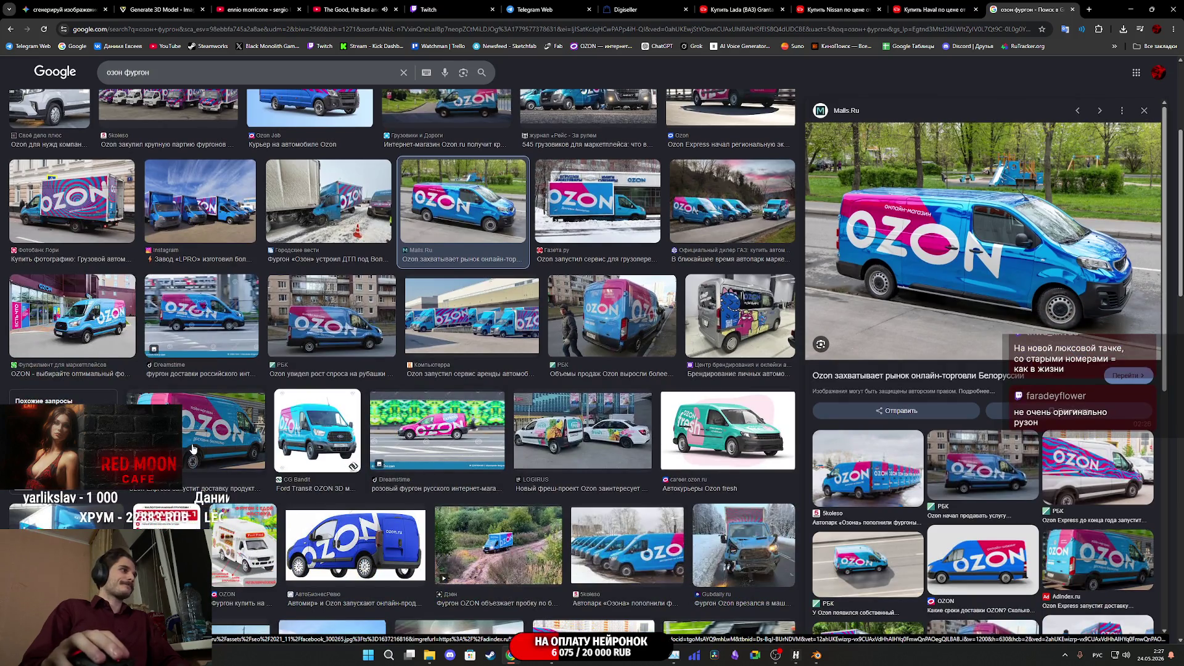
{"action": "scroll", "coordinate": [193, 448], "scroll_direction": "down", "scroll_amount": 2}
{"action": "scroll", "coordinate": [193, 448], "scroll_direction": "down", "scroll_amount": 2}
{"action": "scroll", "coordinate": [193, 448], "scroll_direction": "down", "scroll_amount": 2}
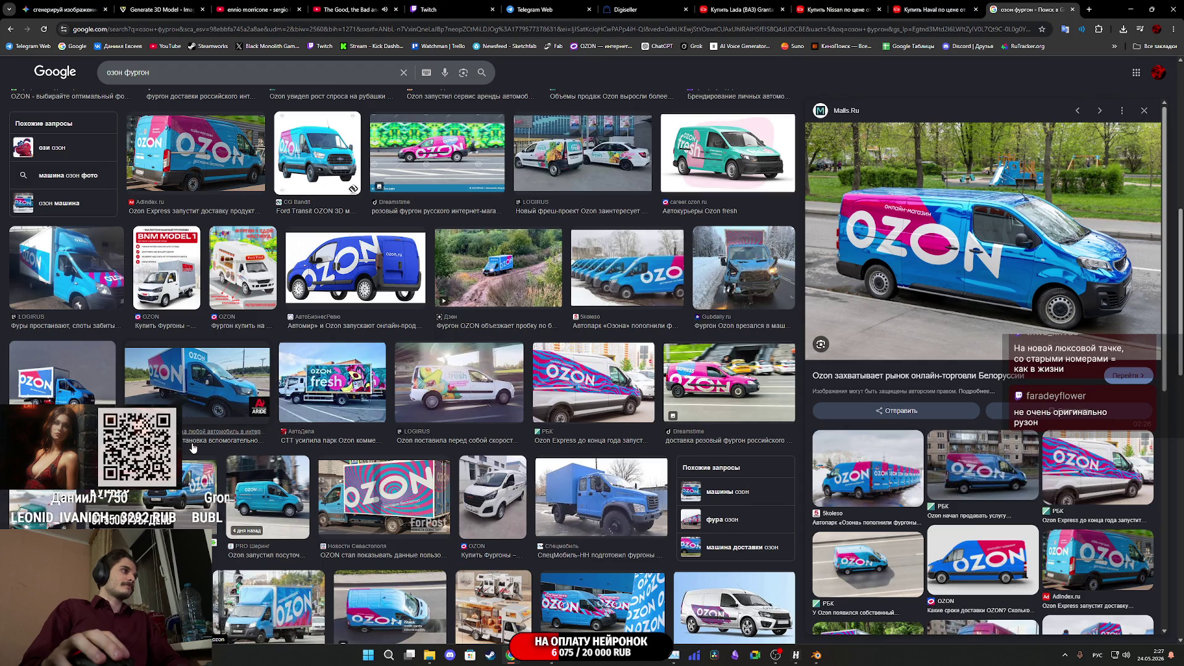
{"action": "scroll", "coordinate": [193, 449], "scroll_direction": "down", "scroll_amount": 3}
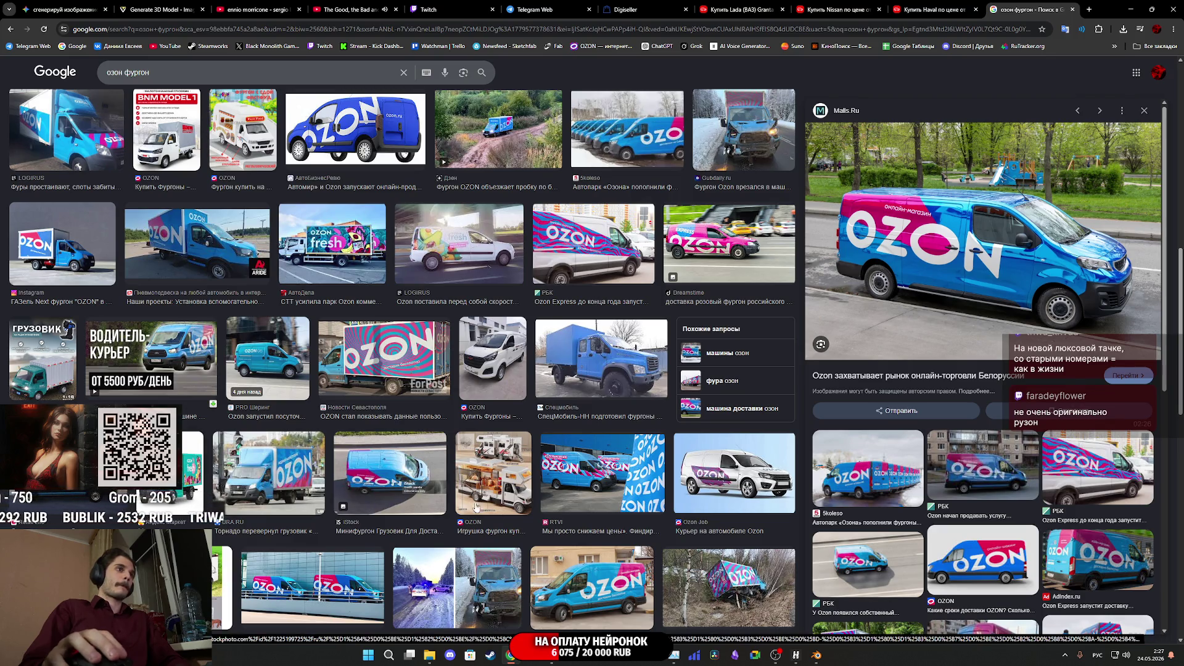
{"action": "left_click", "coordinate": [735, 595]}
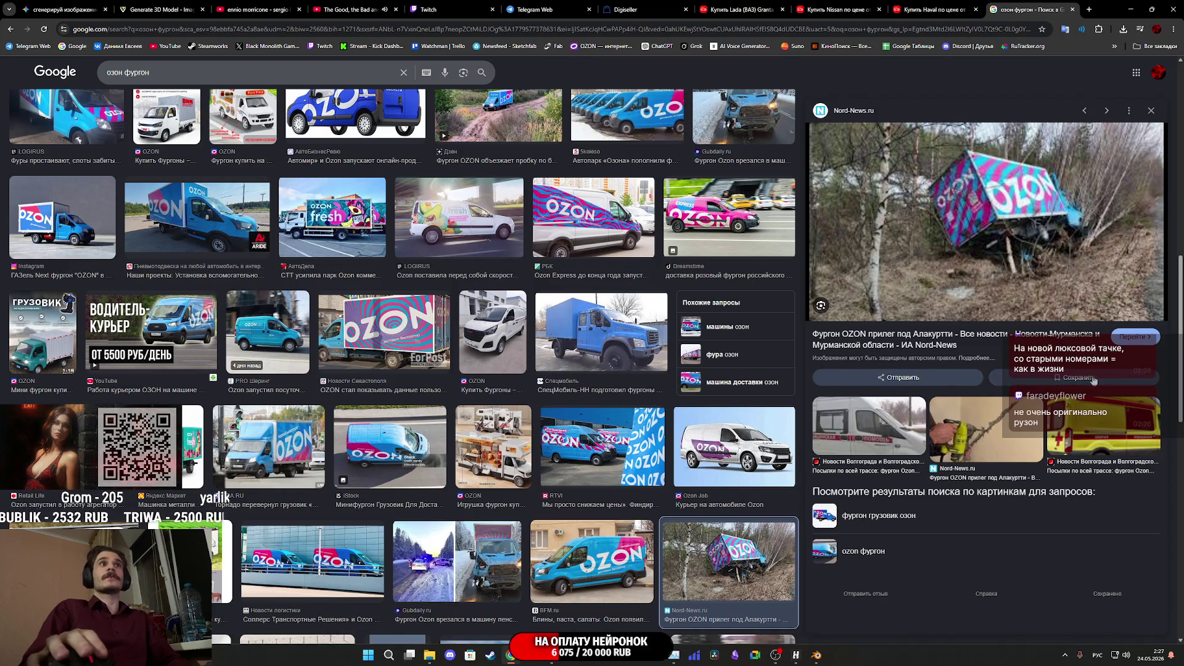
{"action": "left_click", "coordinate": [615, 553]}
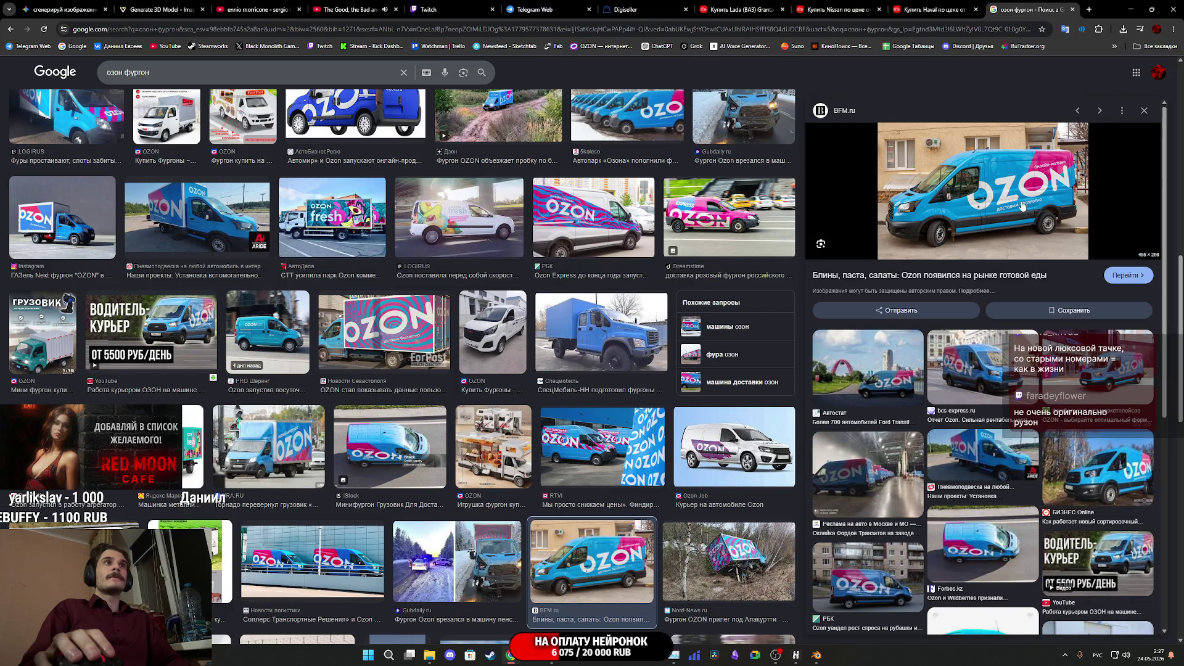
Copy the BFM.ru van image to the clipboard with Копировать картинку
{"action": "right_click", "coordinate": [1022, 206]}
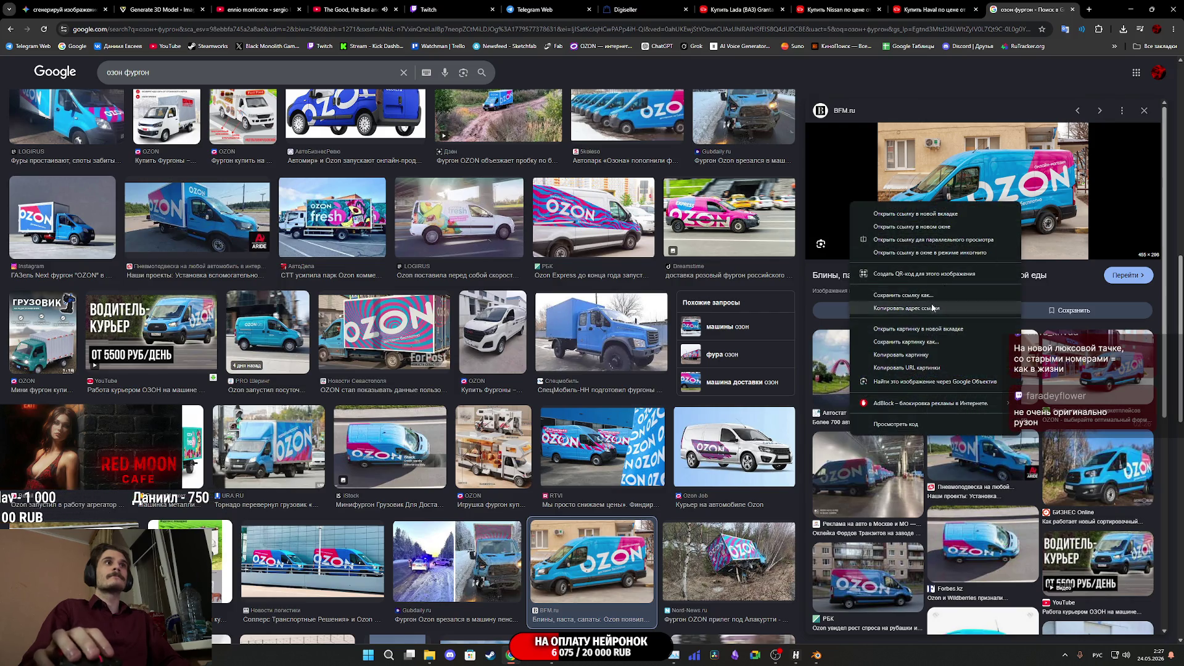
{"action": "left_click", "coordinate": [912, 361]}
{"action": "key", "text": "ctrl+1"}
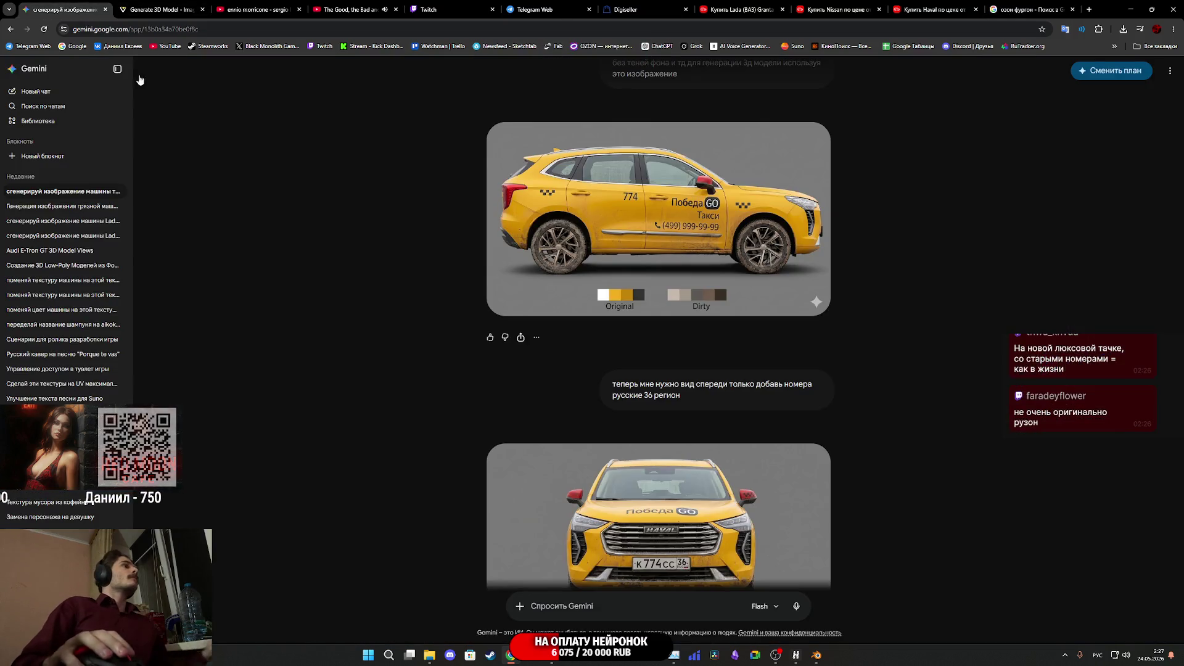
In a new chat, paste the taxi prompt and reword it for a delivery van branded RU ZONE instead of OZON
{"action": "scroll", "coordinate": [533, 375], "scroll_direction": "down", "scroll_amount": 5}
{"action": "scroll", "coordinate": [533, 375], "scroll_direction": "up", "scroll_amount": 6}
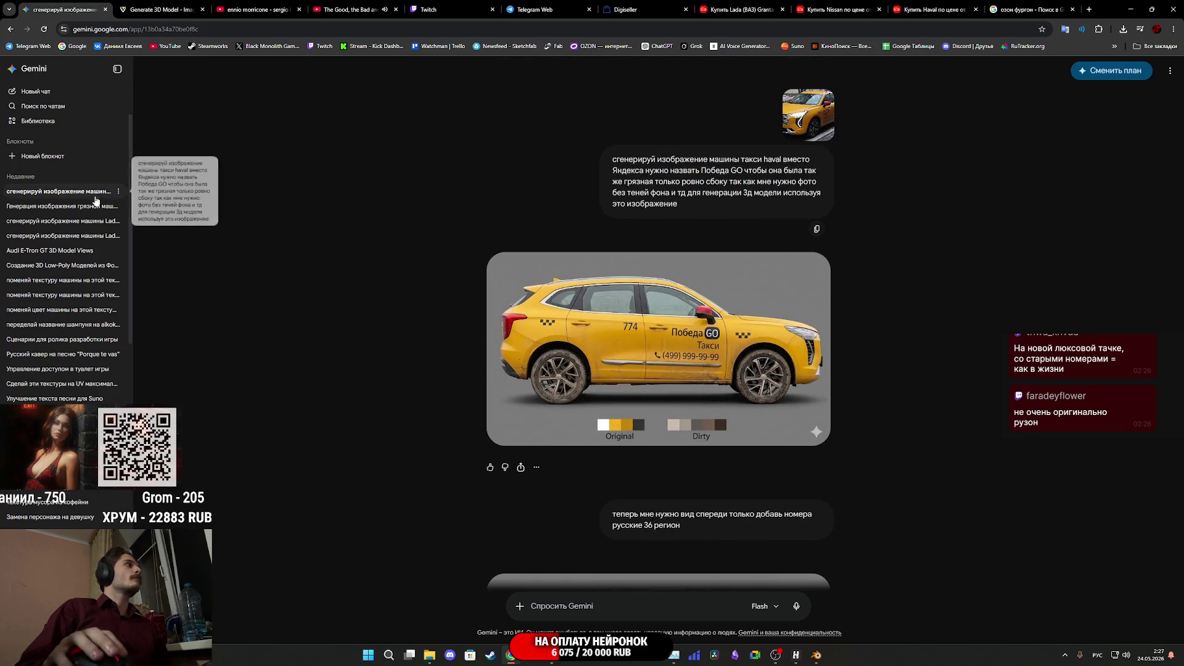
{"action": "left_click", "coordinate": [54, 95]}
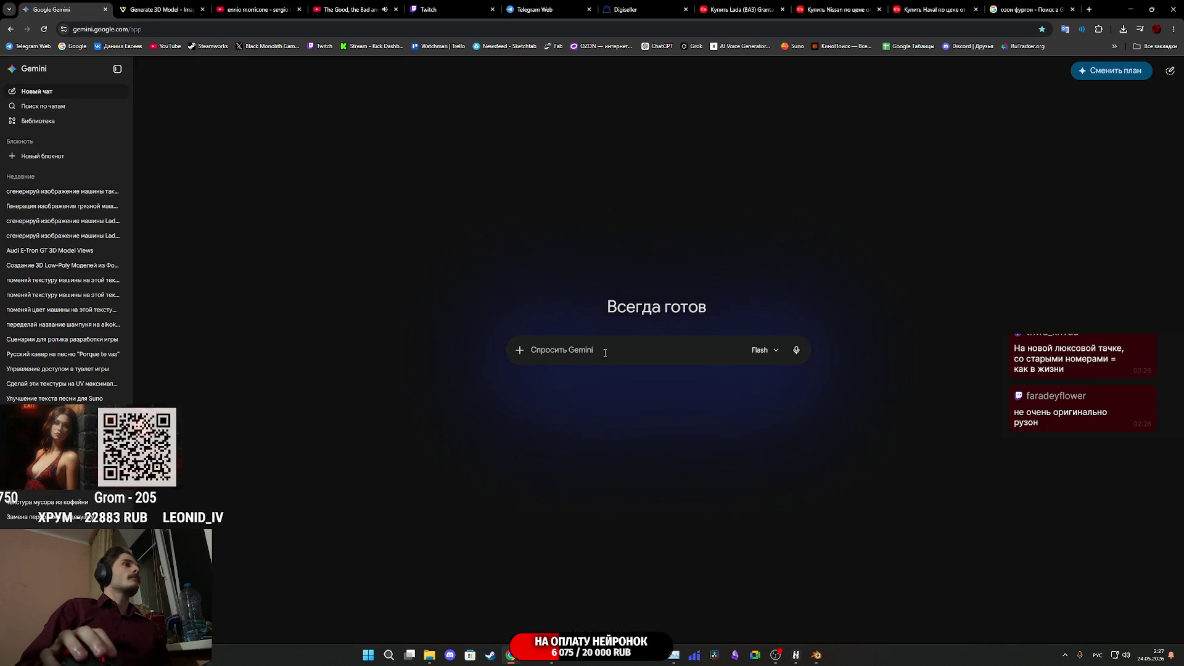
{"action": "type", "text": "сгенерируй изображение машины такси haval вместо Яндекса нужно назвать Победа GO чтобы она была так же грязная только ровно сбоку так как мне нужно фото без теней фона и тд для генерации 3д модели используя это изображение"}
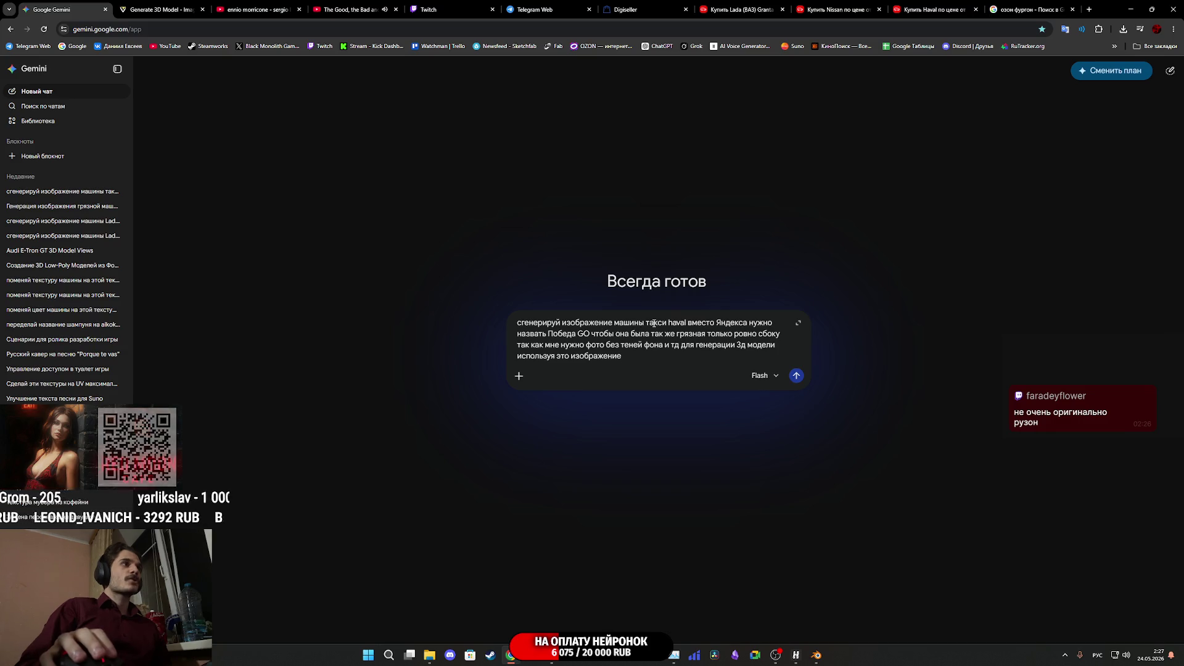
{"action": "left_click_drag", "start_coordinate": [646, 324], "coordinate": [669, 325]}
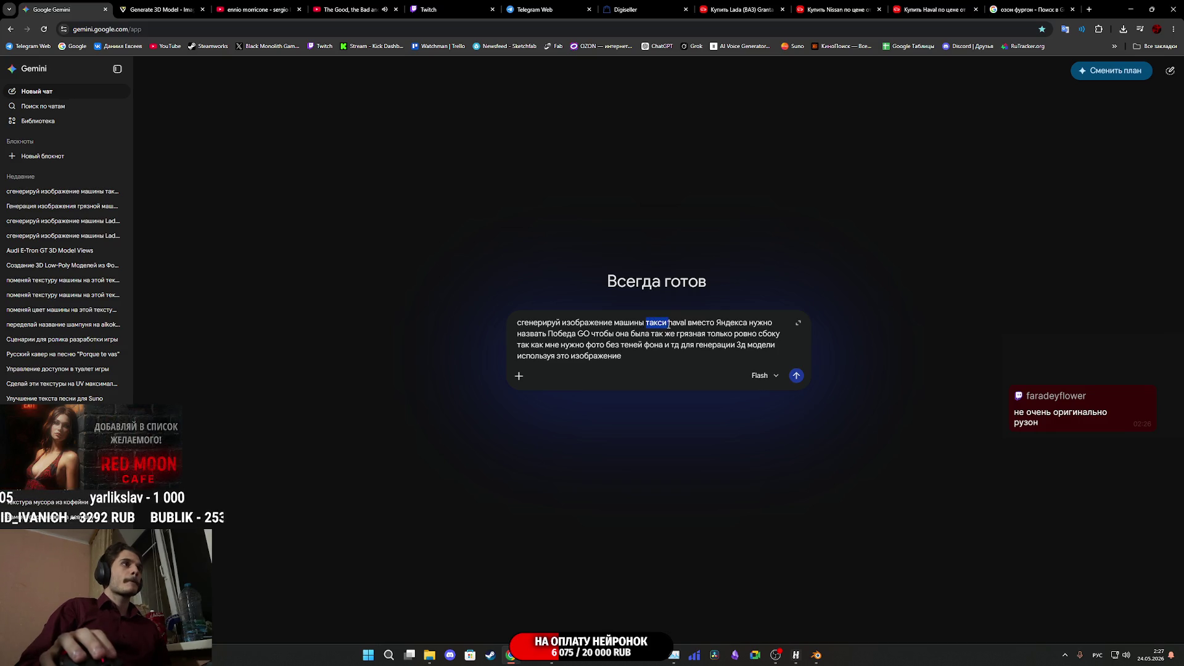
{"action": "type", "text": "для доста"}
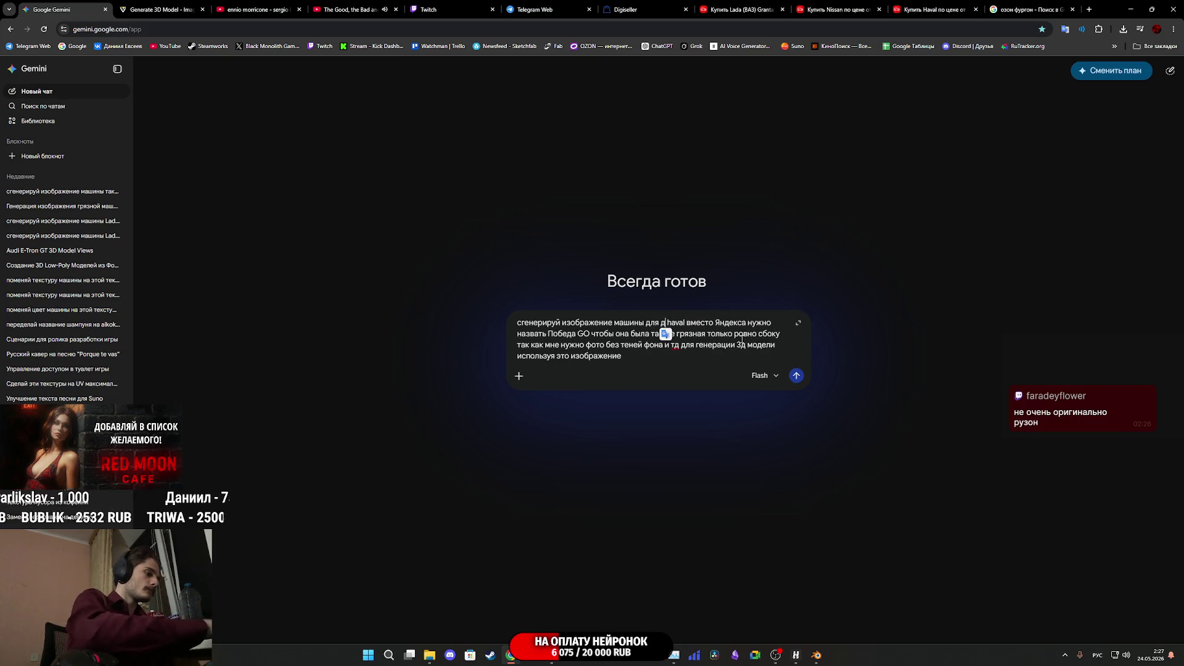
{"action": "type", "text": "вки"}
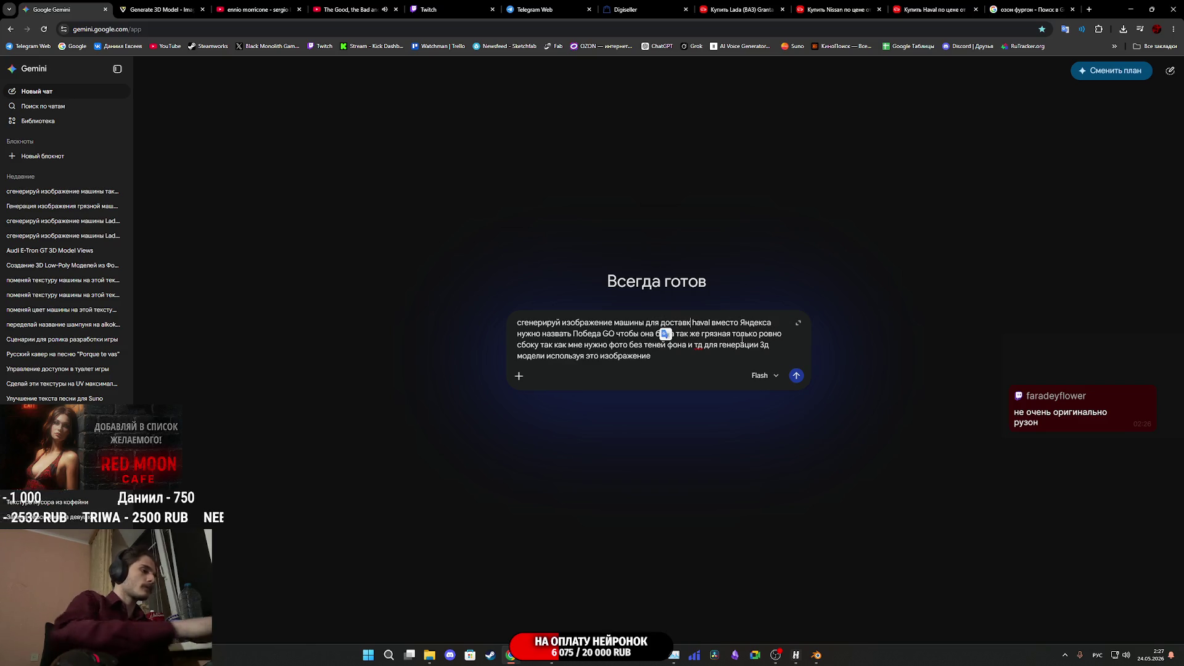
{"action": "double_click", "coordinate": [711, 323]}
{"action": "key", "text": "BackSpace"}
{"action": "key", "text": "BackSpace"}
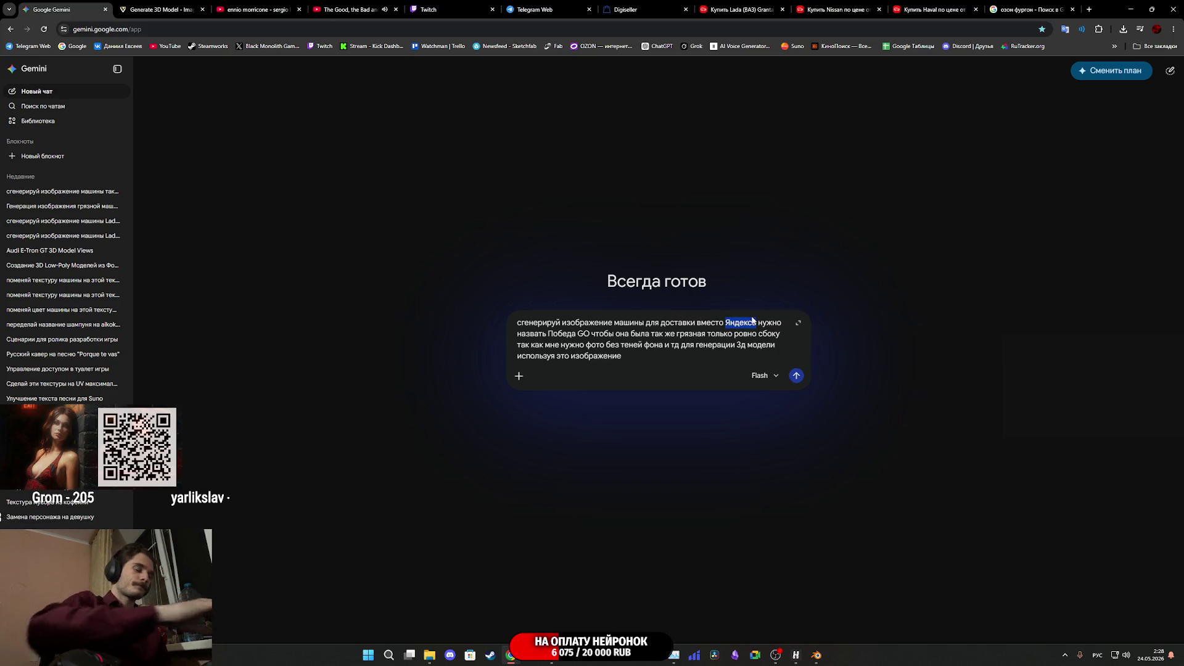
{"action": "type", "text": "OZON"}
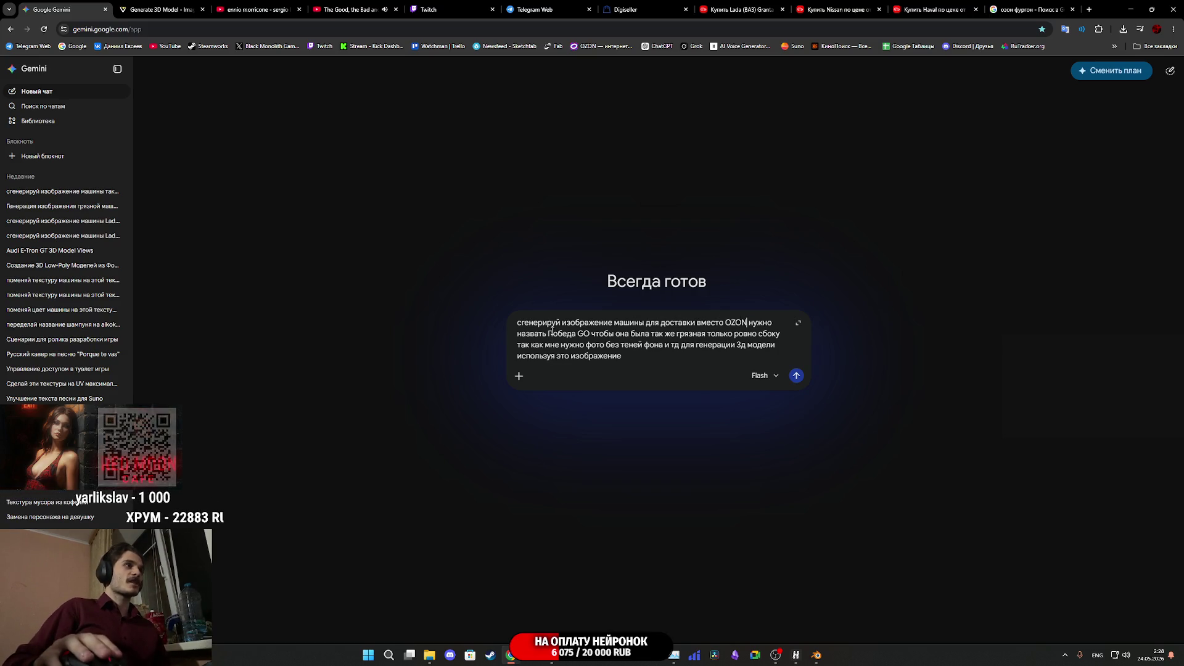
{"action": "left_click_drag", "start_coordinate": [548, 334], "coordinate": [589, 333]}
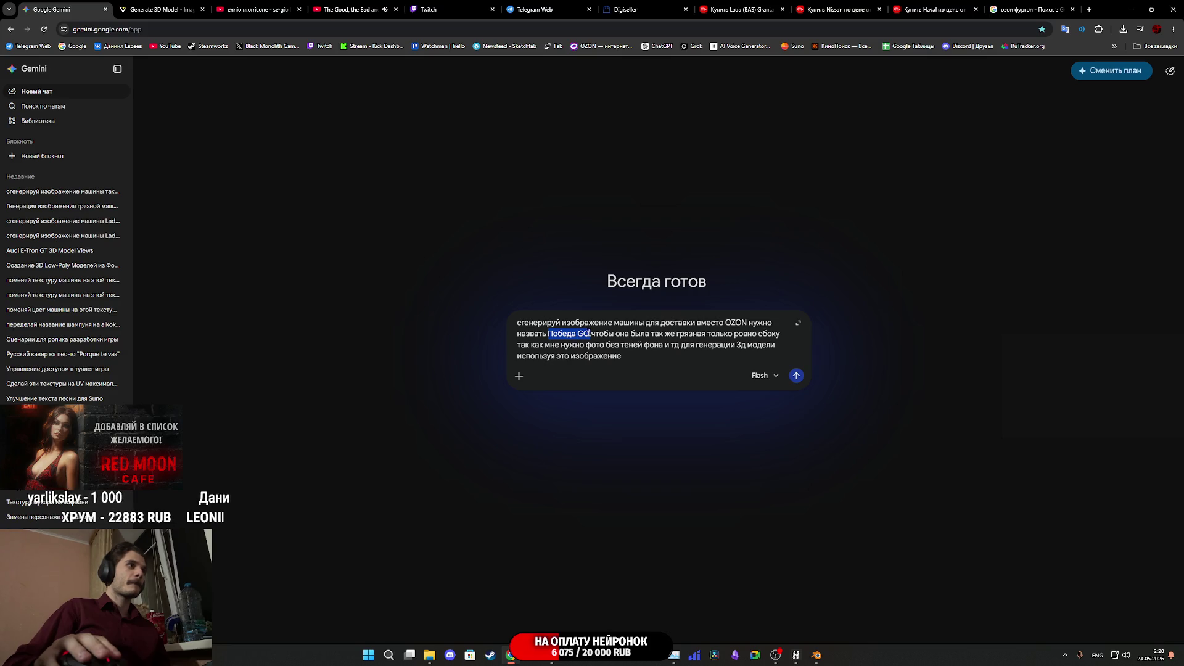
{"action": "type", "text": "RU ZONE"}
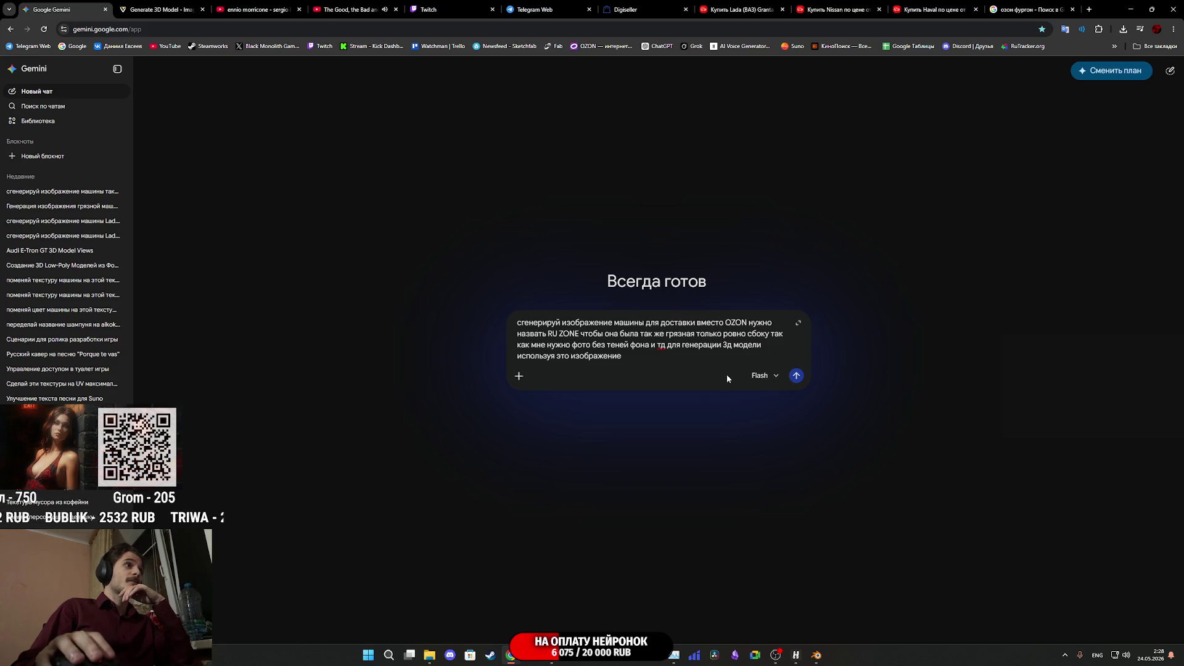
Copy the OZON van preview from Google Images and paste it into the prompt
{"action": "left_click", "coordinate": [1029, 7]}
{"action": "right_click", "coordinate": [1001, 191]}
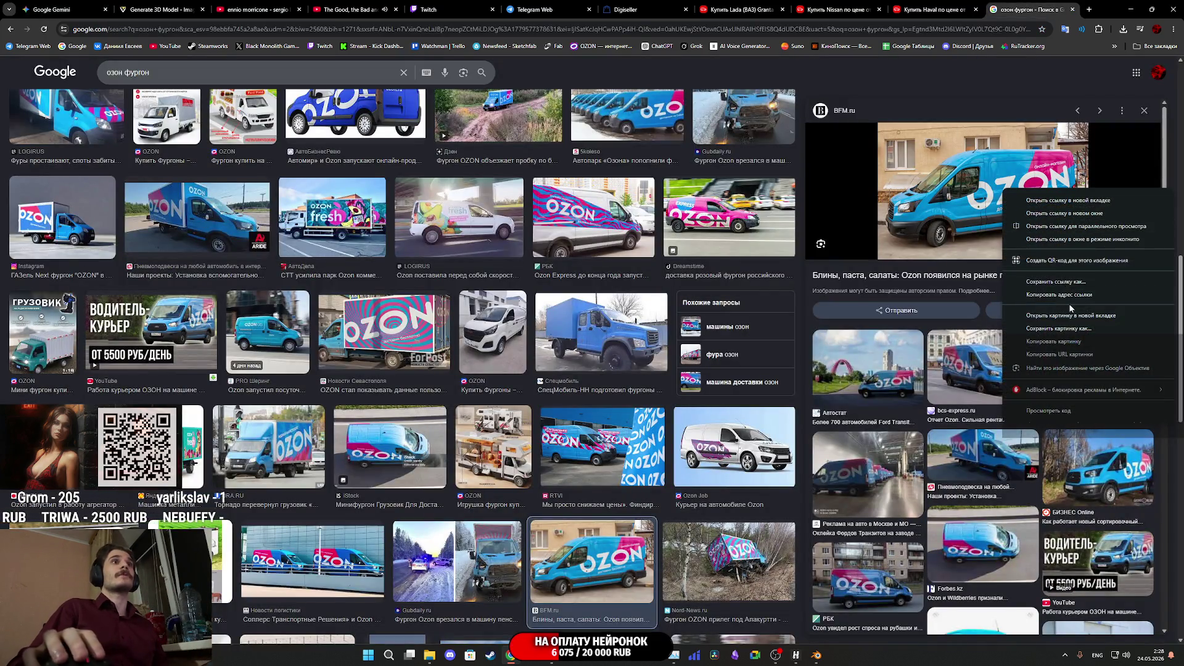
{"action": "left_click", "coordinate": [1072, 342]}
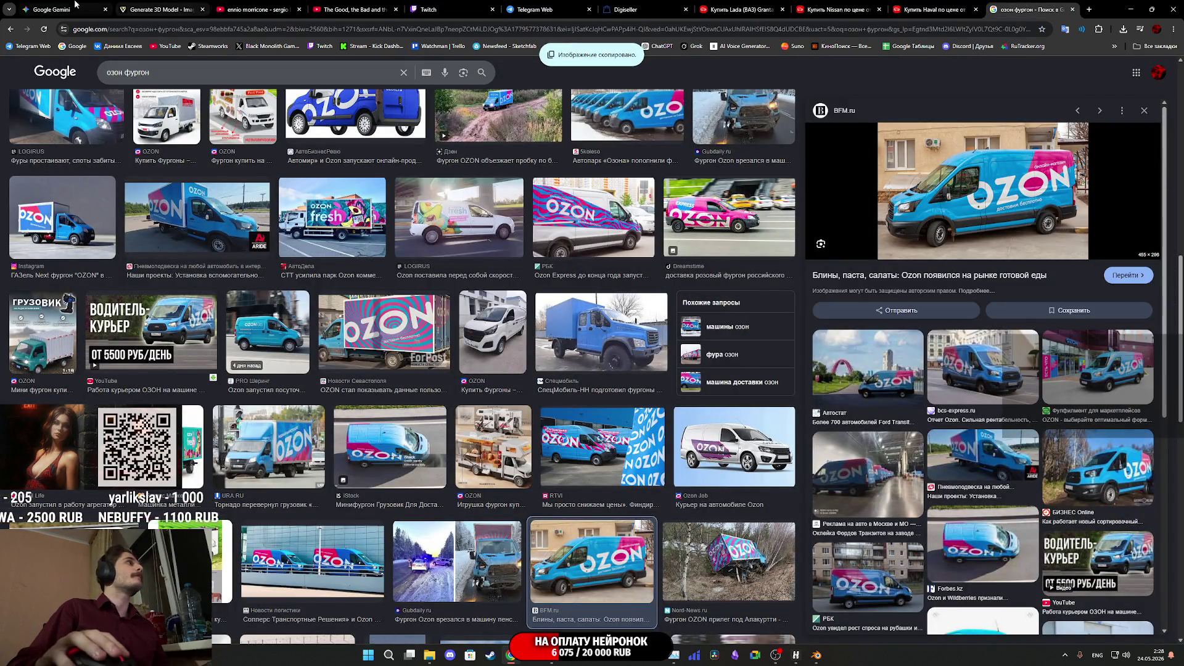
{"action": "left_click", "coordinate": [84, 6]}
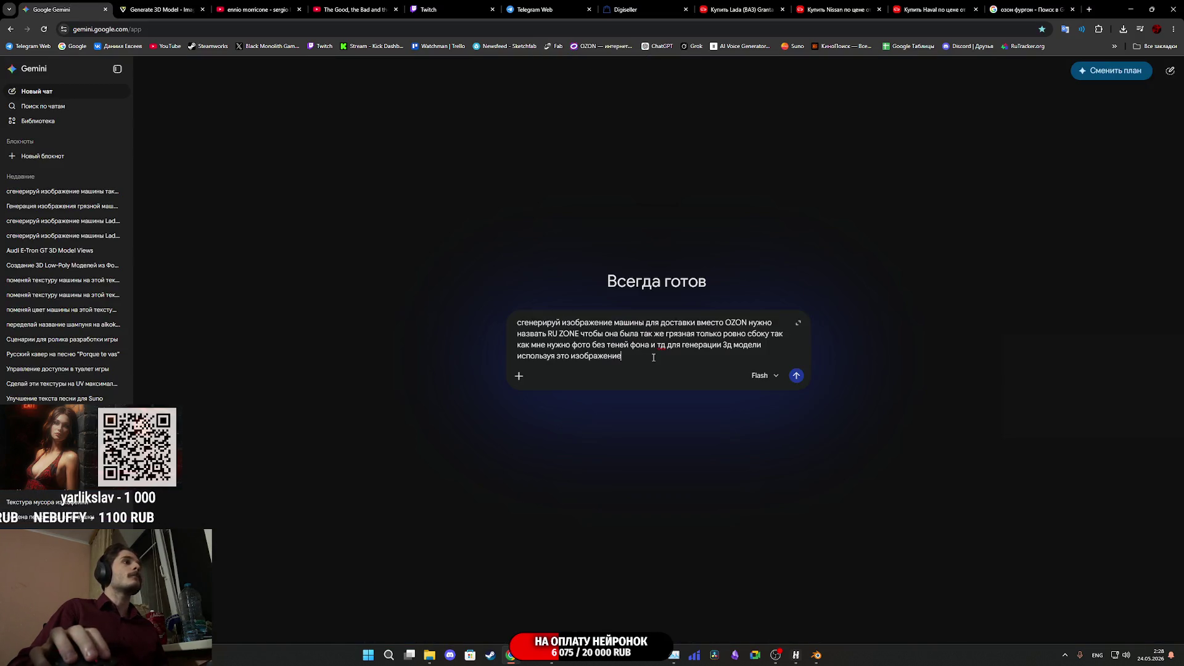
{"action": "key", "text": "ctrl+v"}
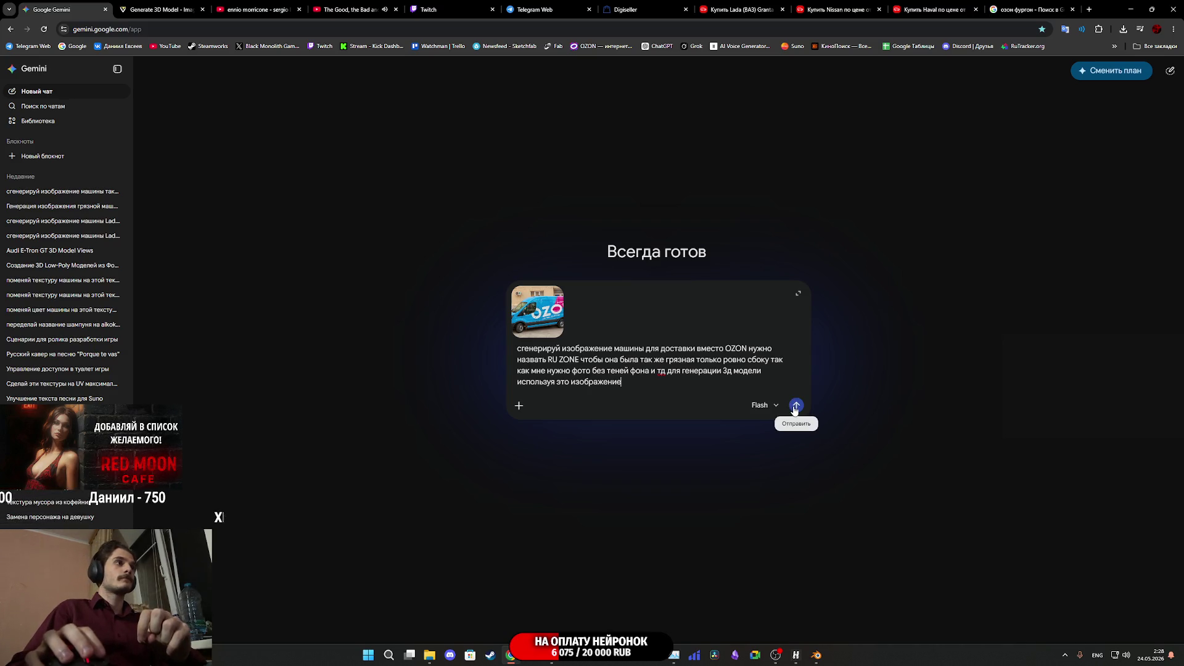
Send the RU ZONE van prompt with the attached OZON photo
{"action": "left_click", "coordinate": [796, 407]}
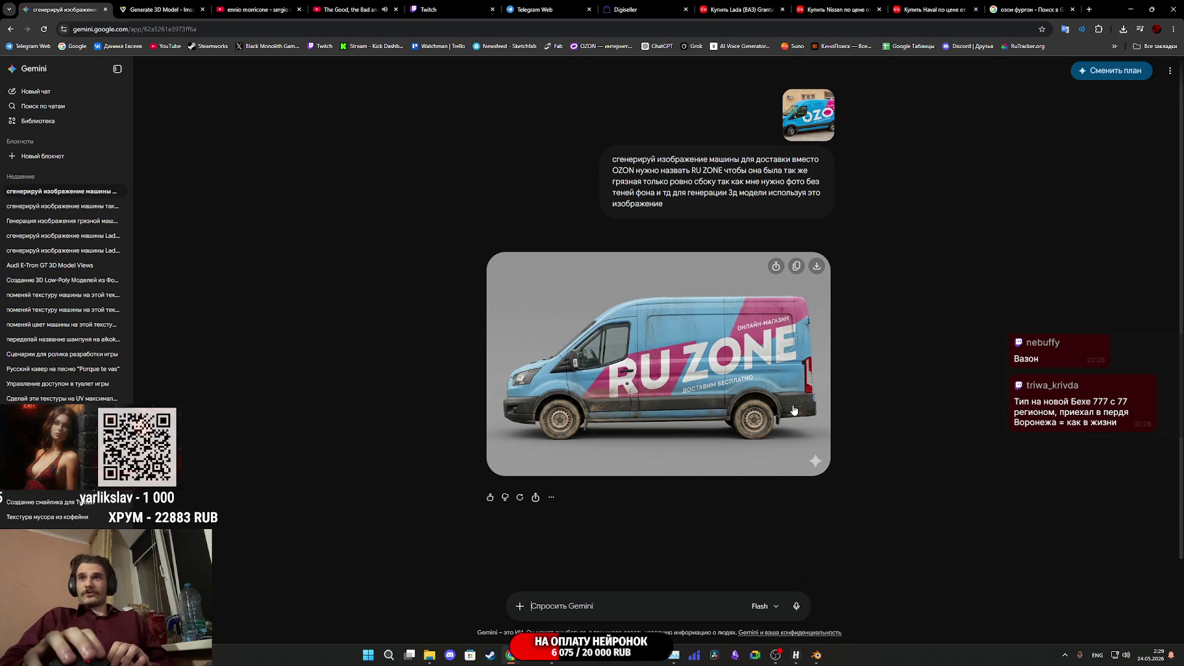
Save the generated RU ZONE van image full size to Downloads
{"action": "left_click", "coordinate": [711, 385]}
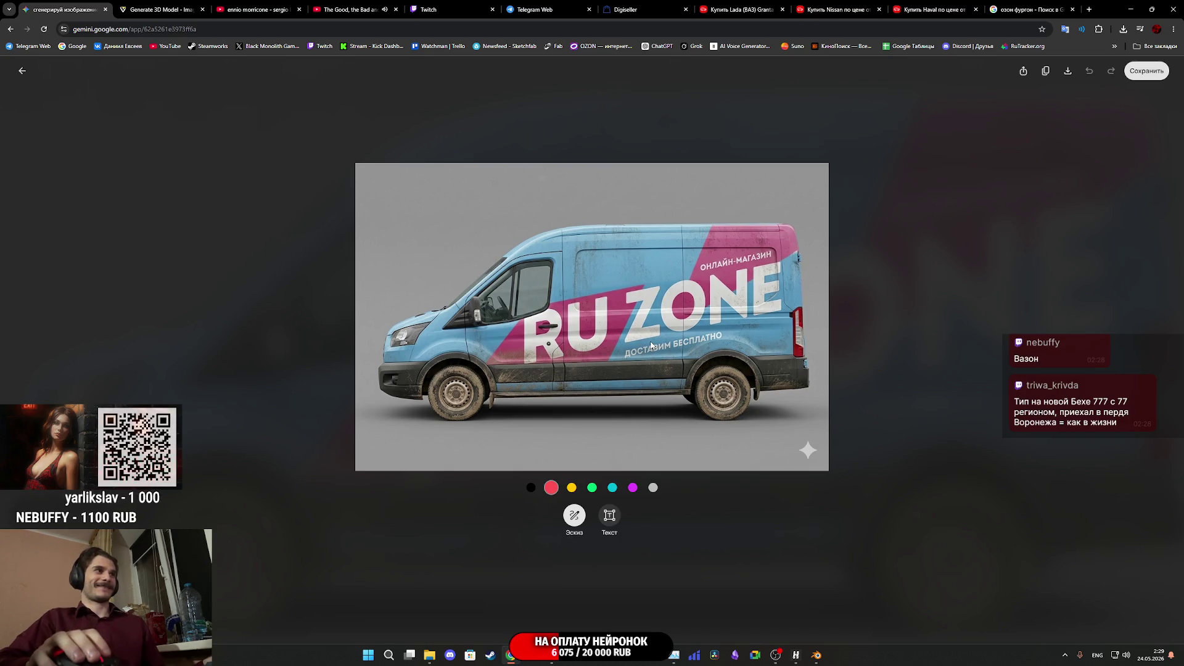
{"action": "right_click", "coordinate": [651, 345]}
{"action": "left_click", "coordinate": [707, 367]}
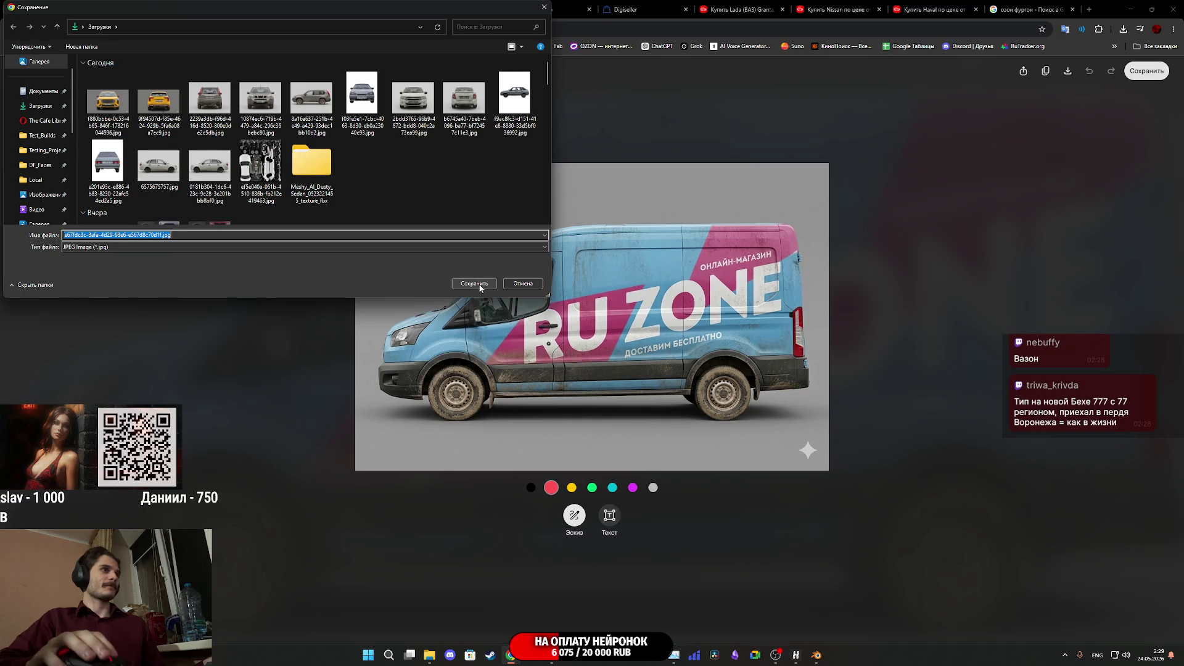
{"action": "left_click", "coordinate": [480, 288]}
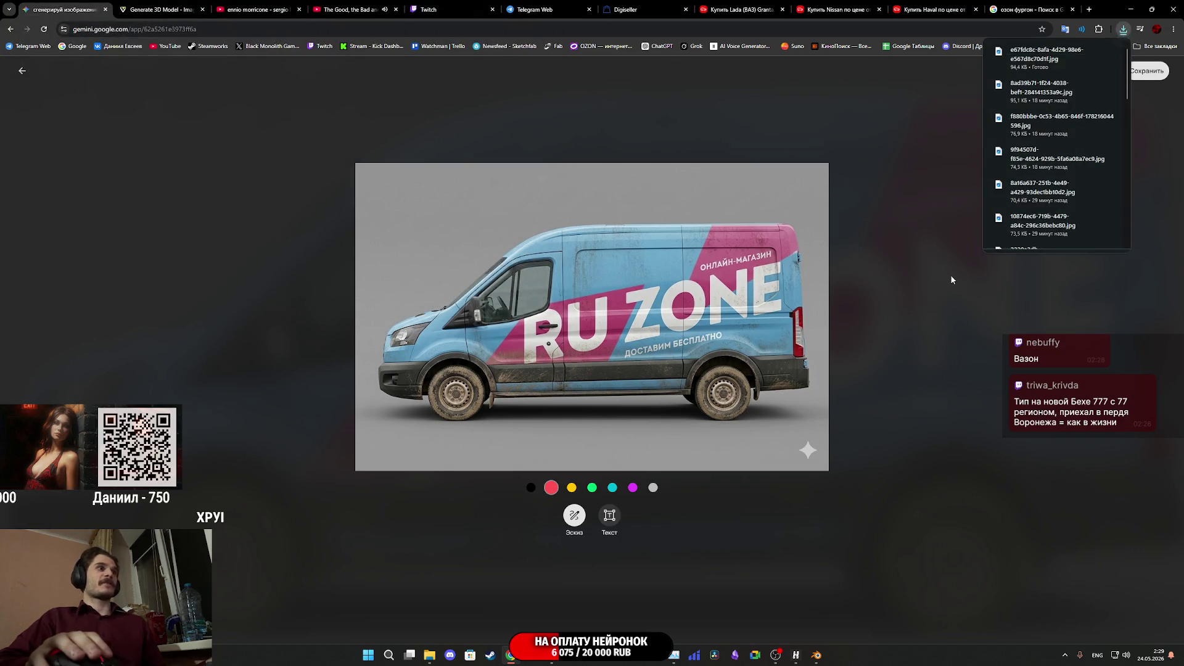
{"action": "left_click", "coordinate": [950, 275]}
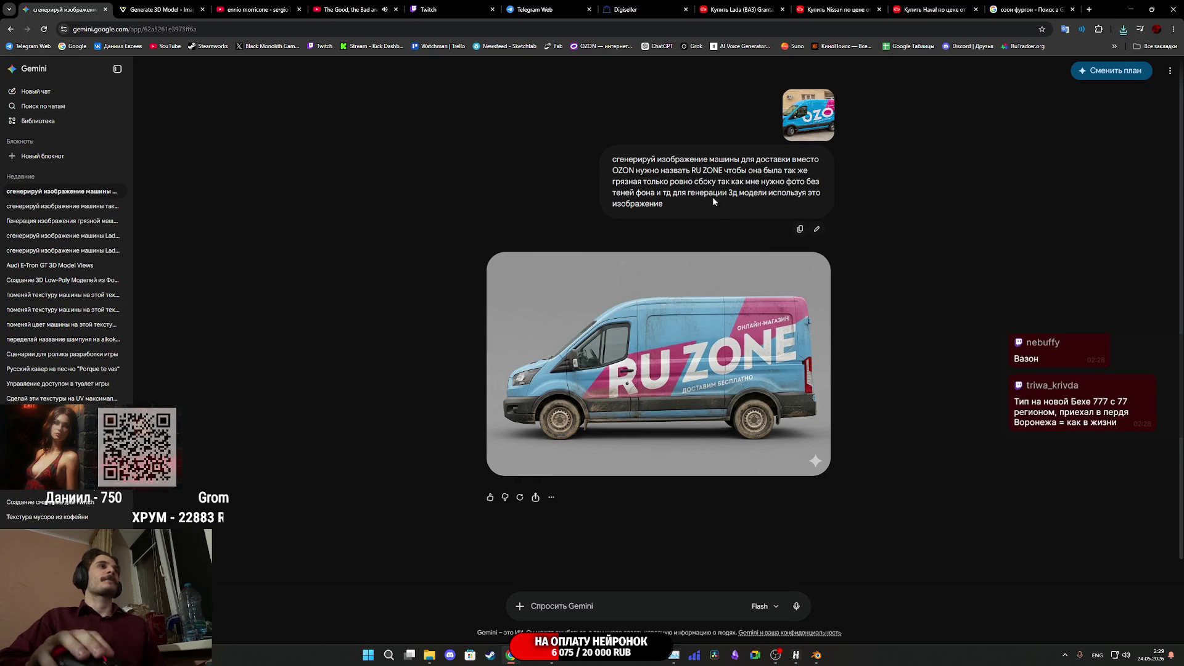
Look over the earlier taxi chat, then return to the RU ZONE van chat
{"action": "left_click", "coordinate": [74, 206]}
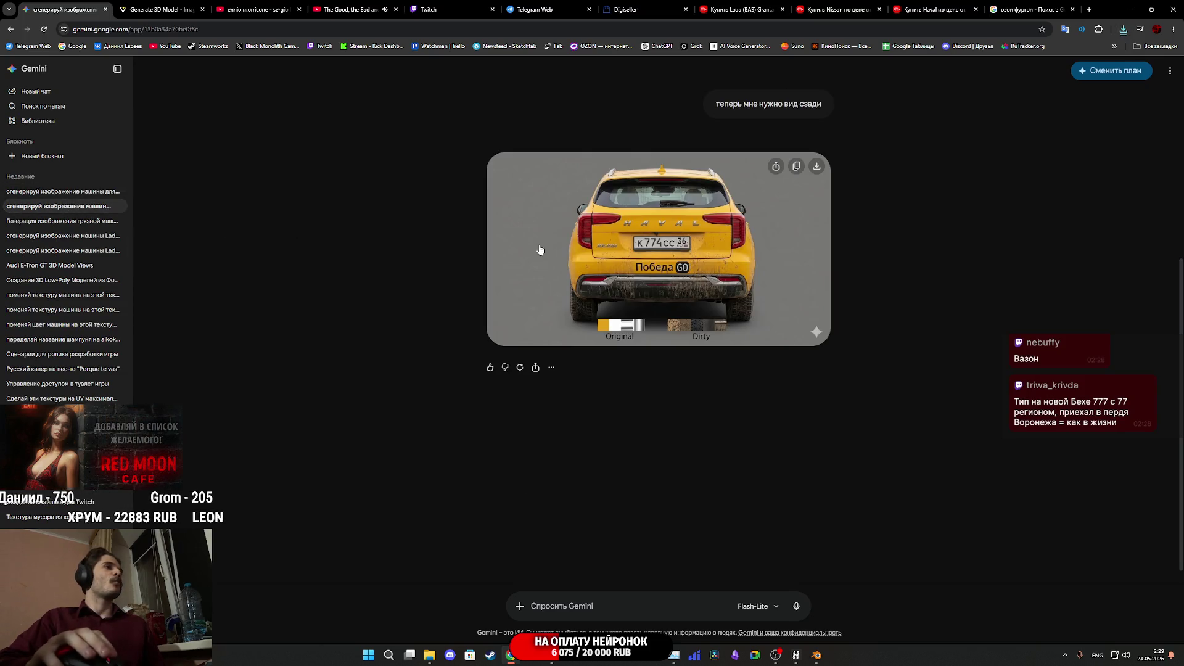
{"action": "scroll", "coordinate": [799, 284], "scroll_direction": "up", "scroll_amount": 10}
{"action": "scroll", "coordinate": [797, 281], "scroll_direction": "down", "scroll_amount": 4}
{"action": "scroll", "coordinate": [792, 279], "scroll_direction": "up", "scroll_amount": 4}
{"action": "scroll", "coordinate": [748, 236], "scroll_direction": "down", "scroll_amount": 2}
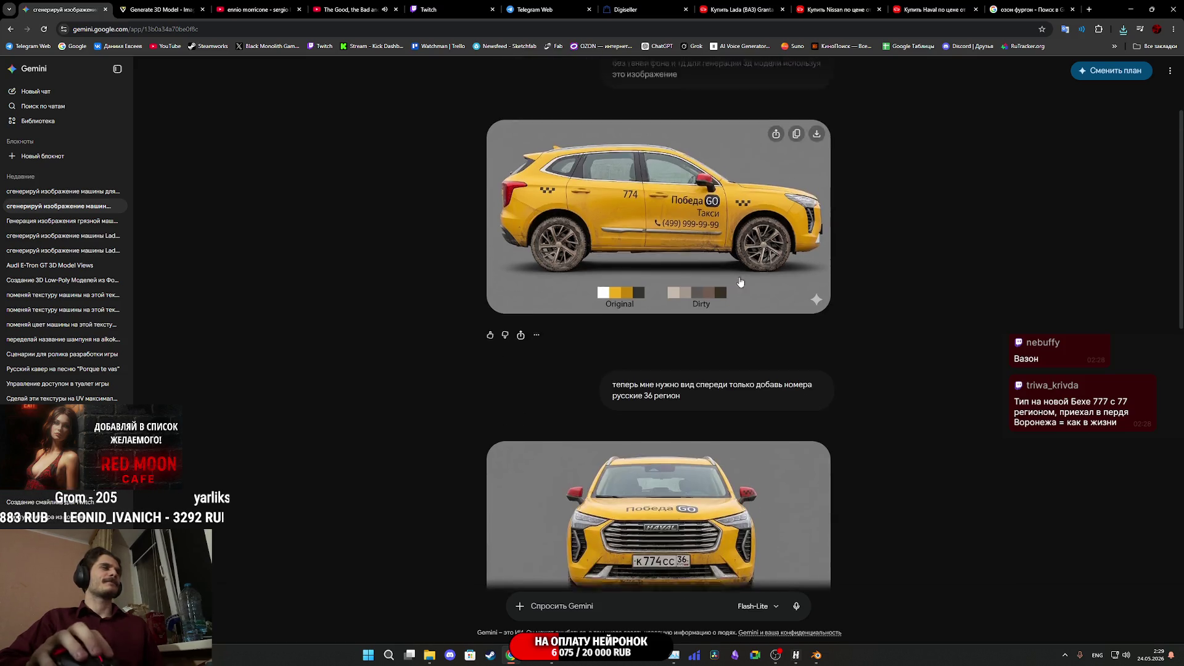
{"action": "left_click", "coordinate": [74, 191]}
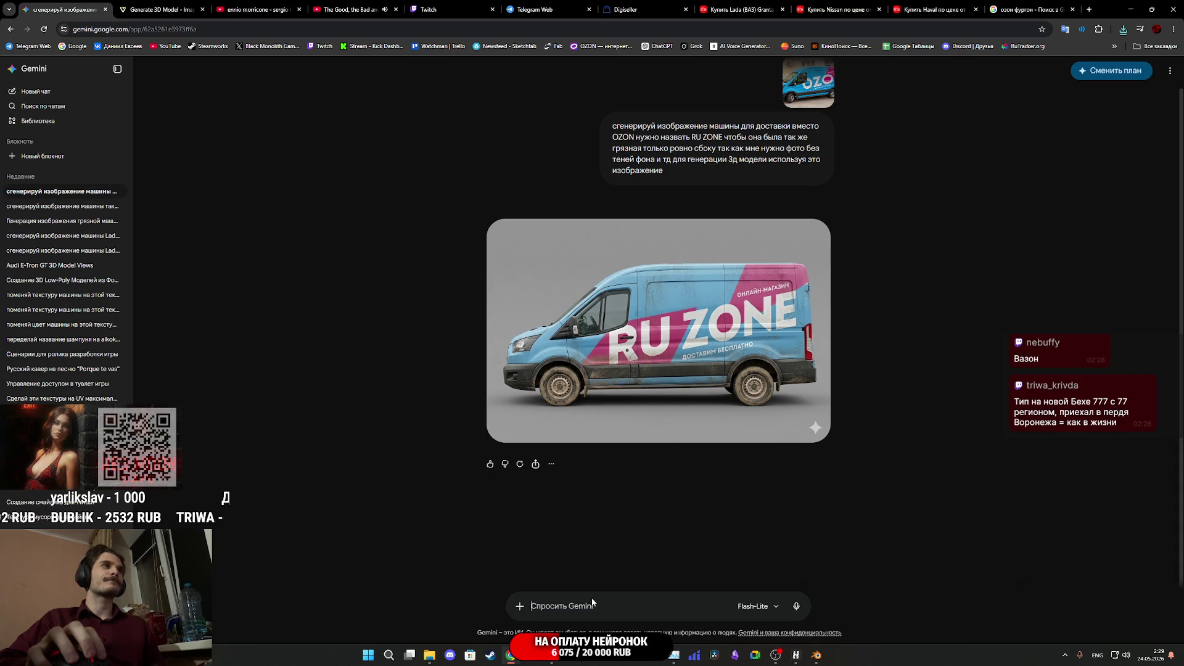
Send 'теперь мне нужно вид спереди только добавь номера русские 36 регион' in the RU ZONE chat
{"action": "type", "text": "теперь мне нужно вид спереди только добавь номера русские 36 регион"}
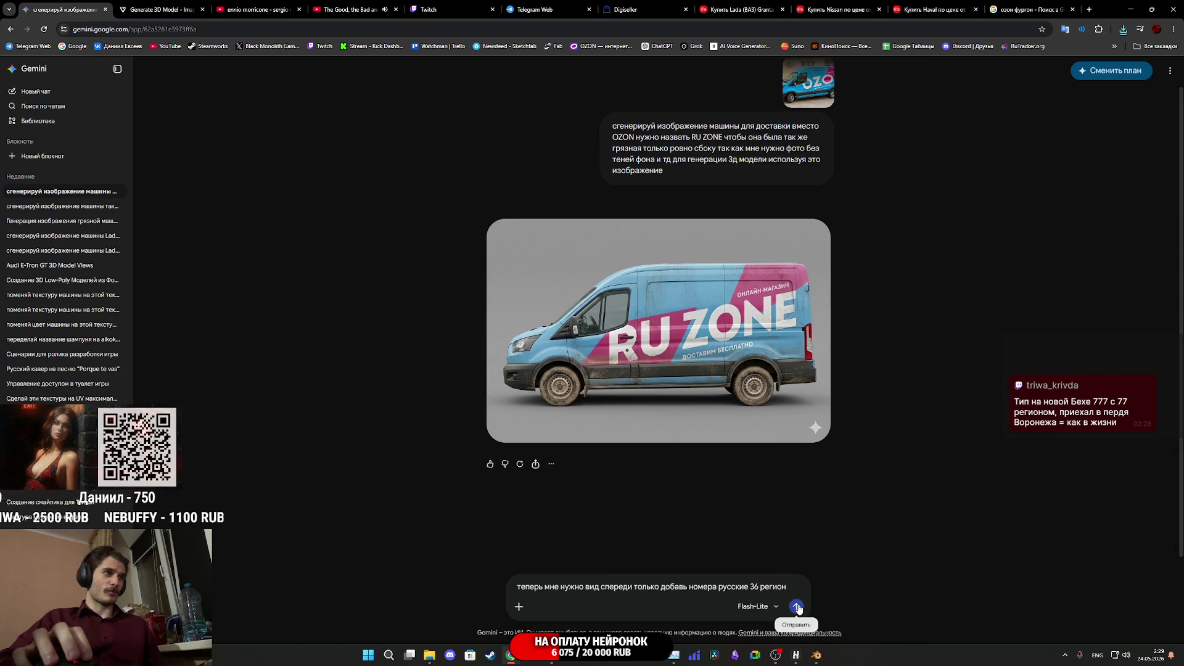
{"action": "left_click", "coordinate": [798, 608]}
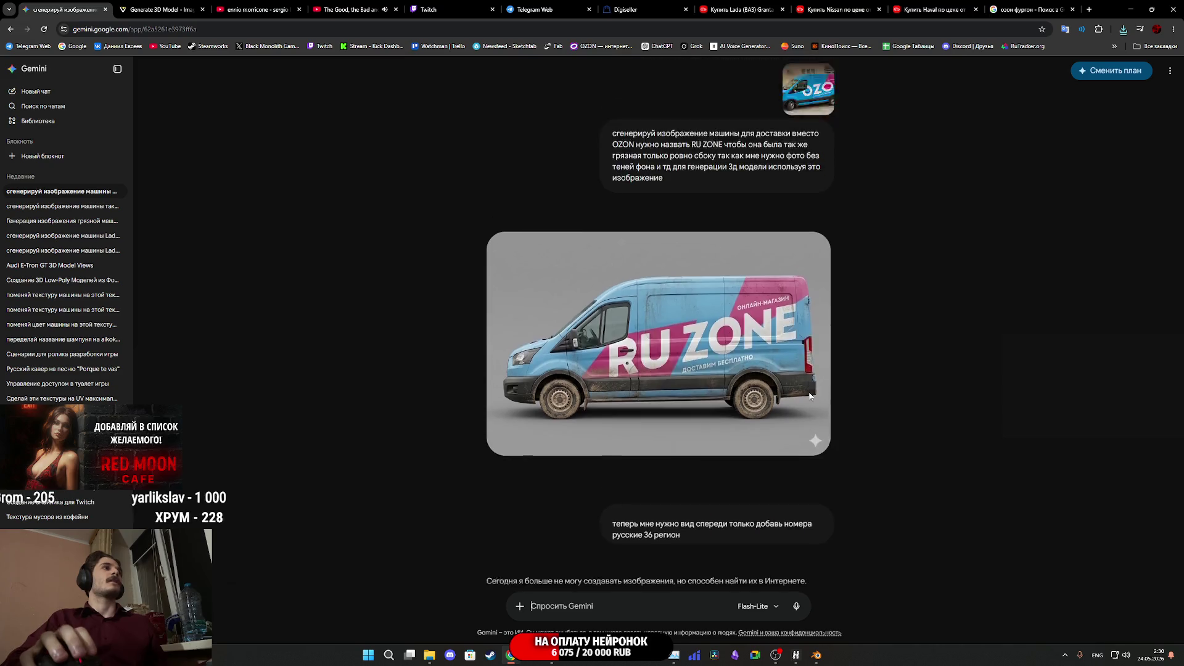
Open the Загрузки folder in File Explorer and start a new empty Gemini chat
{"action": "right_click", "coordinate": [707, 350]}
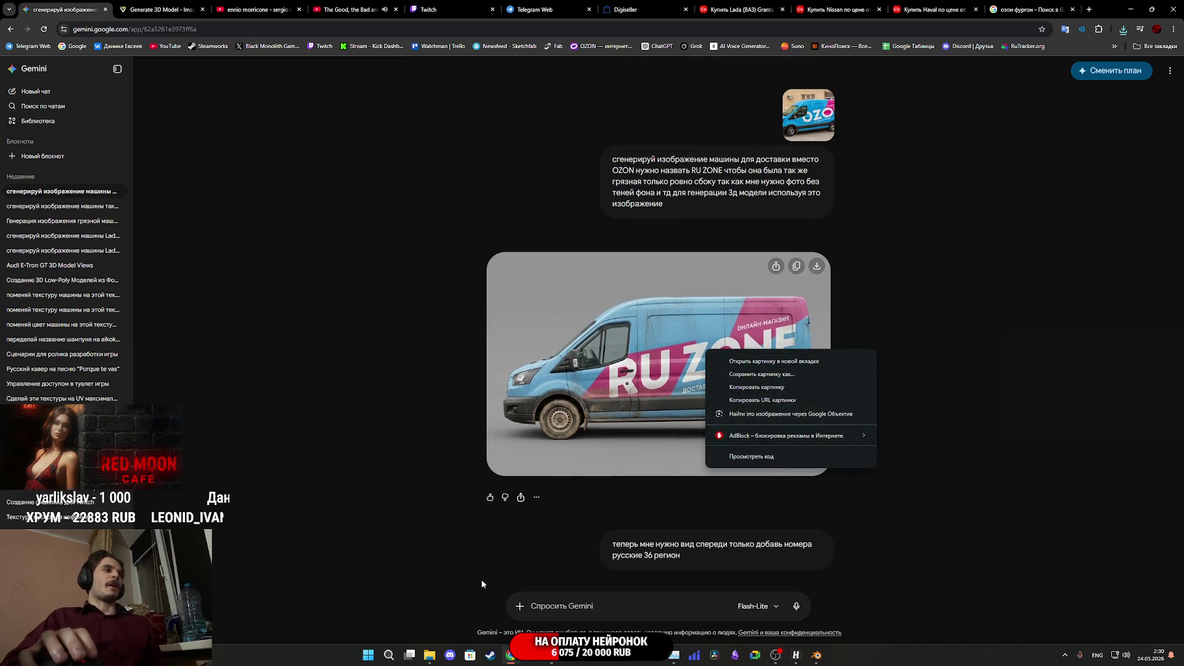
{"action": "left_click", "coordinate": [430, 656]}
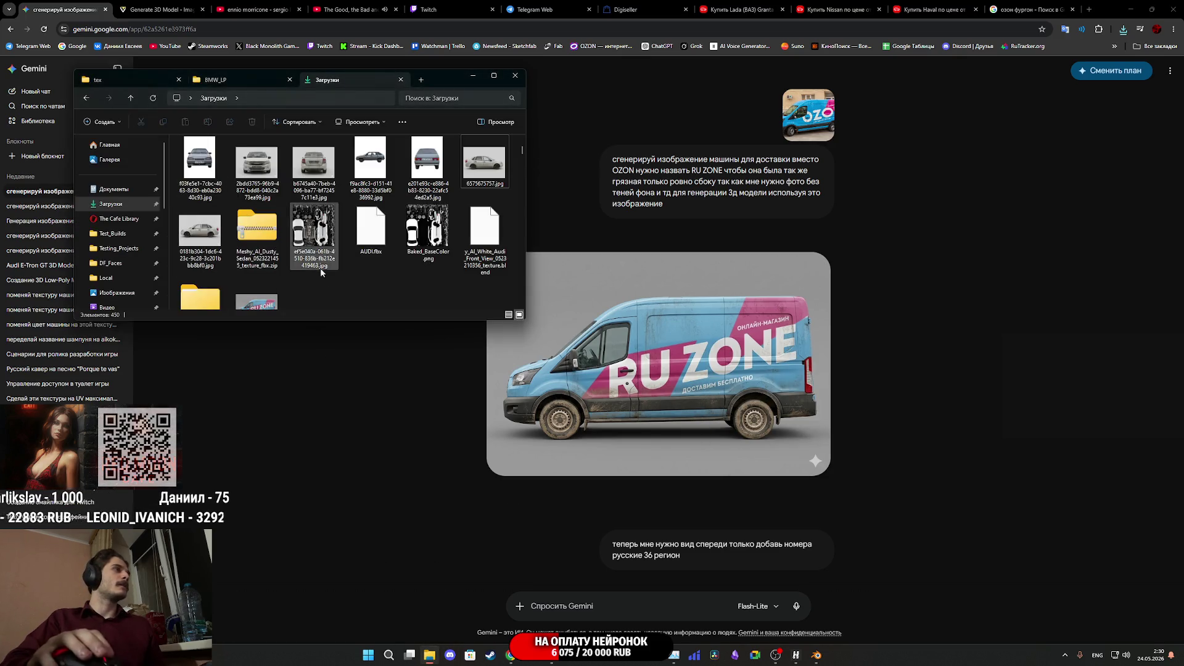
{"action": "left_click", "coordinate": [800, 442]}
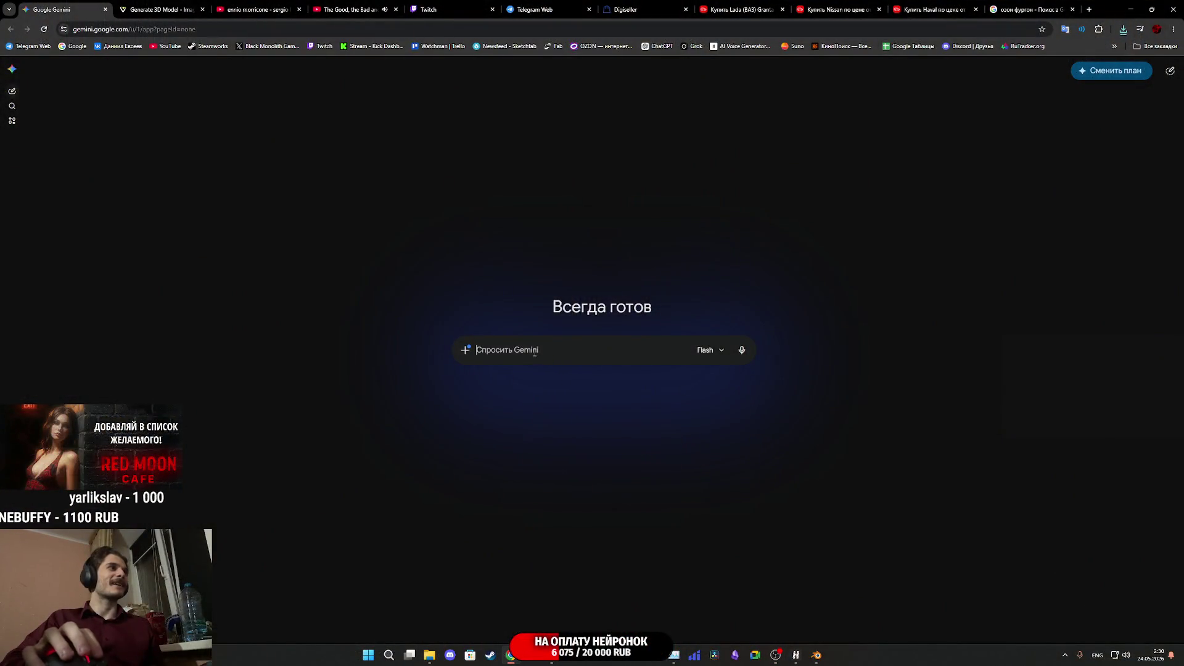
Attach the saved RU ZONE van jpg and type the front-view region-36 plates request
{"action": "left_click", "coordinate": [430, 655]}
{"action": "left_click_drag", "start_coordinate": [257, 295], "coordinate": [604, 360]}
{"action": "left_click", "coordinate": [694, 400]}
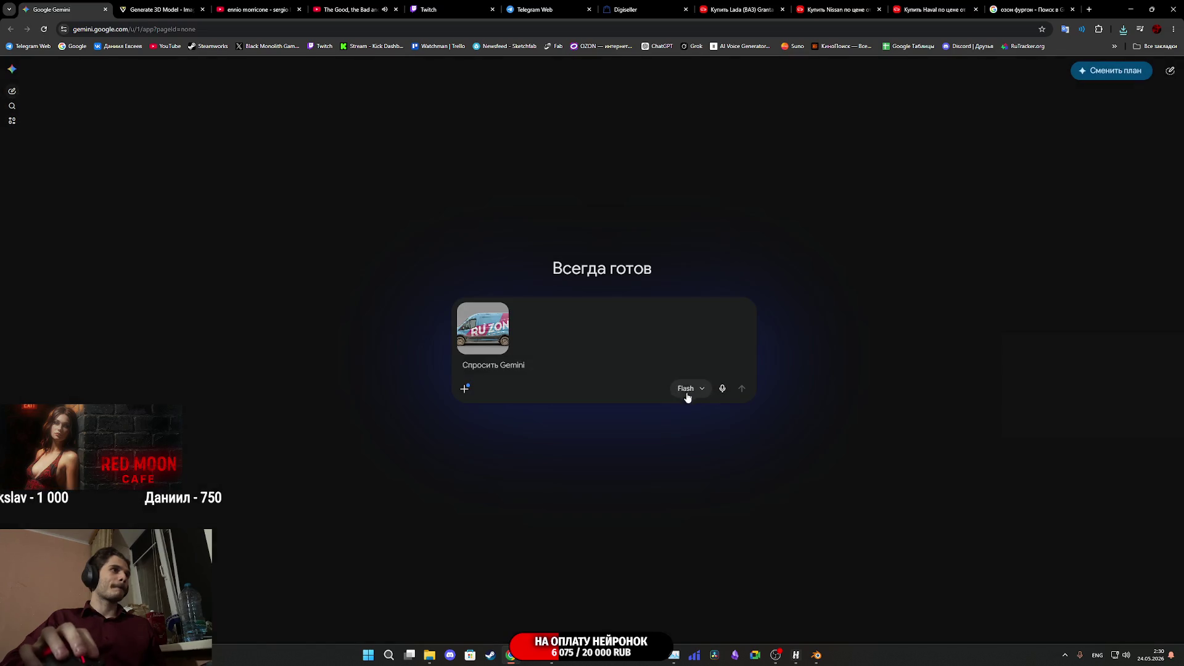
{"action": "type", "text": "теперь мне нужно вид спереди только добавь номера русские 36 регион"}
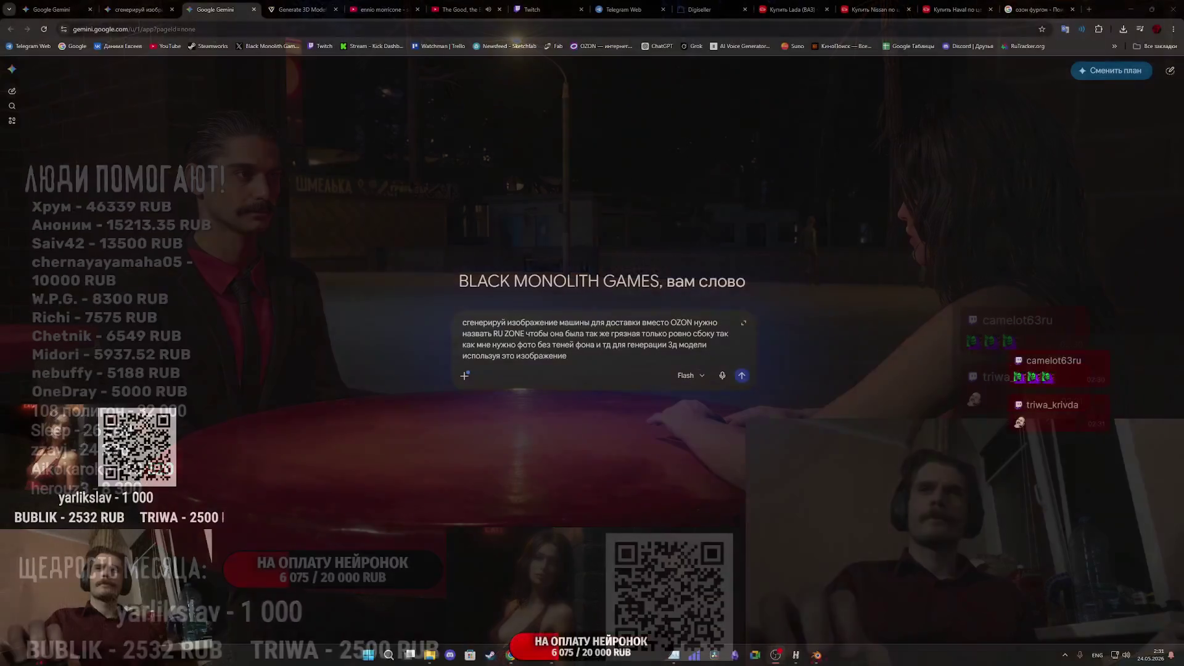
Copy the OZON van preview image from the 'озон фургон' image results
{"action": "left_click", "coordinate": [1036, 10]}
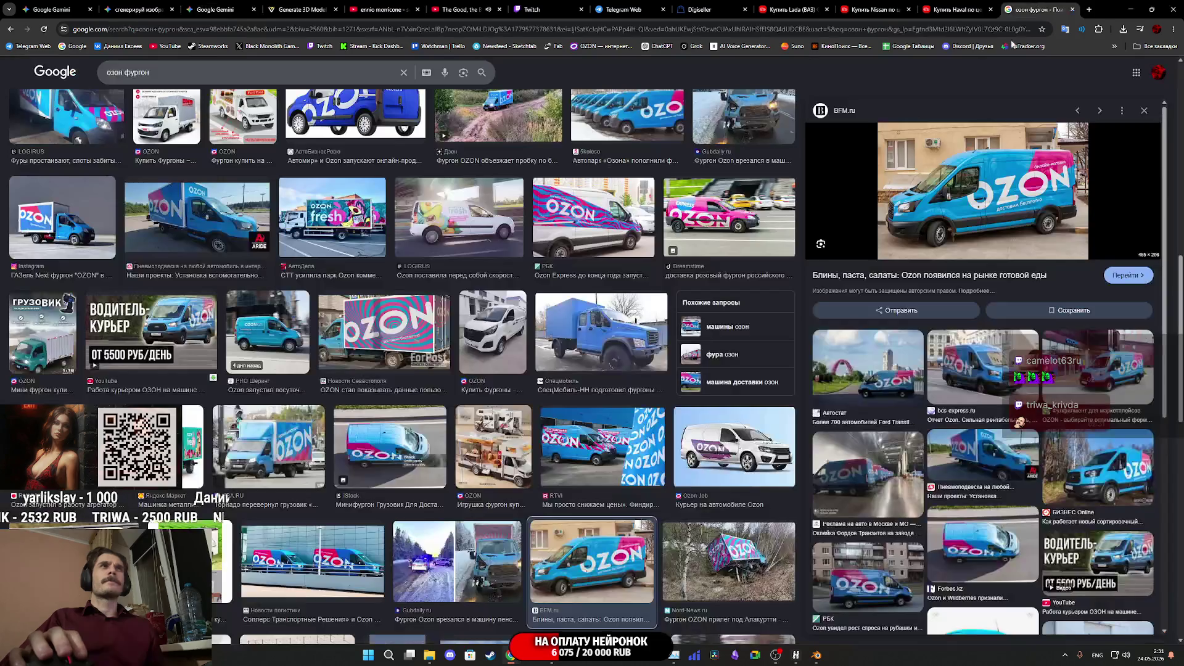
{"action": "right_click", "coordinate": [992, 192]}
{"action": "left_click", "coordinate": [1049, 294]}
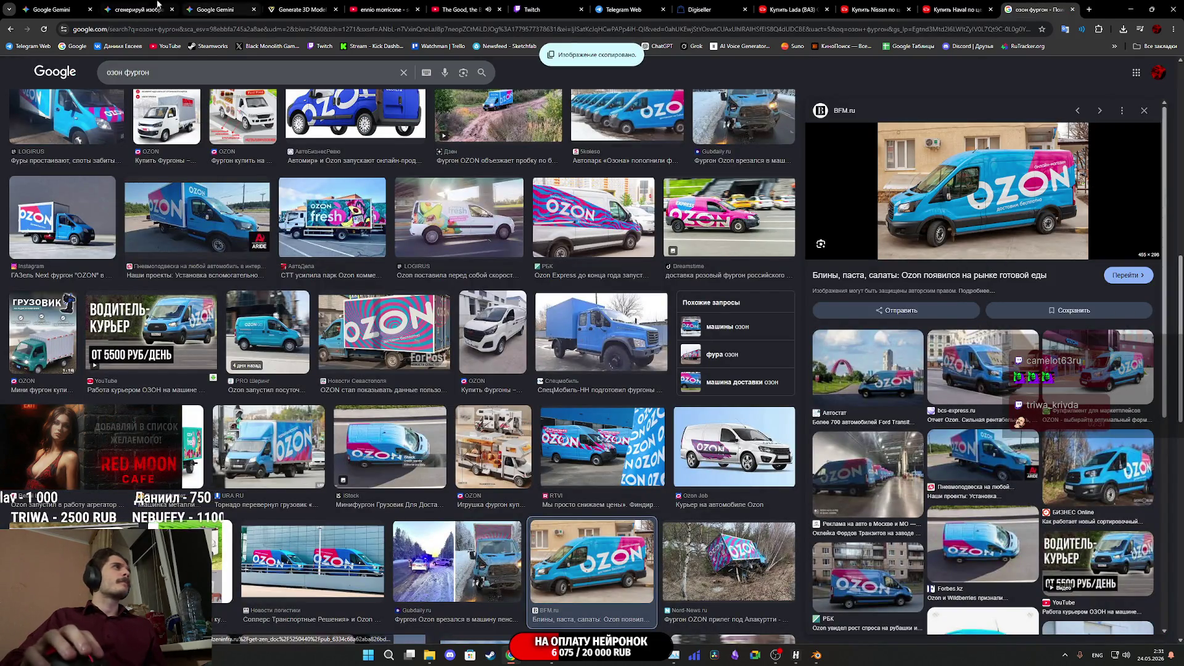
Bring up the Gemini tab holding the RU ZONE side-view prompt
{"action": "left_click", "coordinate": [131, 7]}
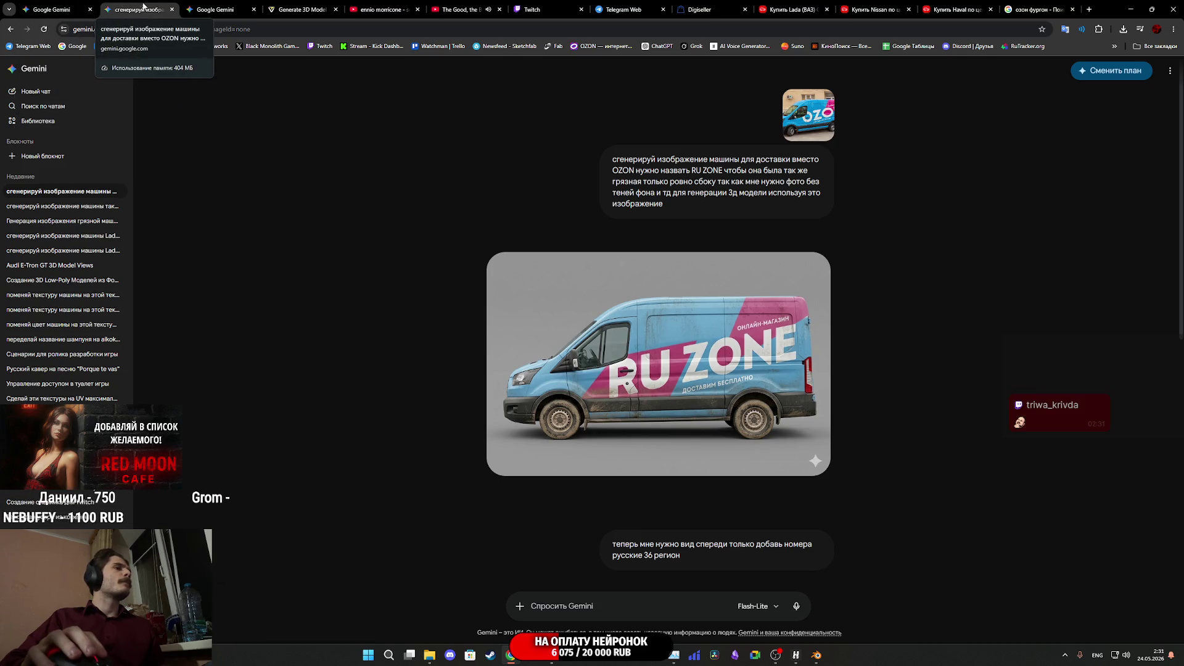
{"action": "left_click", "coordinate": [52, 9]}
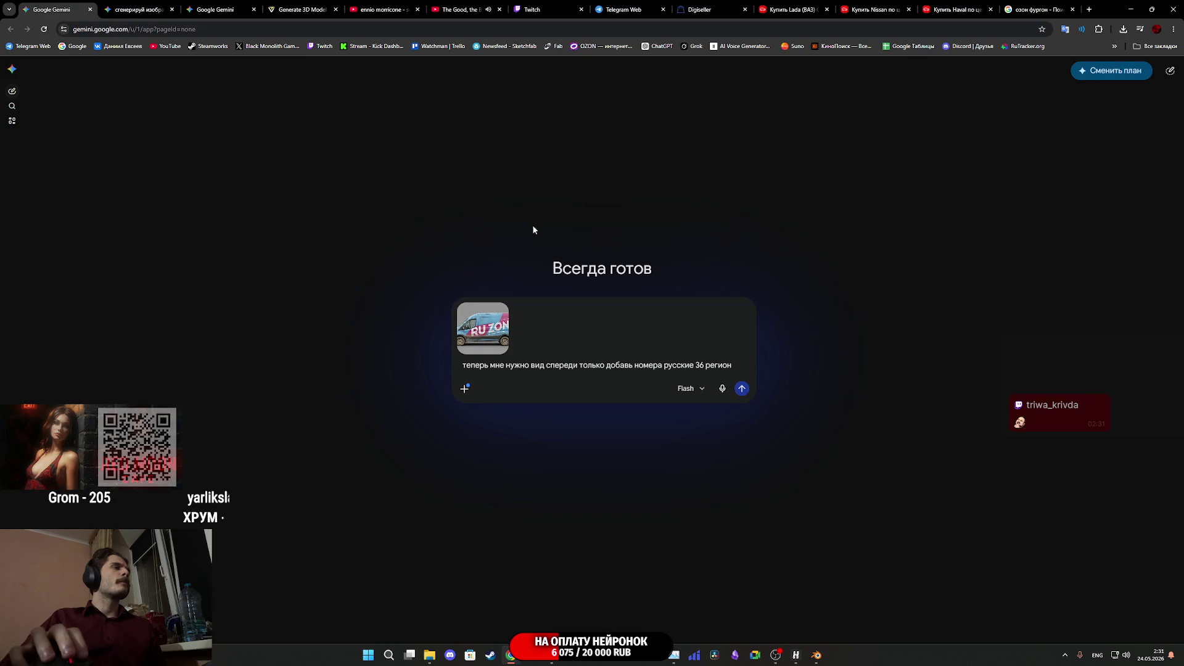
{"action": "left_click", "coordinate": [219, 5]}
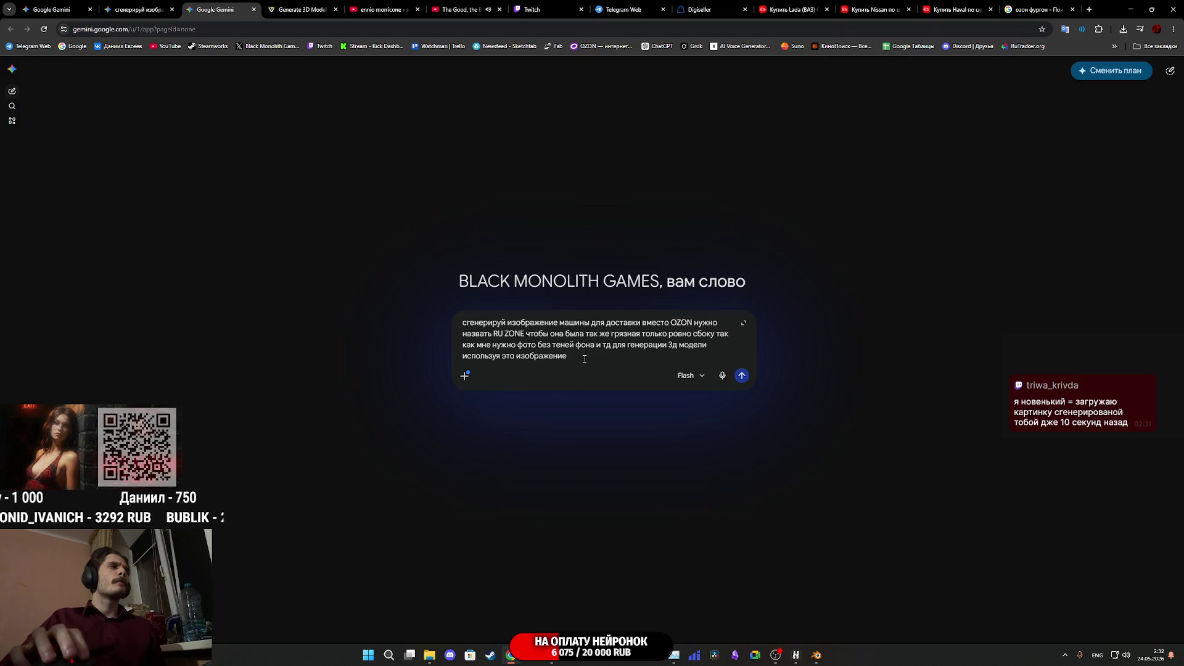
Paste the copied OZON van photo into the side-view prompt and send it
{"action": "key", "text": "ctrl+v"}
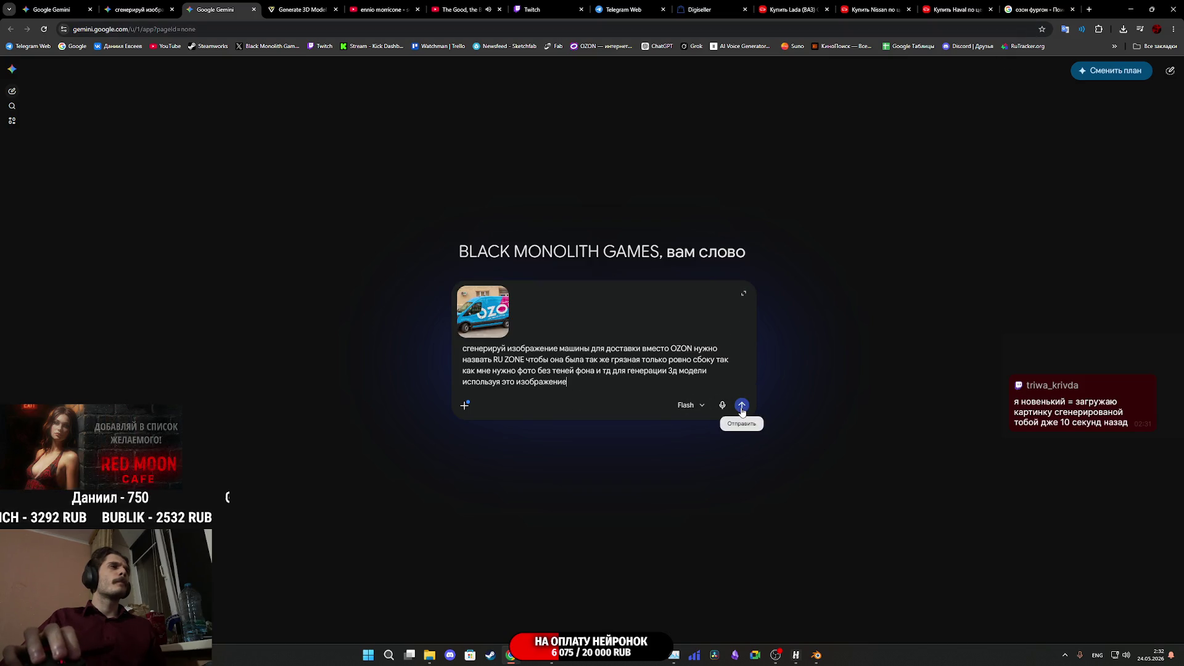
{"action": "left_click", "coordinate": [742, 406]}
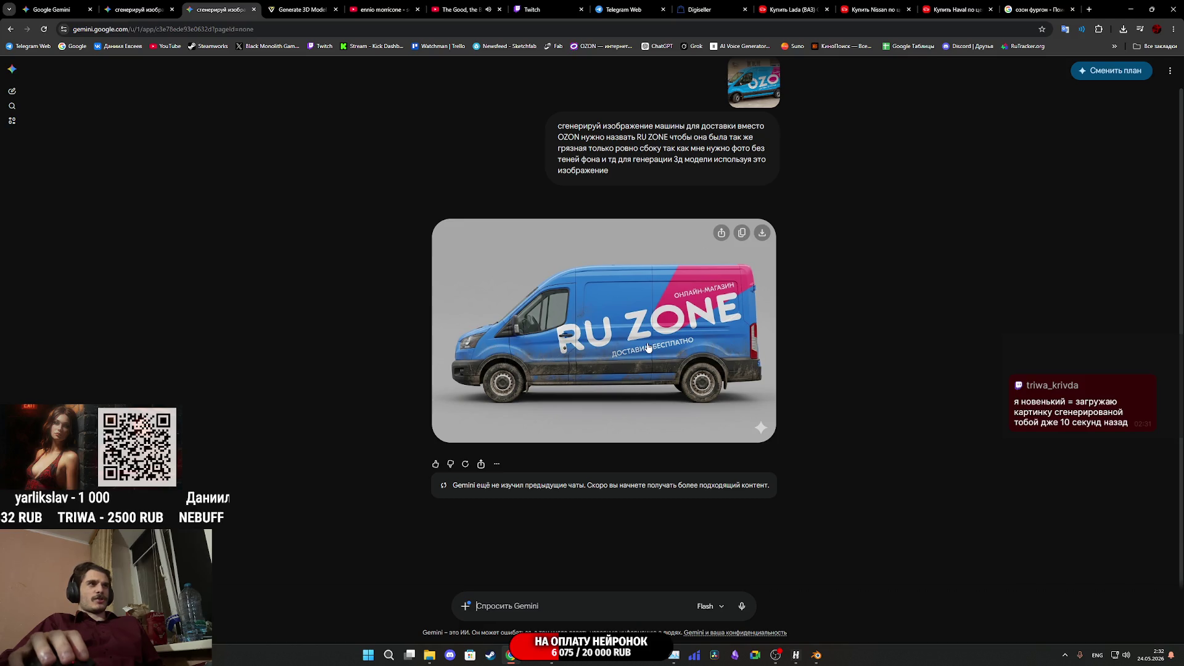
Go back to the Gemini chat with the RU ZONE van image
{"action": "right_click", "coordinate": [663, 345]}
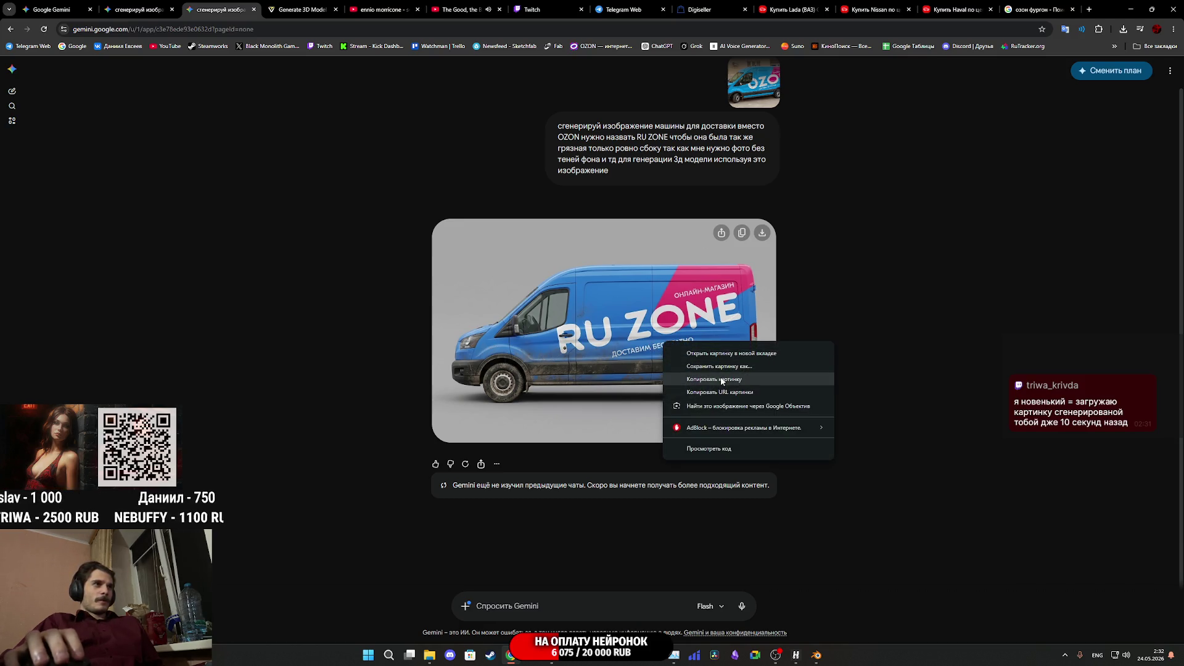
{"action": "left_click", "coordinate": [829, 284]}
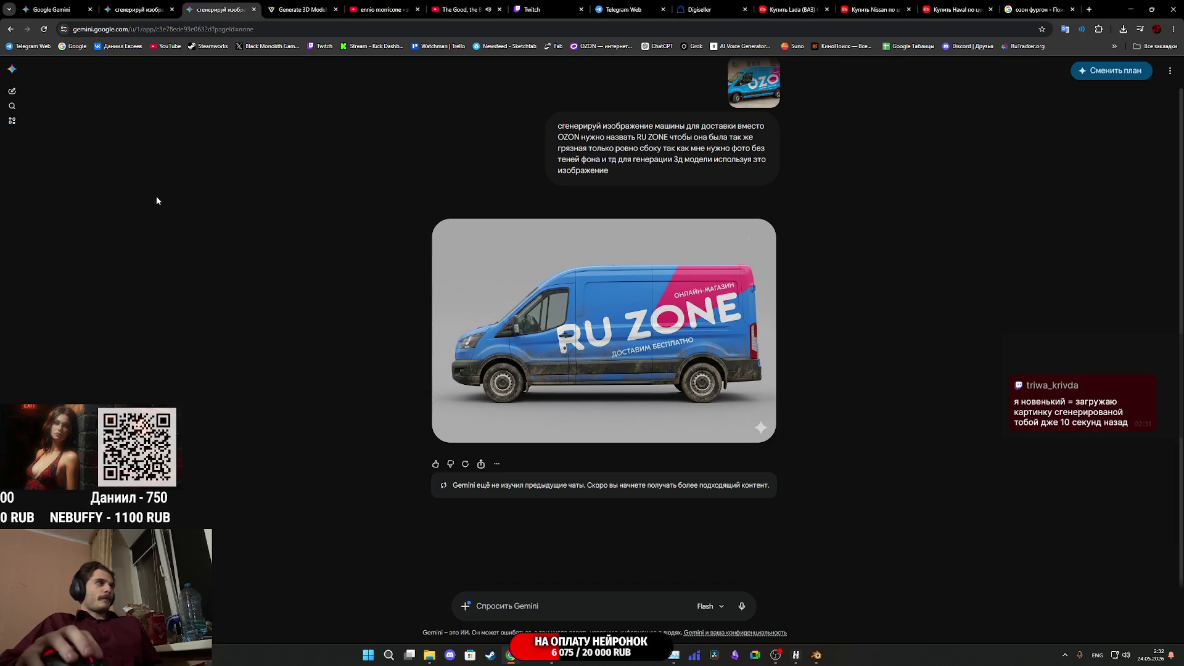
{"action": "left_click", "coordinate": [159, 5]}
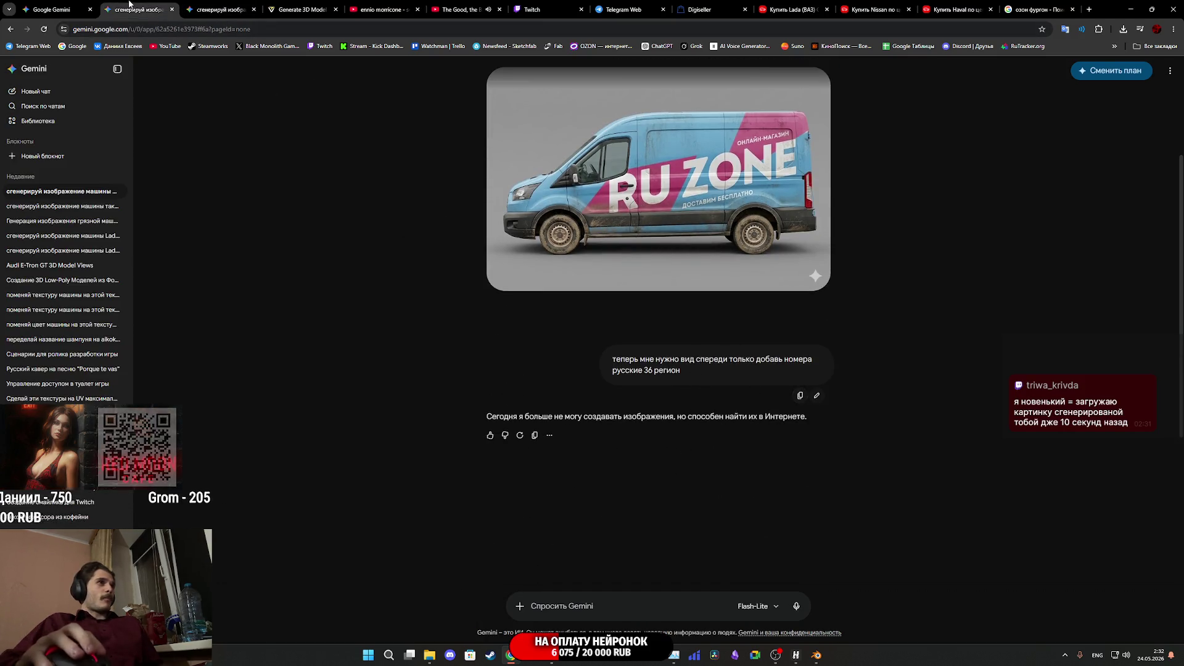
{"action": "left_click", "coordinate": [208, 5]}
{"action": "left_click", "coordinate": [134, 5]}
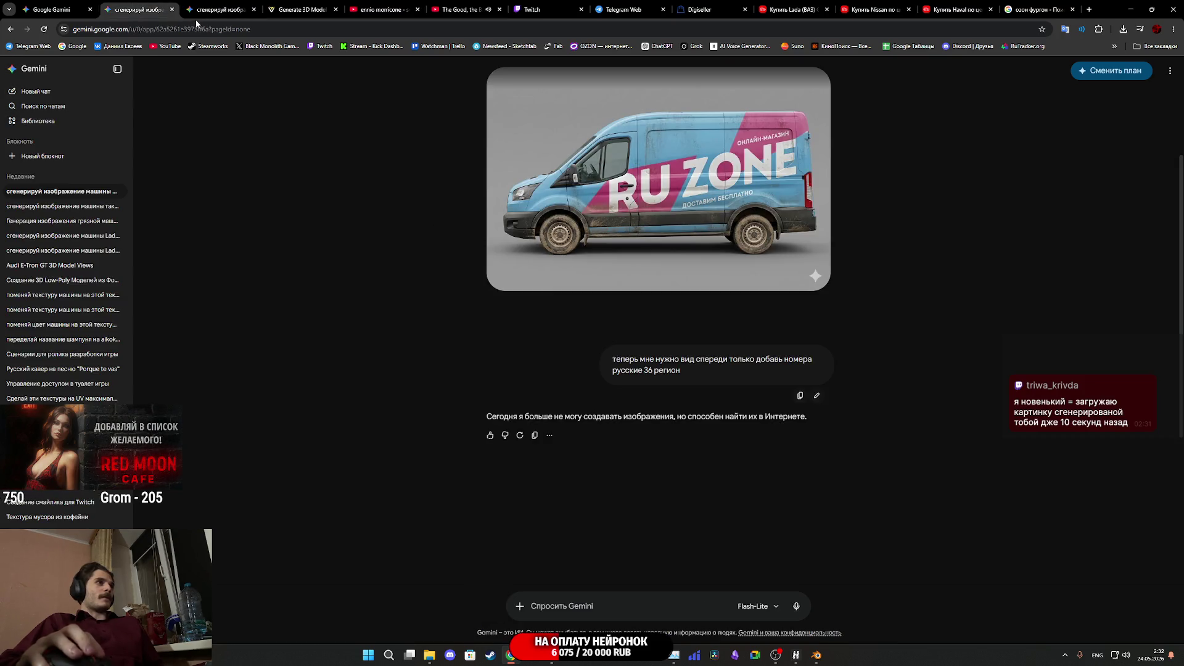
{"action": "left_click", "coordinate": [201, 10]}
Send the front-view request with Russian region-36 plates and close the two older tabs
{"action": "type", "text": "теперь мне нужно вид спереди только добавь номера русские 36 регион"}
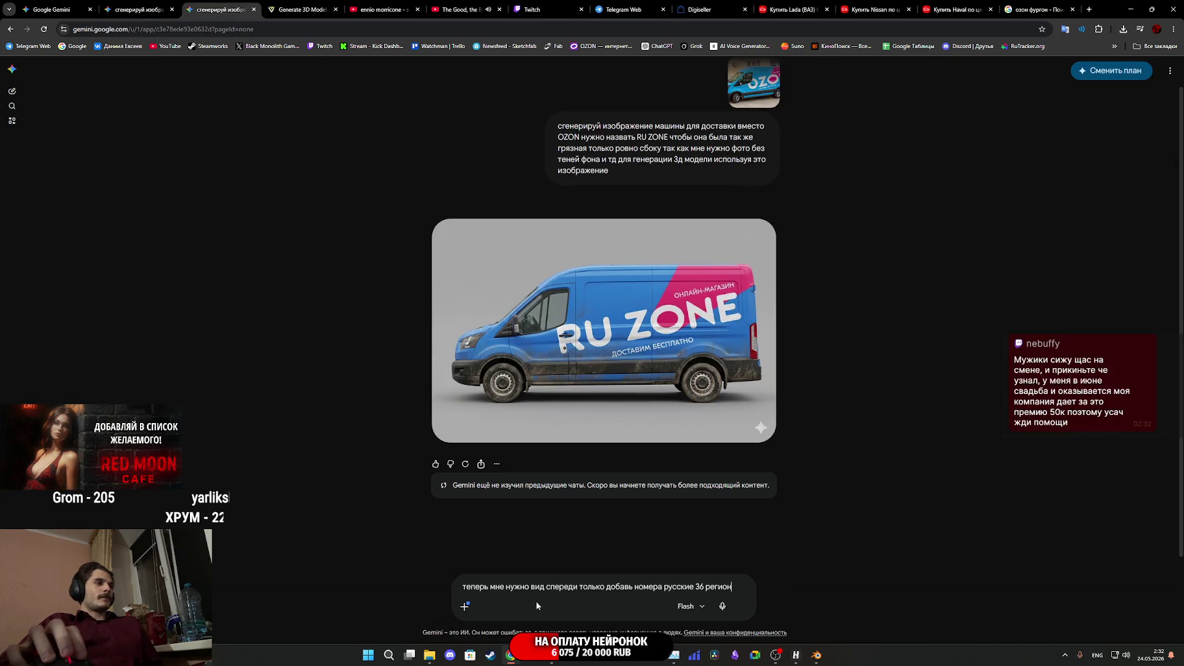
{"action": "left_click", "coordinate": [741, 619]}
{"action": "middle_click", "coordinate": [146, 3]}
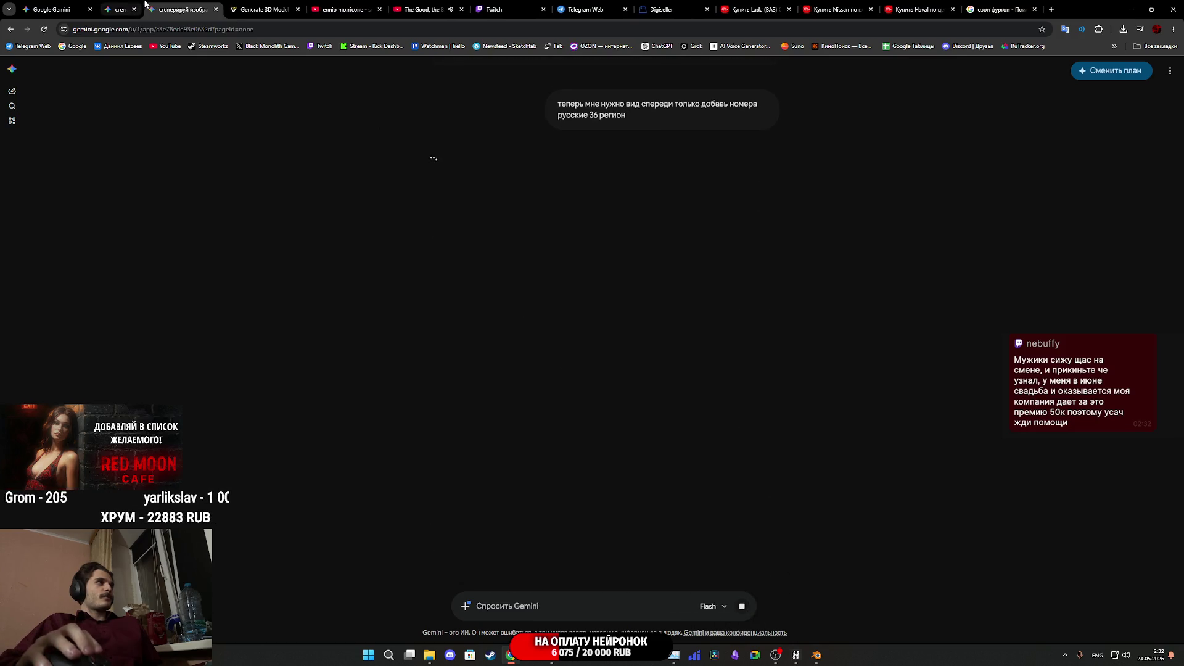
{"action": "middle_click", "coordinate": [52, 5]}
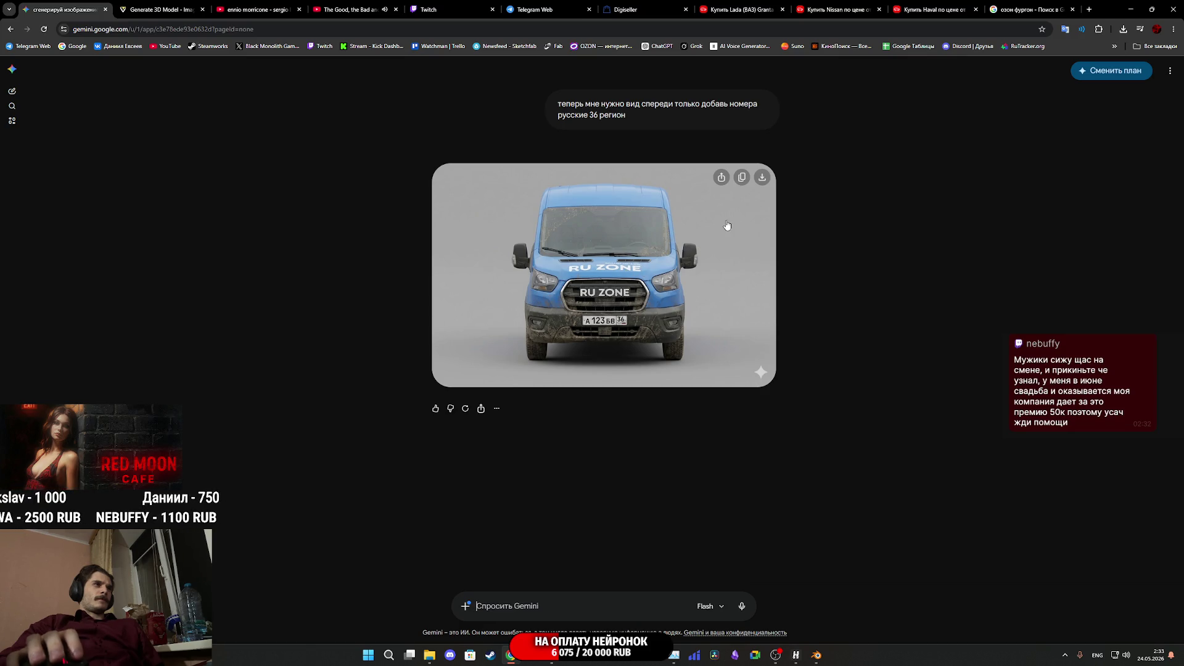
Download the first front-view van image and save it as a PNG
{"action": "scroll", "coordinate": [697, 269], "scroll_direction": "up", "scroll_amount": 5}
{"action": "scroll", "coordinate": [709, 315], "scroll_direction": "down", "scroll_amount": 3}
{"action": "left_click", "coordinate": [761, 318]}
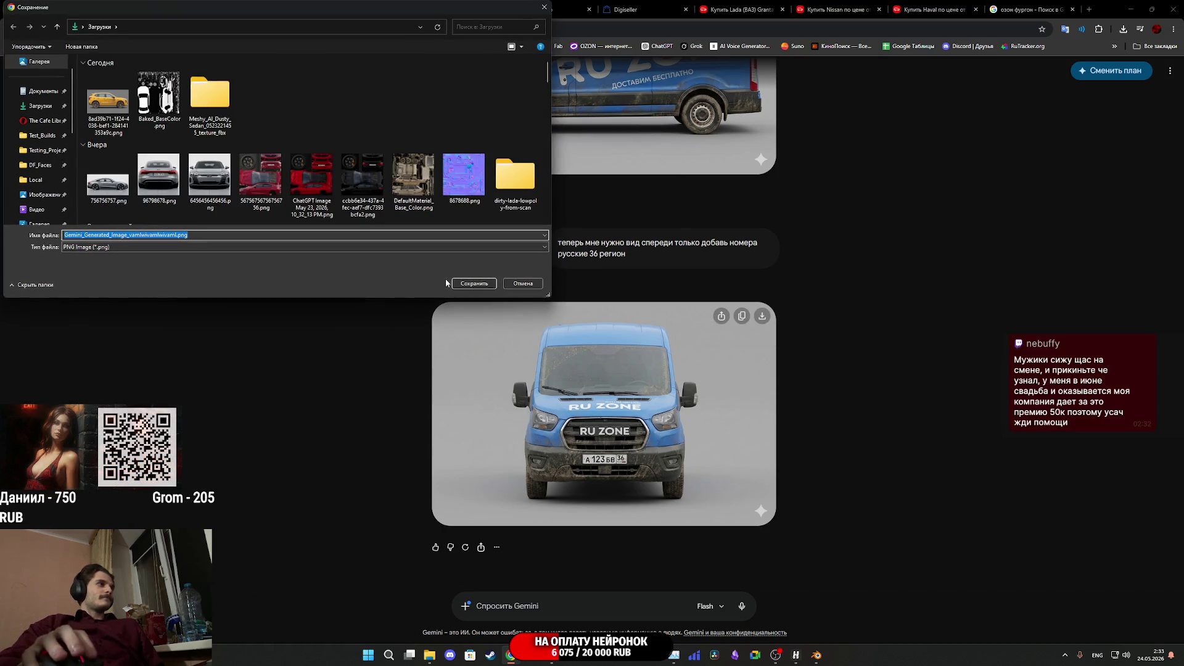
{"action": "left_click", "coordinate": [479, 284]}
Regenerate the front-view van image to get a second version
{"action": "scroll", "coordinate": [709, 413], "scroll_direction": "up", "scroll_amount": 5}
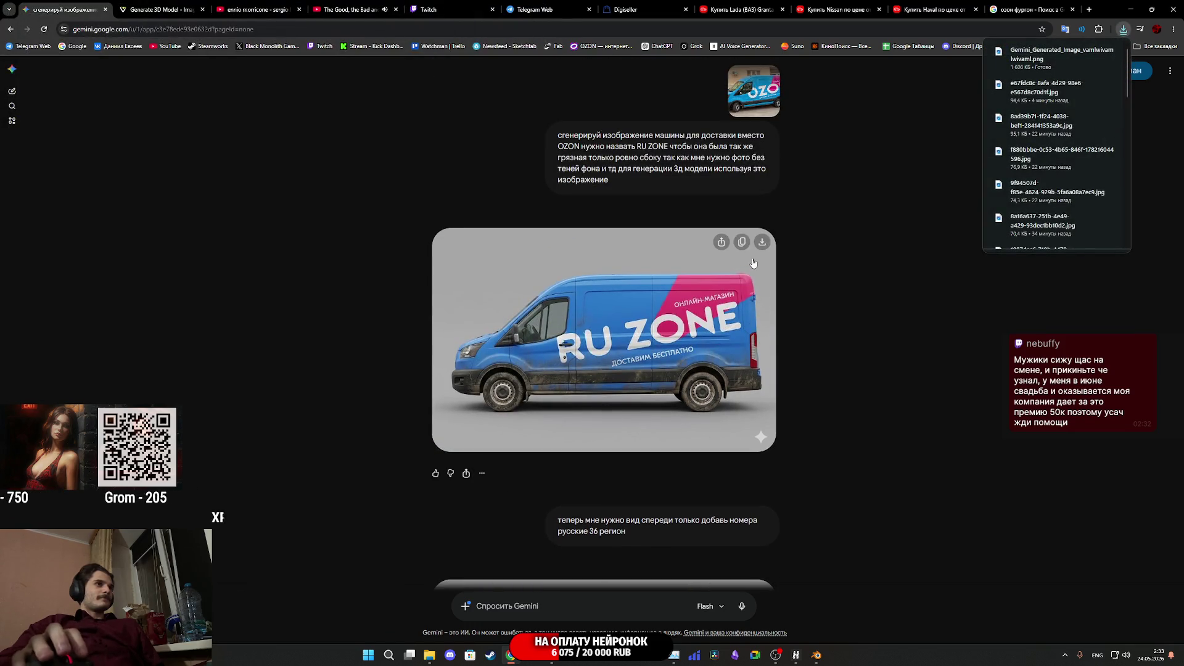
{"action": "scroll", "coordinate": [709, 370], "scroll_direction": "down", "scroll_amount": 6}
{"action": "scroll", "coordinate": [688, 409], "scroll_direction": "up", "scroll_amount": 5}
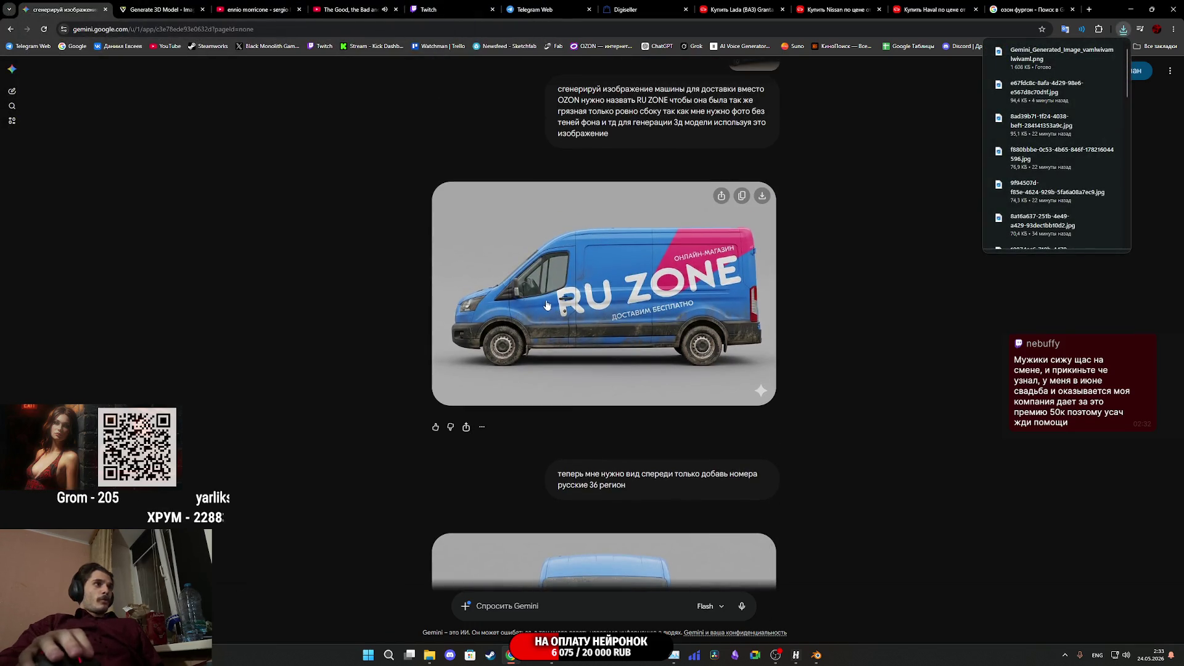
{"action": "scroll", "coordinate": [523, 342], "scroll_direction": "down", "scroll_amount": 4}
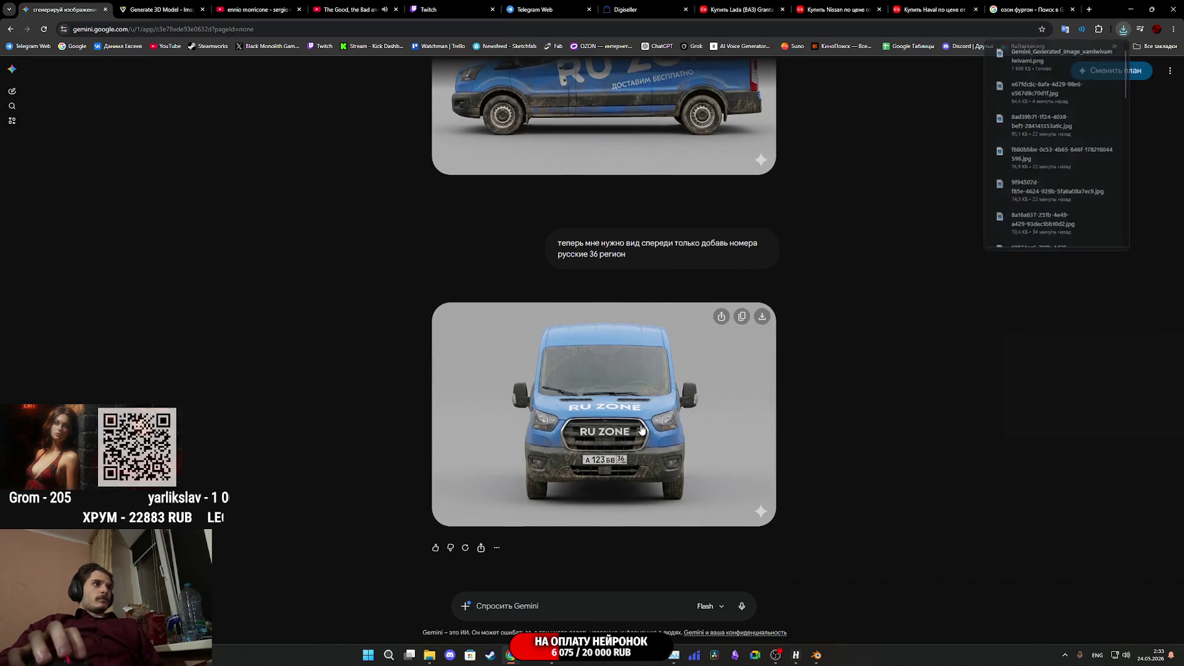
{"action": "scroll", "coordinate": [641, 430], "scroll_direction": "up", "scroll_amount": 2}
{"action": "scroll", "coordinate": [640, 430], "scroll_direction": "down", "scroll_amount": 3}
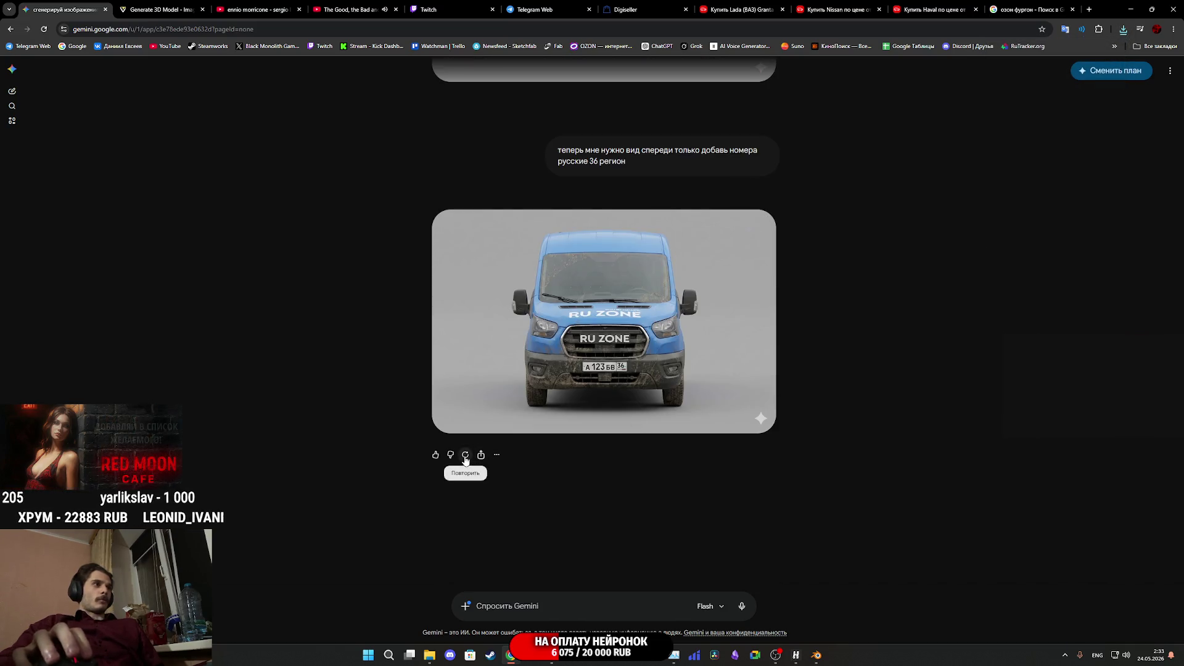
{"action": "left_click", "coordinate": [484, 476]}
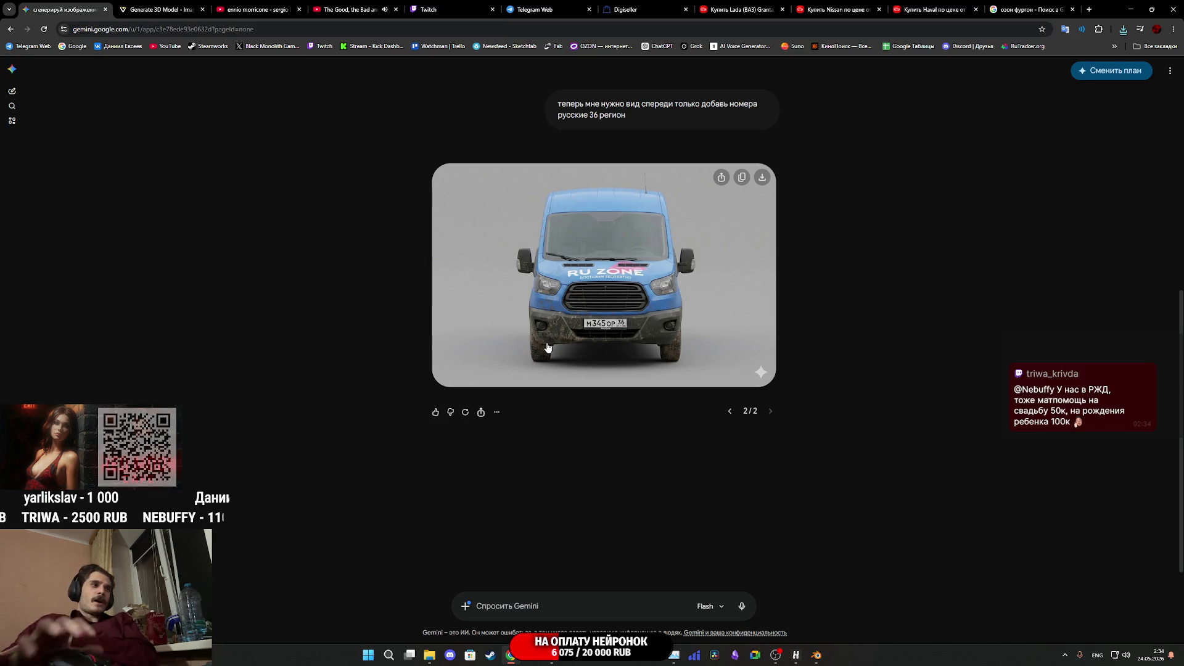
Bring Steam forward and browse the Watchman store page
{"action": "left_click", "coordinate": [487, 658]}
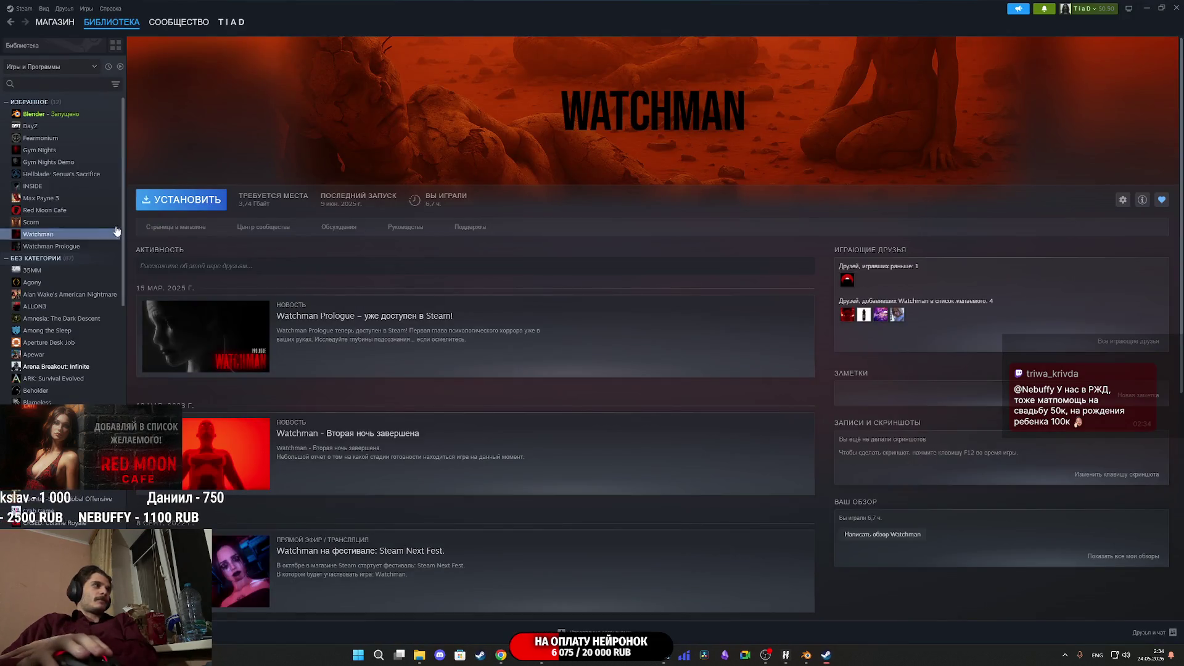
{"action": "left_click", "coordinate": [185, 227]}
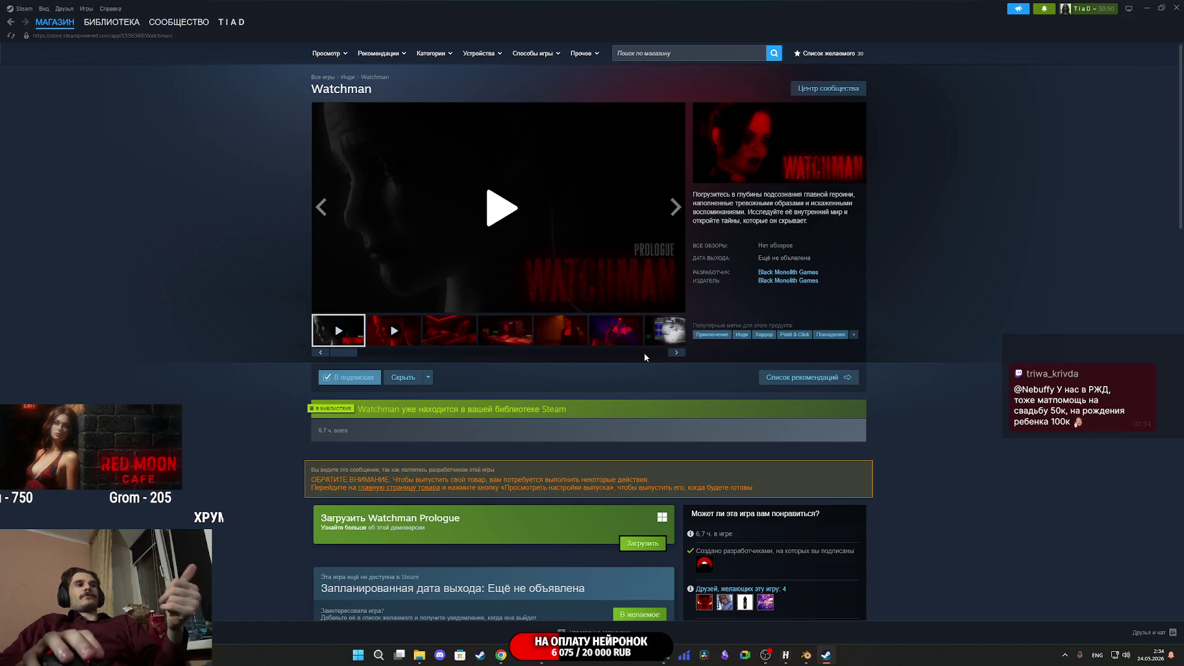
{"action": "scroll", "coordinate": [644, 353], "scroll_direction": "down", "scroll_amount": 3}
{"action": "scroll", "coordinate": [764, 413], "scroll_direction": "down", "scroll_amount": 3}
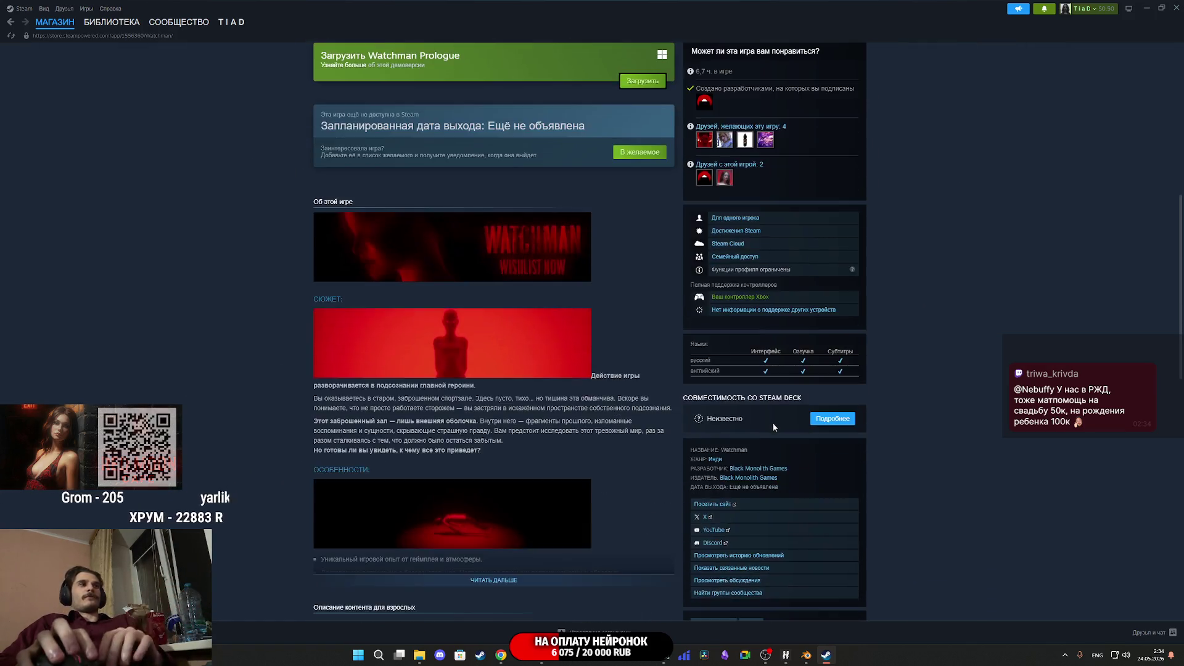
{"action": "scroll", "coordinate": [772, 425], "scroll_direction": "down", "scroll_amount": 7}
Open the Gym Nights store page and view its fifth screenshot
{"action": "left_click", "coordinate": [543, 309]}
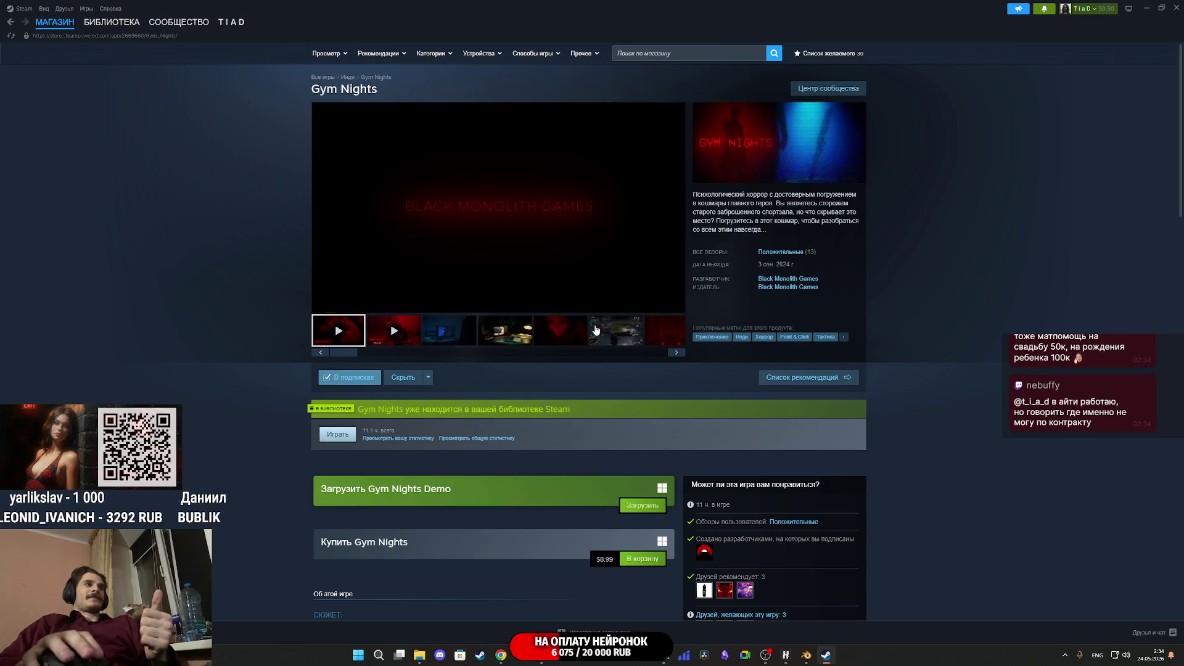
{"action": "left_click", "coordinate": [564, 331]}
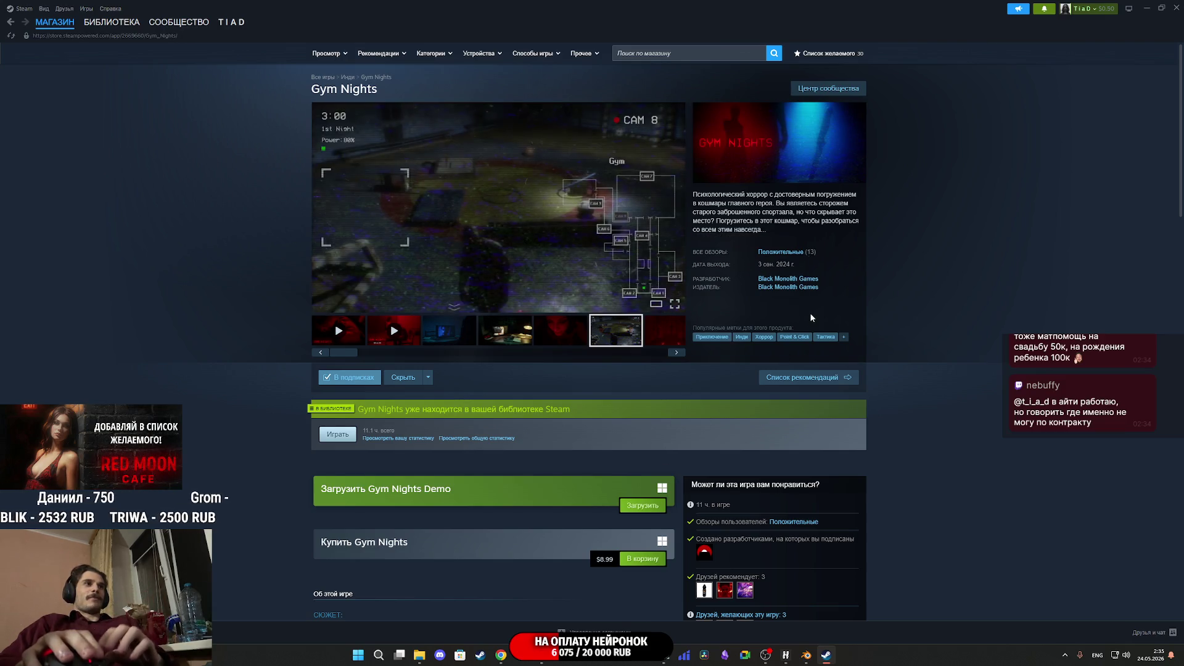
{"action": "scroll", "coordinate": [810, 315], "scroll_direction": "down", "scroll_amount": 5}
{"action": "scroll", "coordinate": [810, 317], "scroll_direction": "down", "scroll_amount": 15}
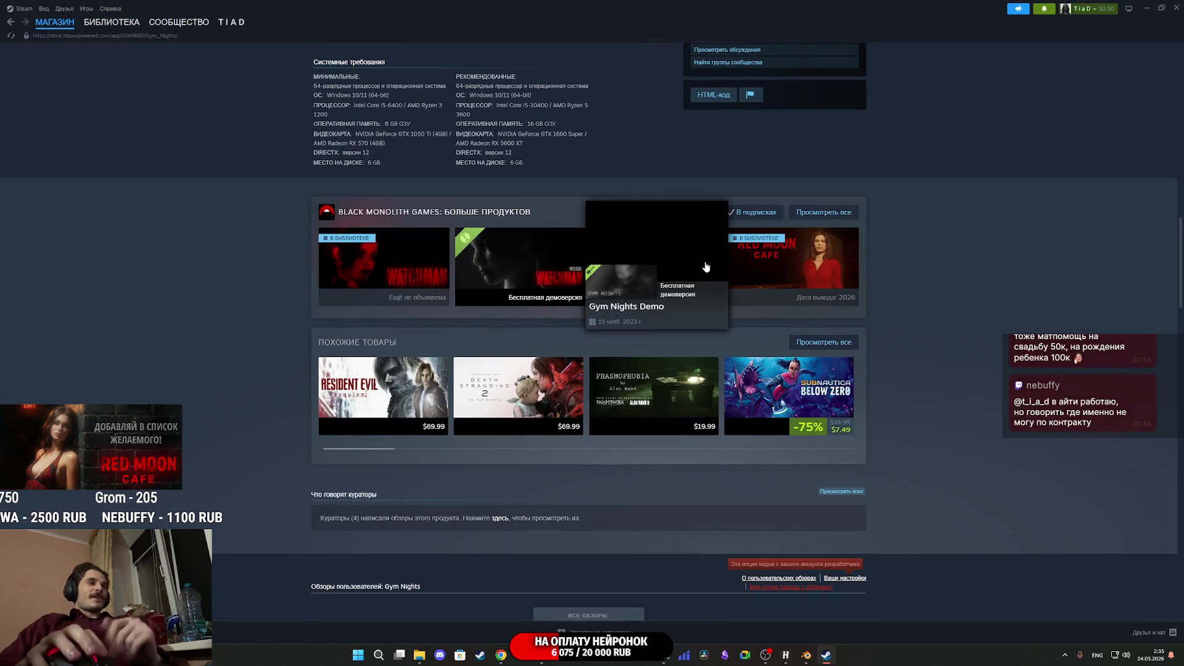
View Red Moon Cafe's second screenshot, return to the Library, and close Steam
{"action": "left_click", "coordinate": [772, 263]}
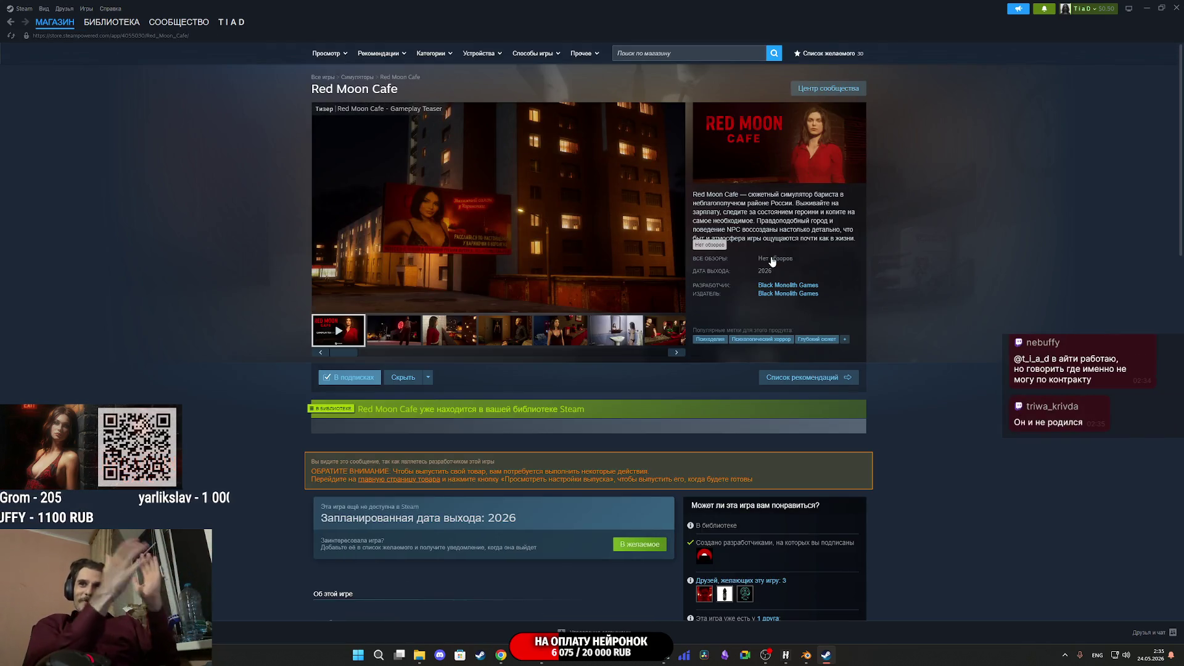
{"action": "mouse_move", "coordinate": [535, 209]}
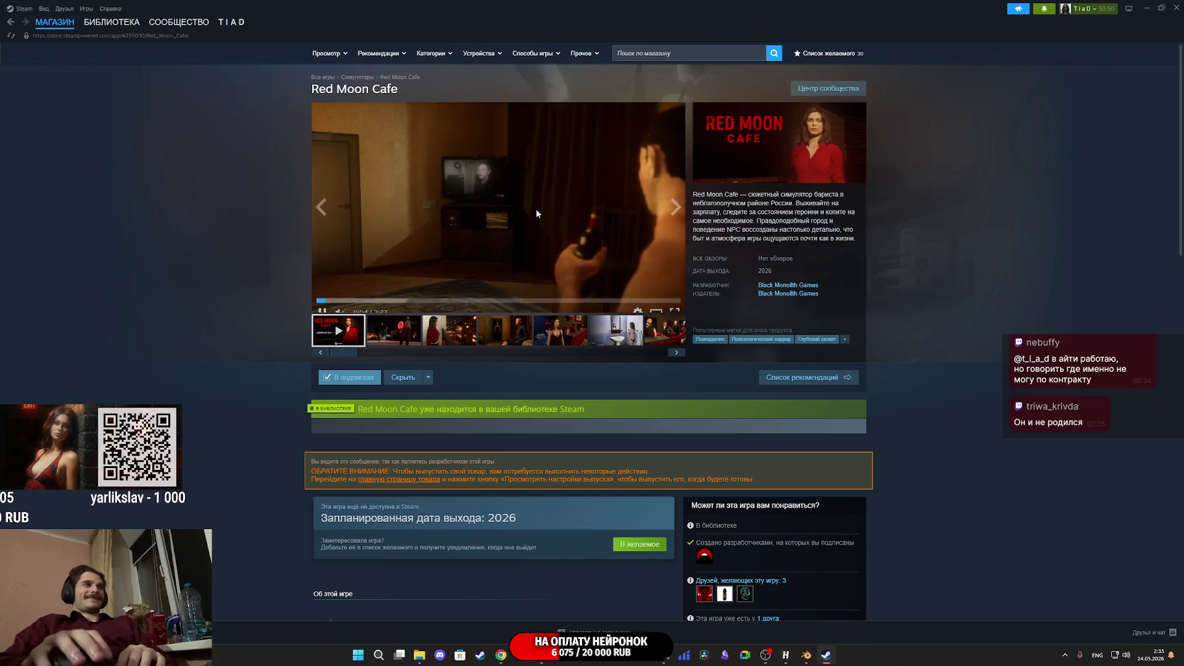
{"action": "left_click", "coordinate": [402, 343]}
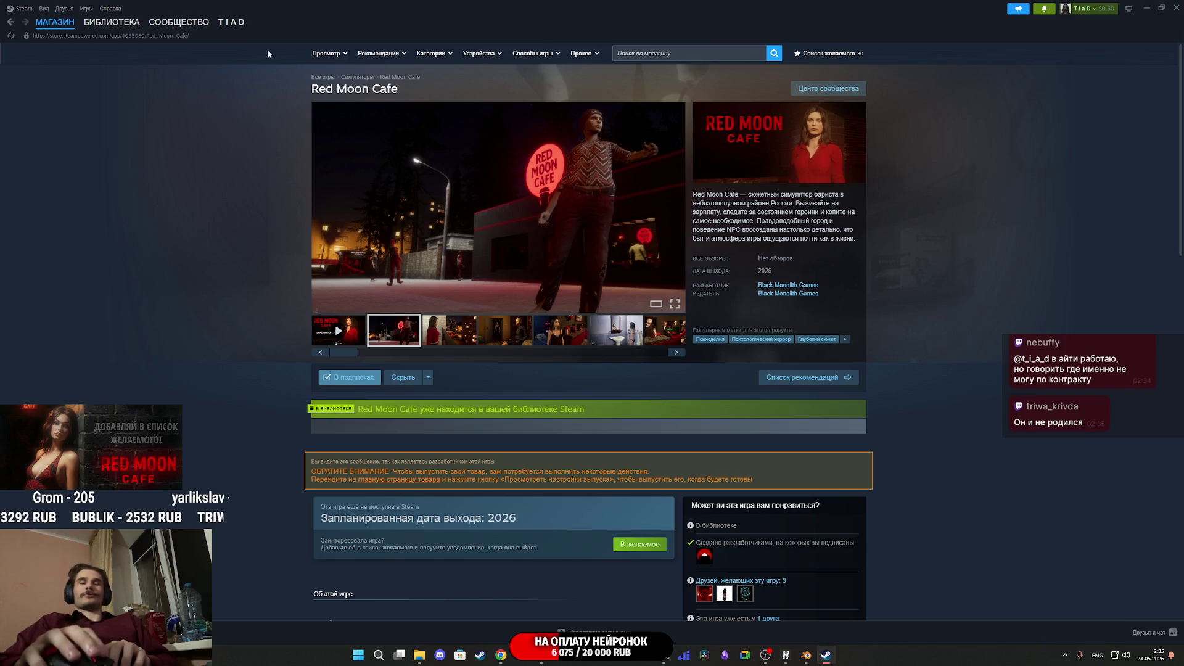
{"action": "left_click", "coordinate": [98, 29]}
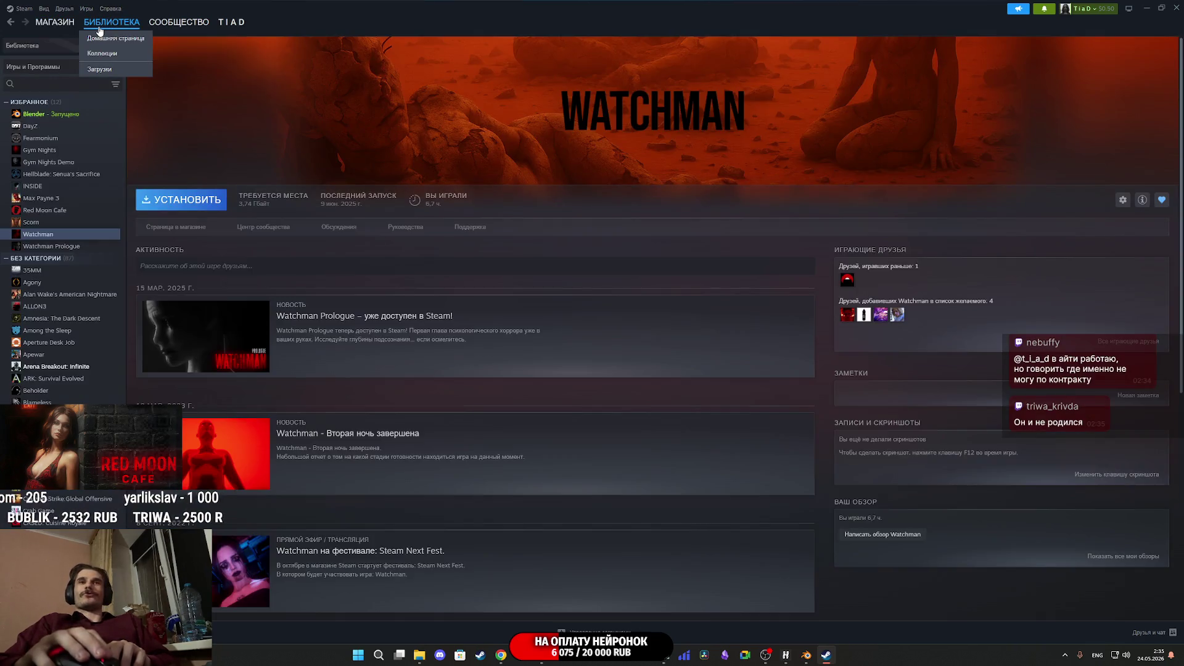
{"action": "left_click", "coordinate": [1176, 8]}
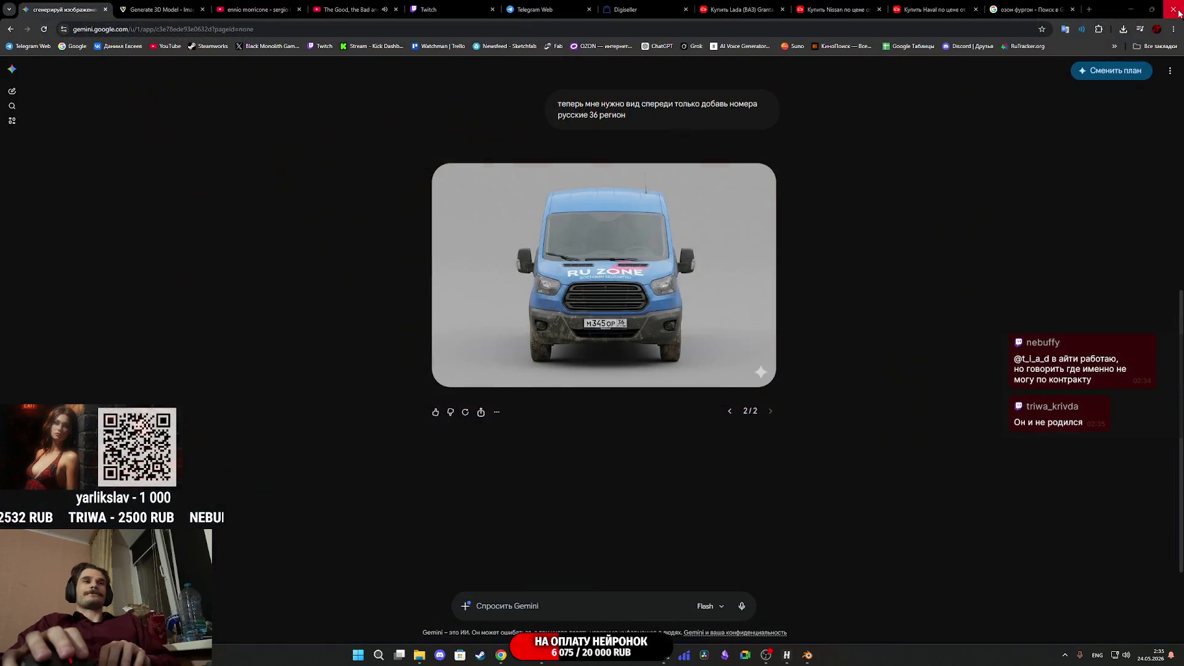
Select 'теперь мне нужно вид спереди' in the earlier prompt and paste it into the prompt box
{"action": "mouse_move", "coordinate": [765, 296]}
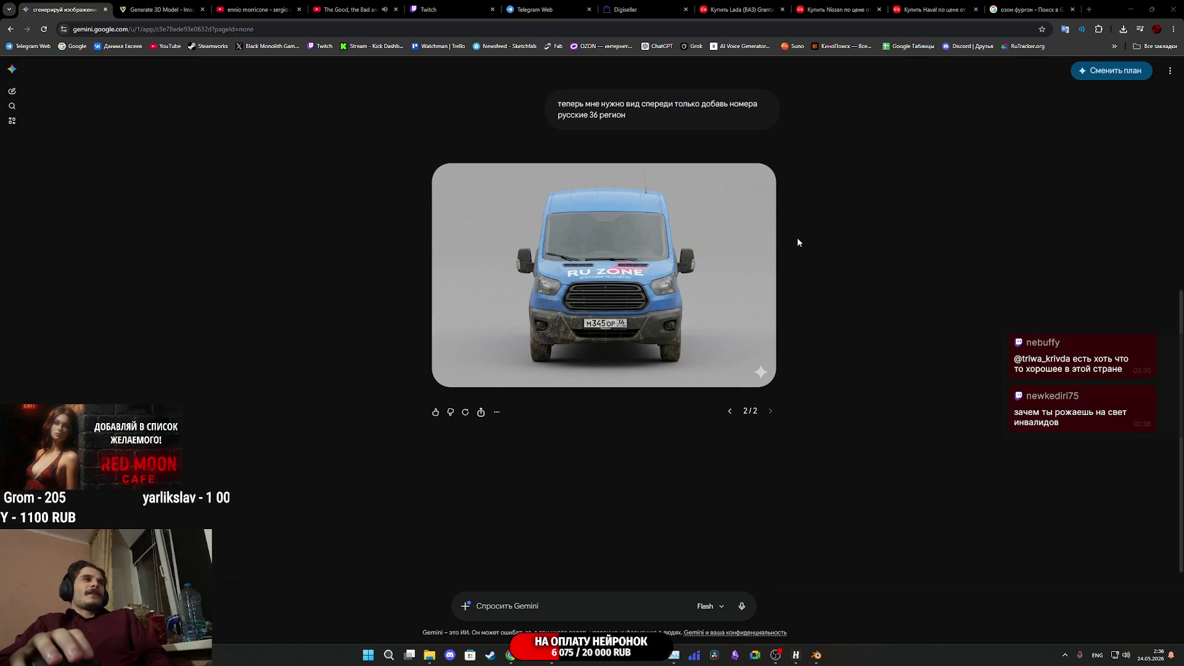
{"action": "scroll", "coordinate": [687, 298], "scroll_direction": "up", "scroll_amount": 5}
{"action": "scroll", "coordinate": [686, 298], "scroll_direction": "up", "scroll_amount": 2}
{"action": "scroll", "coordinate": [686, 290], "scroll_direction": "down", "scroll_amount": 4}
{"action": "scroll", "coordinate": [686, 284], "scroll_direction": "up", "scroll_amount": 1}
{"action": "scroll", "coordinate": [704, 312], "scroll_direction": "down", "scroll_amount": 1}
{"action": "scroll", "coordinate": [703, 320], "scroll_direction": "down", "scroll_amount": 1}
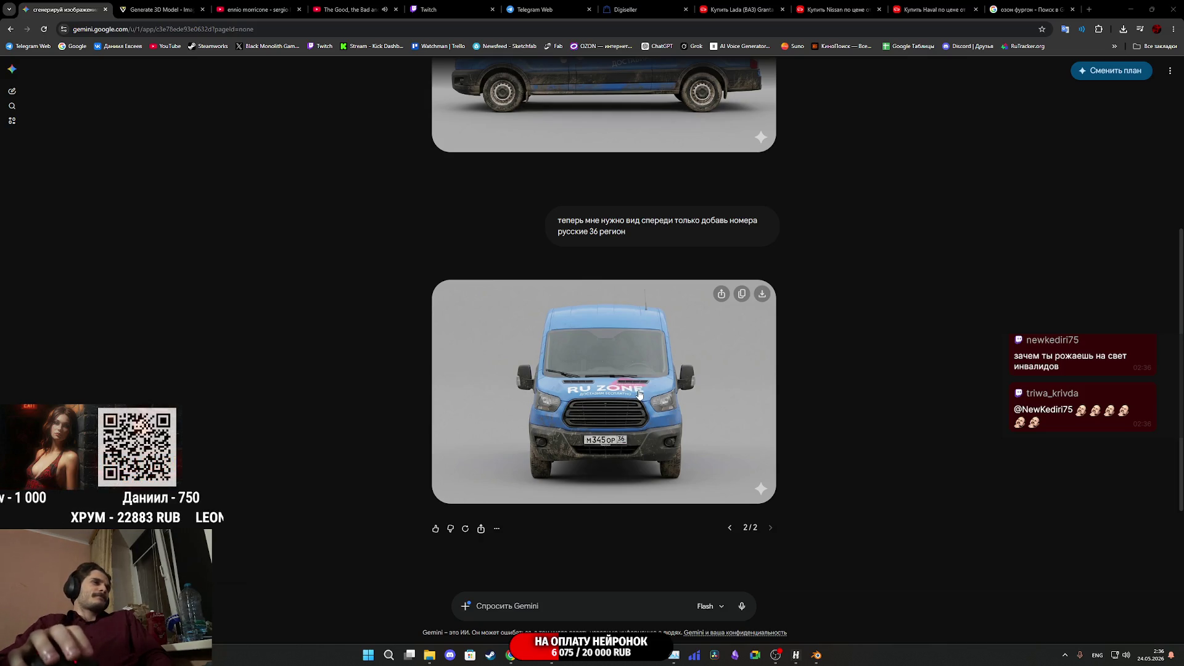
{"action": "scroll", "coordinate": [639, 395], "scroll_direction": "down", "scroll_amount": 2}
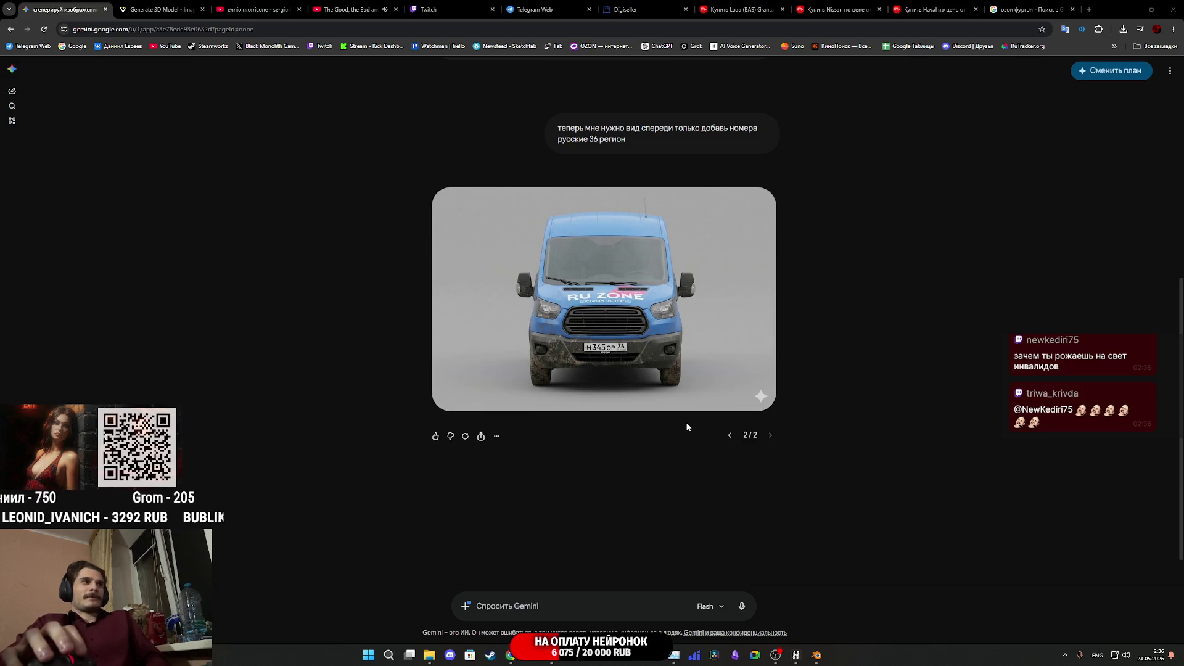
{"action": "scroll", "coordinate": [687, 423], "scroll_direction": "up", "scroll_amount": 2}
{"action": "left_click_drag", "start_coordinate": [559, 221], "coordinate": [673, 222]}
{"action": "type", "text": "теперь мне нужно вид спереди"}
Change the pasted text to 'теперь мне нужно вид сзади' and send it
{"action": "key", "text": "shift+Left"}
{"action": "key", "text": "shift+Left"}
{"action": "key", "text": "shift+Left"}
{"action": "key", "text": "BackSpace"}
{"action": "type", "text": "pflb"}
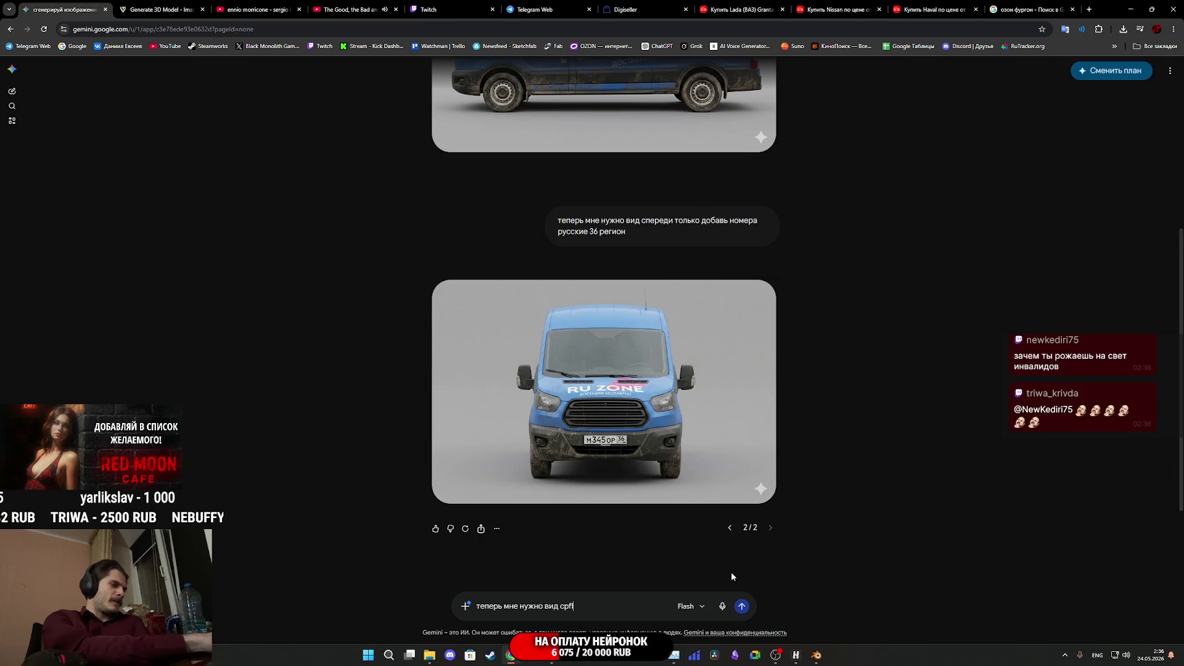
{"action": "key", "text": "BackSpace"}
{"action": "key", "text": "BackSpace"}
{"action": "key", "text": "BackSpace"}
{"action": "key", "text": "alt+shift"}
{"action": "type", "text": "зади"}
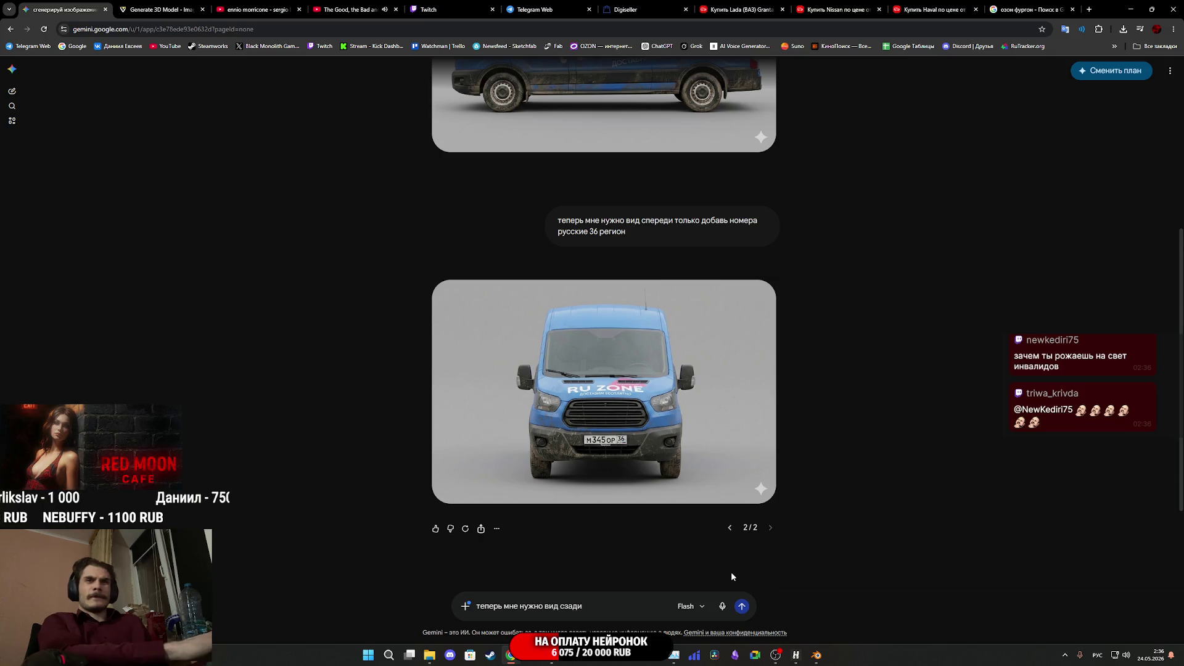
{"action": "key", "text": "Return"}
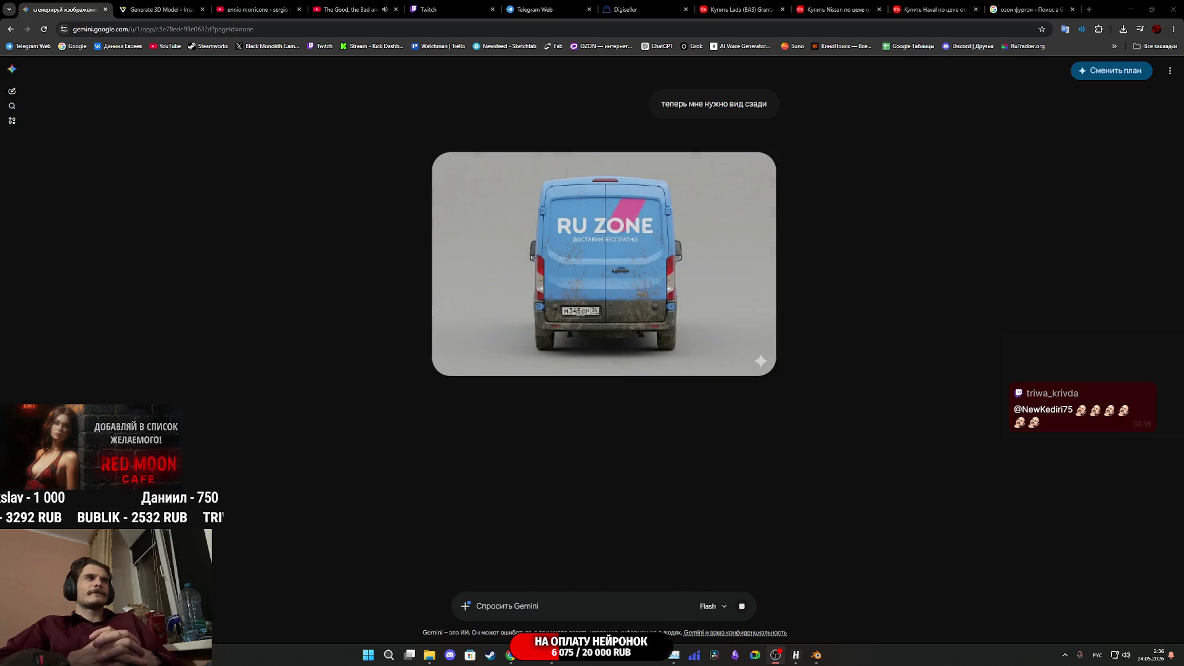
Save the rear-view van image to the Downloads folder
{"action": "right_click", "coordinate": [641, 271]}
{"action": "left_click", "coordinate": [704, 295]}
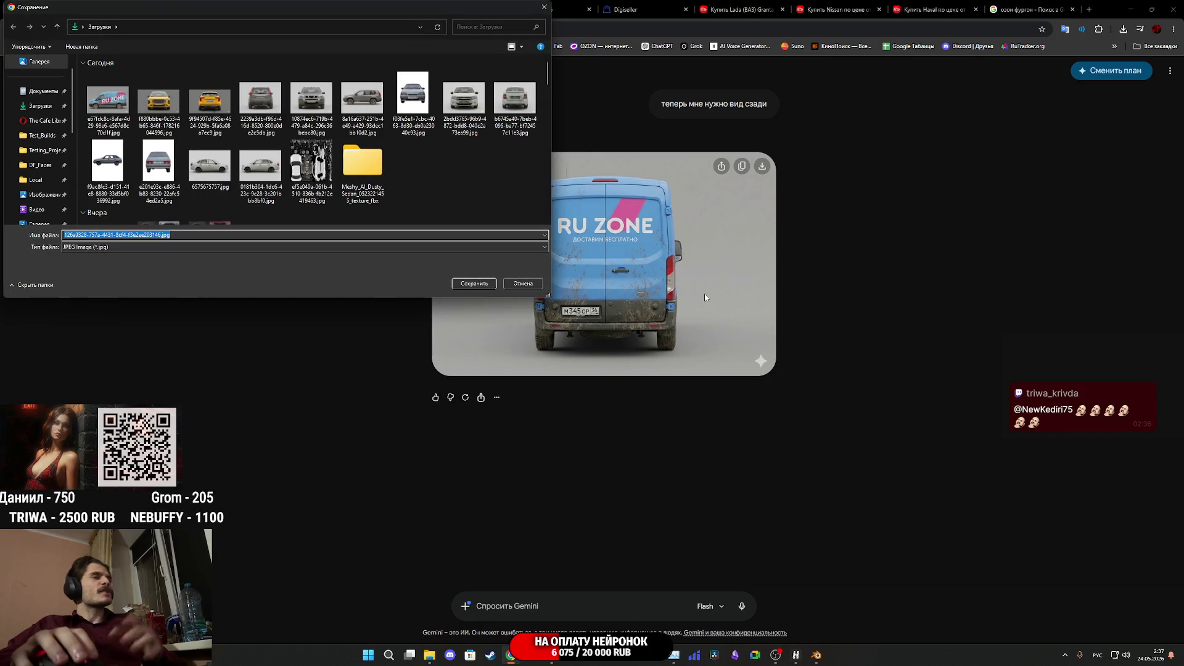
{"action": "left_click", "coordinate": [481, 284]}
{"action": "scroll", "coordinate": [617, 309], "scroll_direction": "up", "scroll_amount": 6}
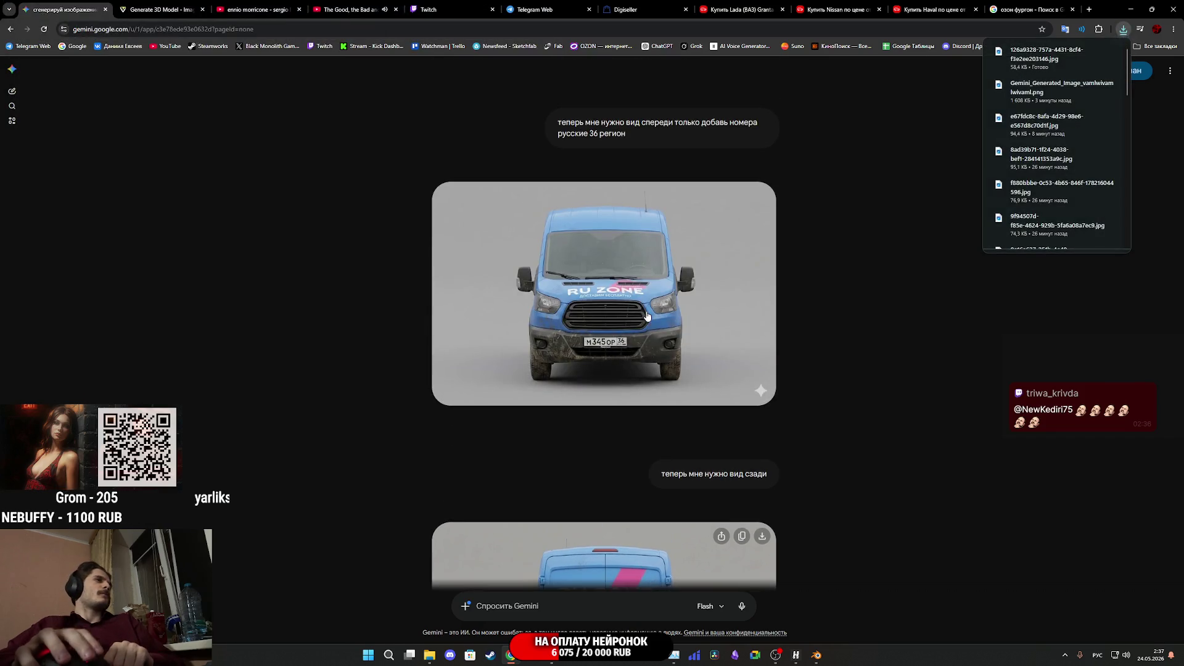
Refresh the Downloads folder and open the side-view RU ZONE van image in Photos
{"action": "left_click", "coordinate": [646, 316]}
{"action": "left_click", "coordinate": [430, 656]}
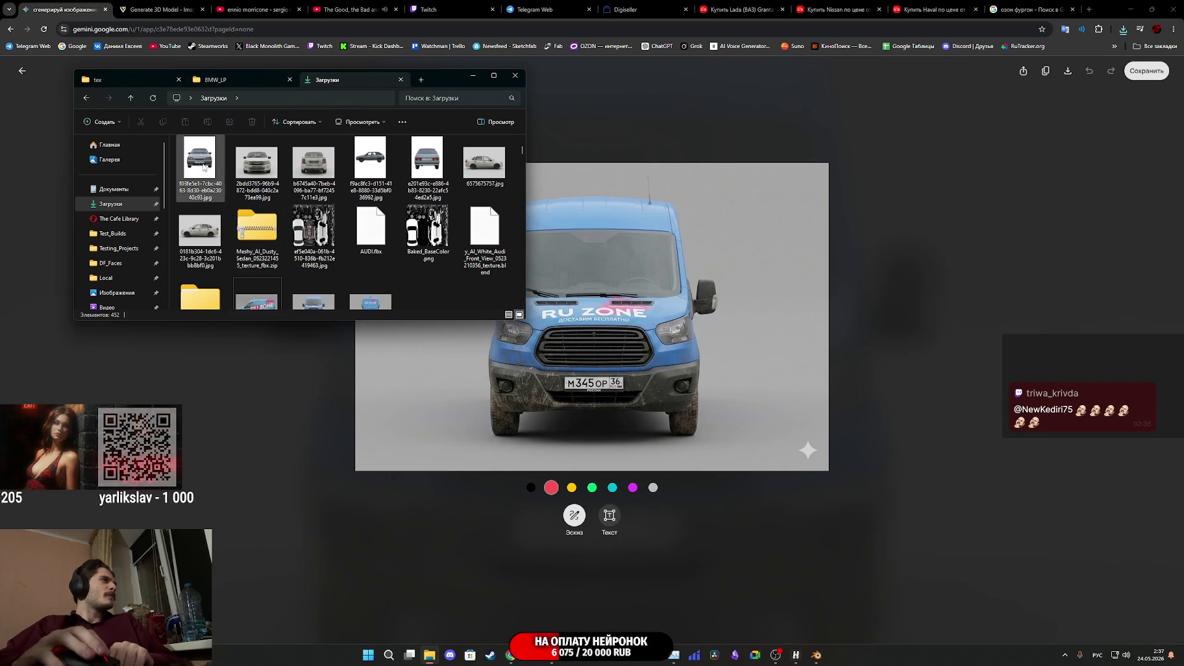
{"action": "left_click", "coordinate": [153, 98]}
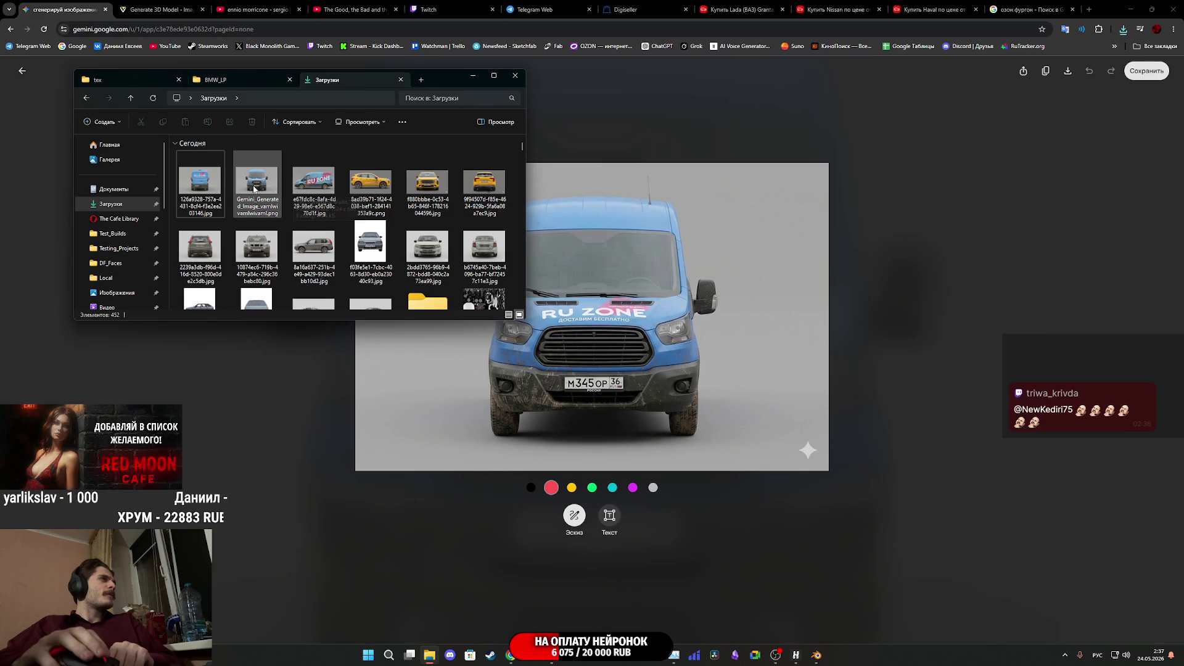
{"action": "left_click", "coordinate": [319, 184]}
{"action": "double_click", "coordinate": [319, 185]}
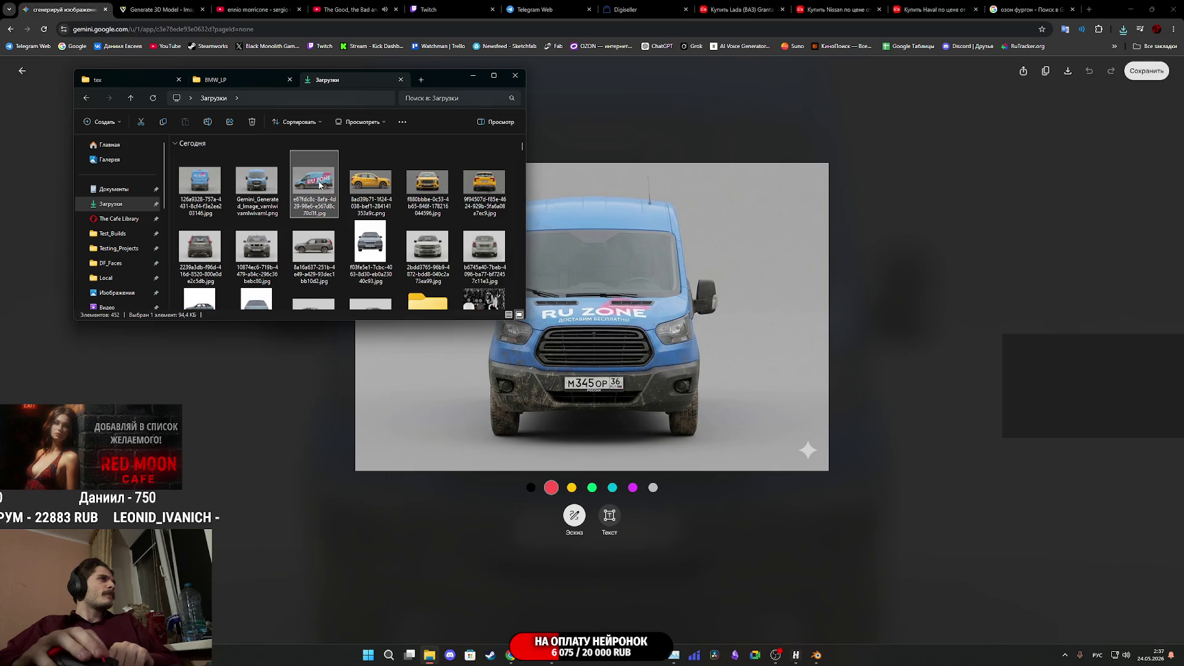
Look over the side-view van in Photos, then close the viewer and the enlarged image
{"action": "scroll", "coordinate": [622, 292], "scroll_direction": "down", "scroll_amount": 1}
{"action": "scroll", "coordinate": [619, 290], "scroll_direction": "up", "scroll_amount": 1}
{"action": "scroll", "coordinate": [618, 290], "scroll_direction": "down", "scroll_amount": 1}
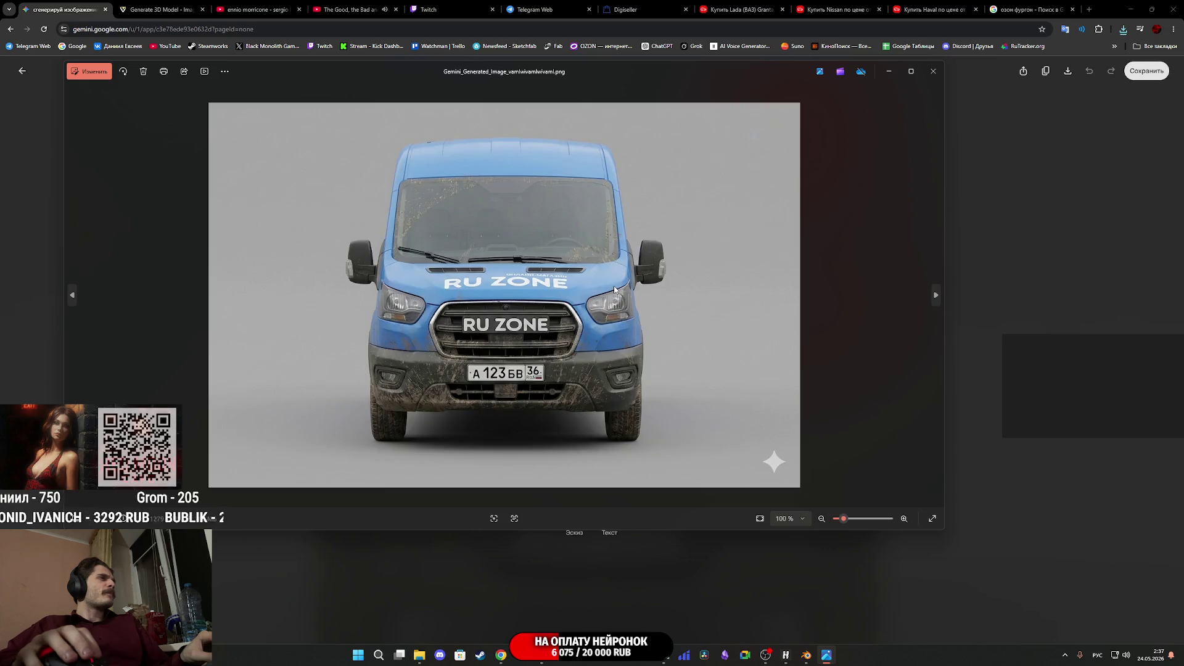
{"action": "scroll", "coordinate": [615, 290], "scroll_direction": "up", "scroll_amount": 1}
{"action": "scroll", "coordinate": [614, 290], "scroll_direction": "down", "scroll_amount": 1}
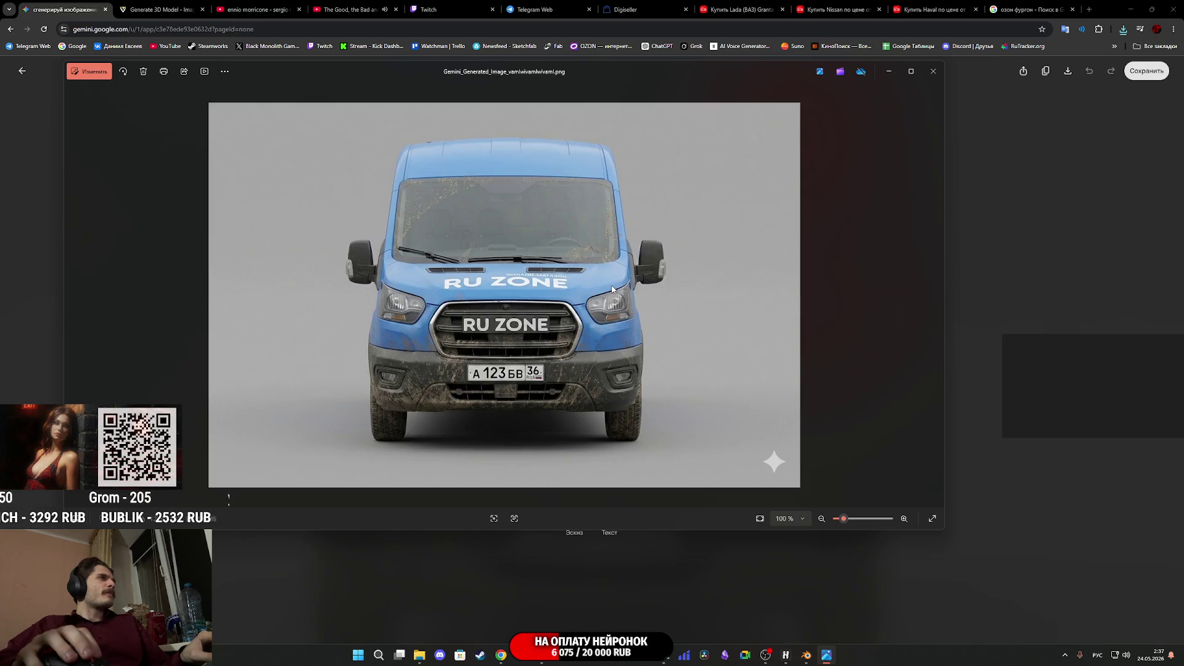
{"action": "scroll", "coordinate": [612, 289], "scroll_direction": "down", "scroll_amount": 1}
{"action": "scroll", "coordinate": [611, 288], "scroll_direction": "up", "scroll_amount": 2}
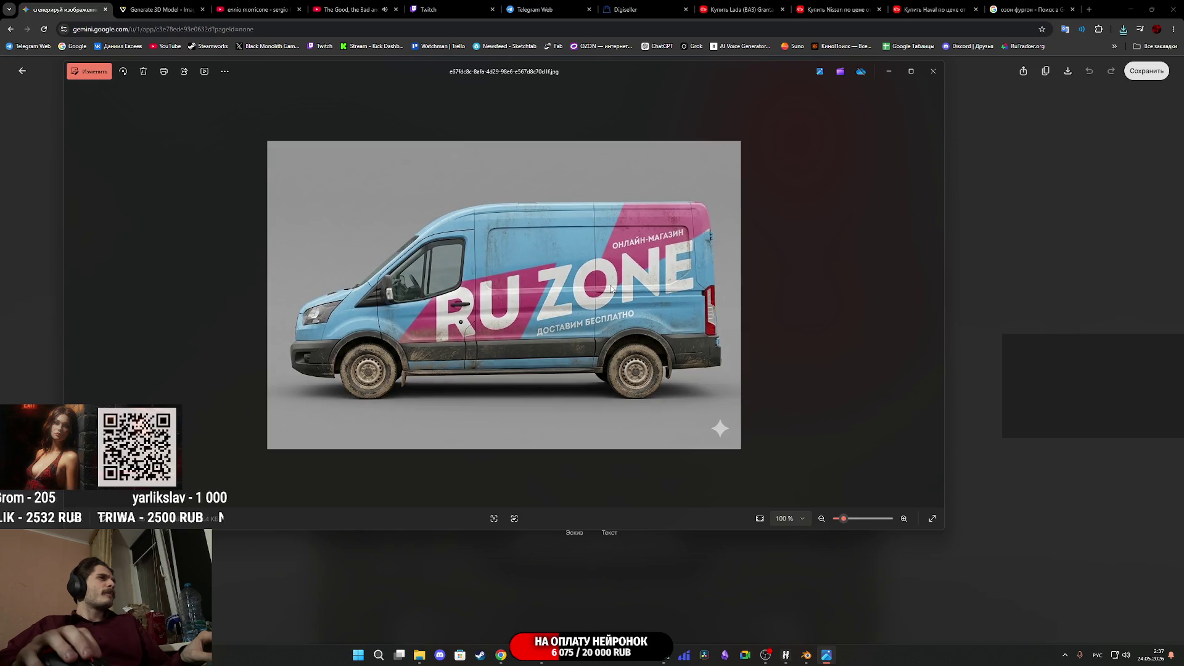
{"action": "scroll", "coordinate": [608, 288], "scroll_direction": "down", "scroll_amount": 1}
{"action": "scroll", "coordinate": [606, 285], "scroll_direction": "up", "scroll_amount": 1}
{"action": "left_click", "coordinate": [931, 74]}
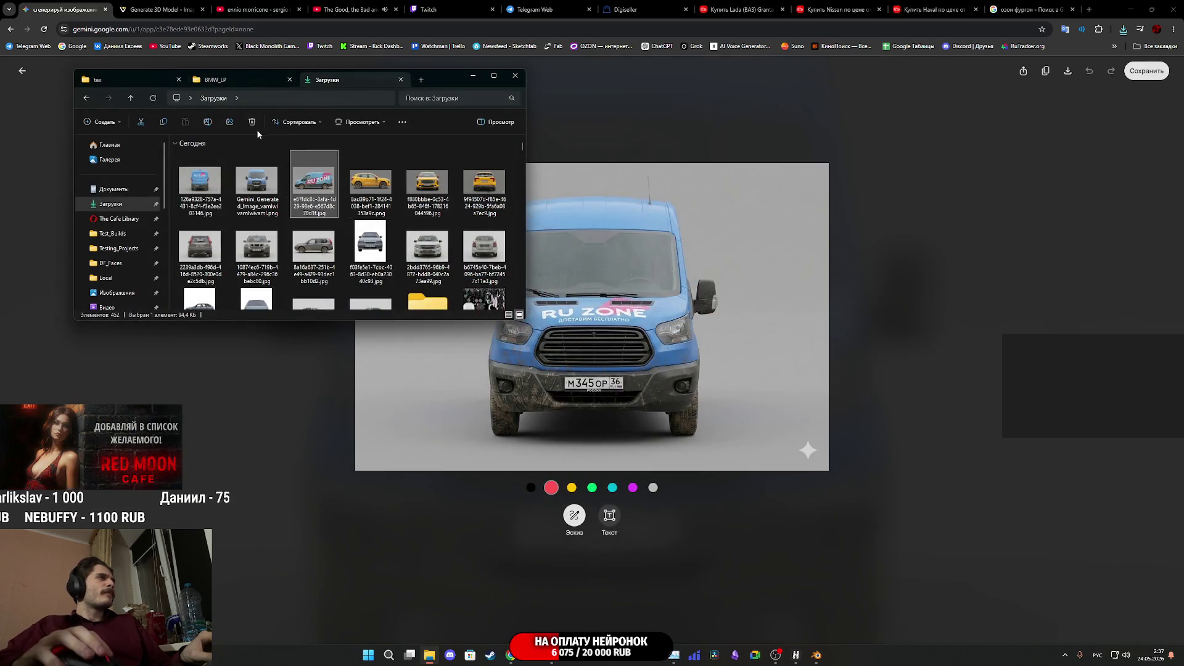
{"action": "left_click", "coordinate": [922, 353]}
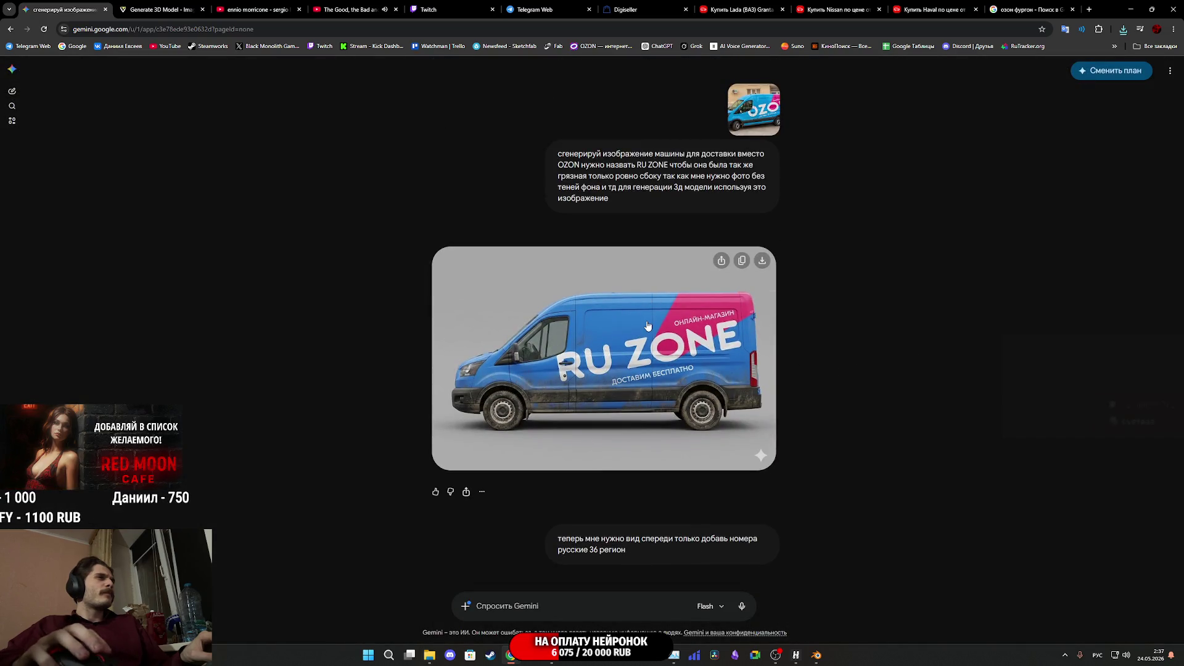
Save another copy of the enlarged side-view van image to Downloads
{"action": "left_click", "coordinate": [647, 320]}
{"action": "right_click", "coordinate": [704, 278]}
{"action": "left_click", "coordinate": [719, 298]}
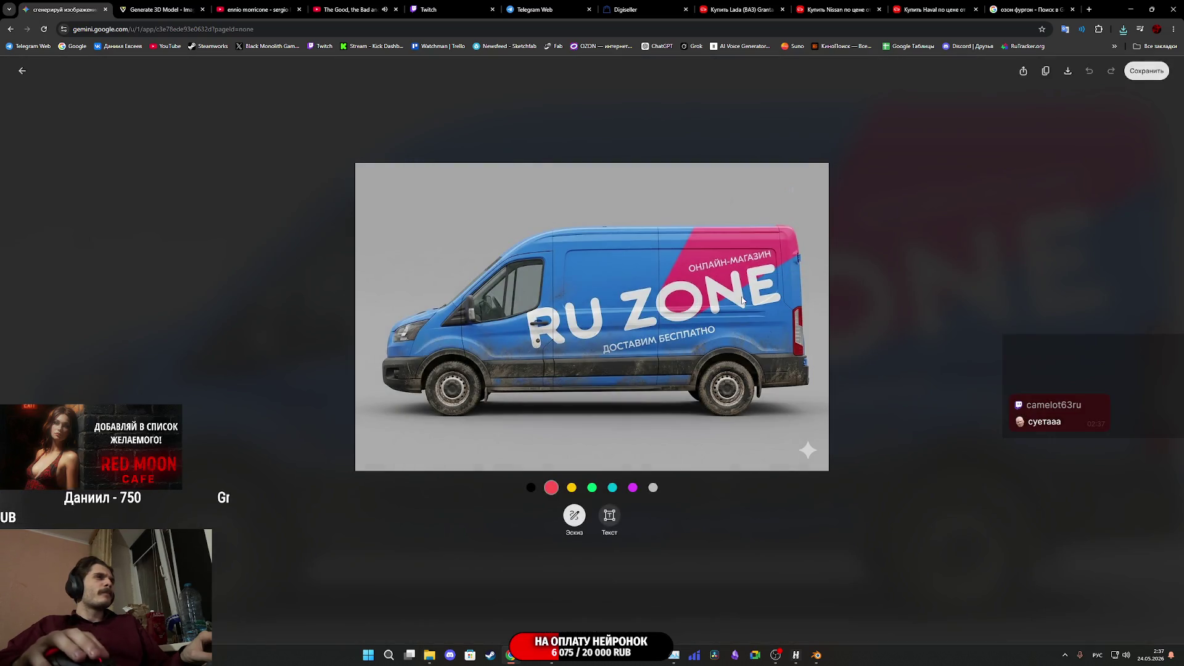
{"action": "left_click", "coordinate": [473, 284]}
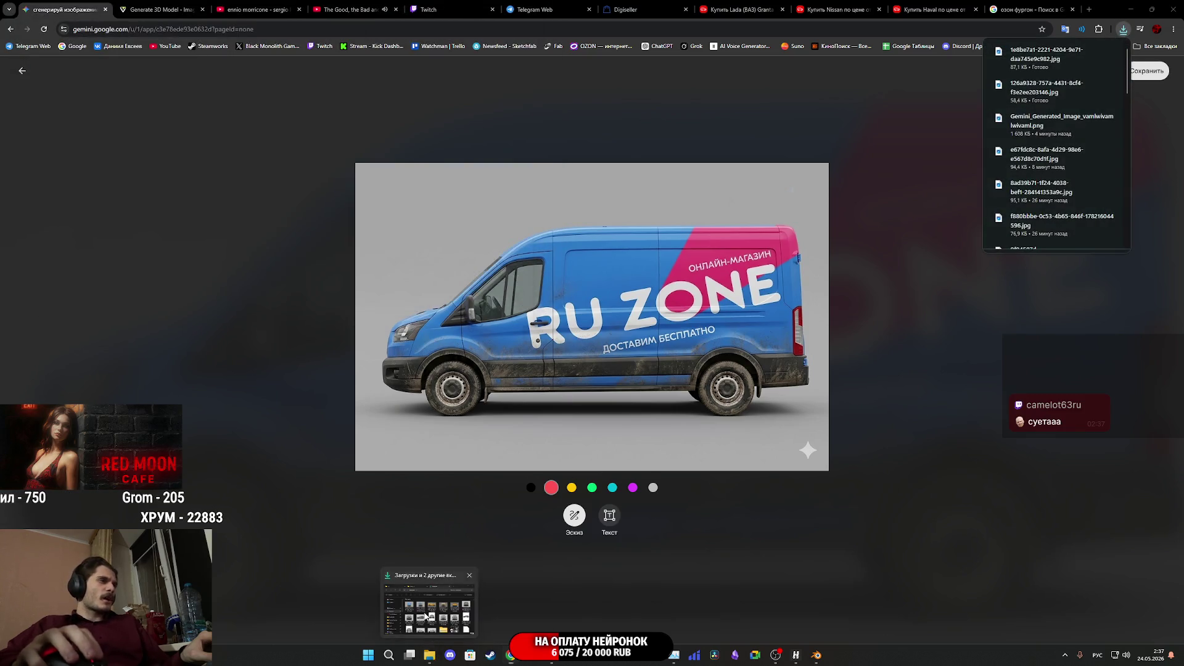
Open the saved side-view image from Downloads, step through the rear and front views, then hide Photos
{"action": "left_click", "coordinate": [434, 658]}
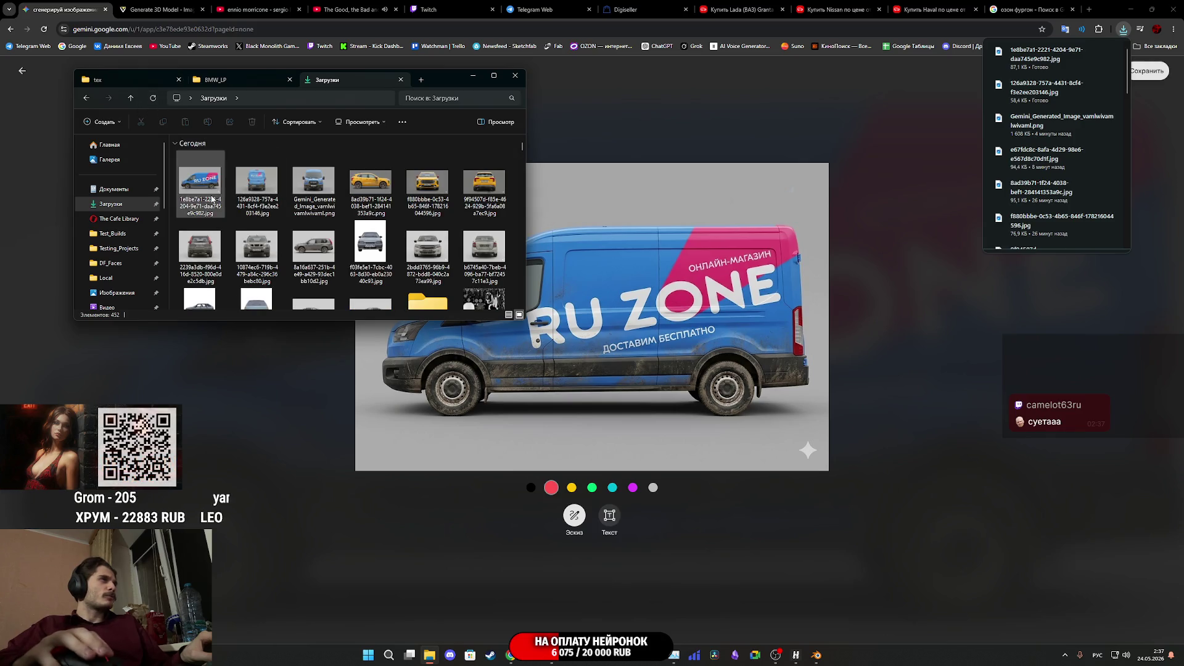
{"action": "double_click", "coordinate": [200, 182]}
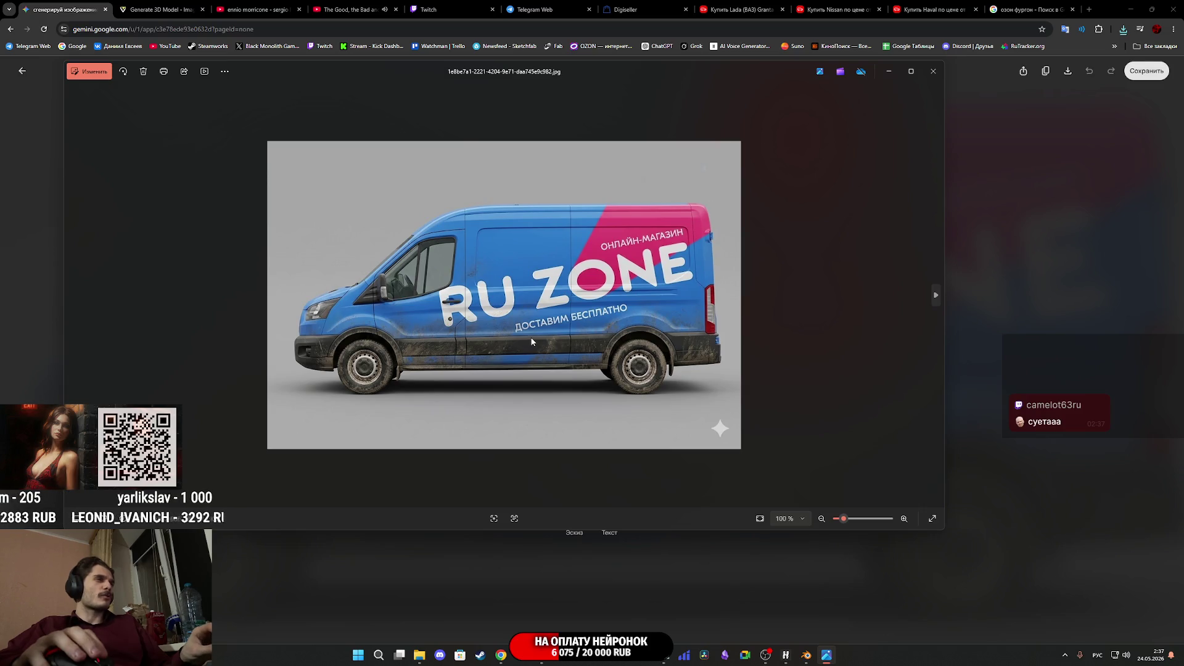
{"action": "key", "text": "Right"}
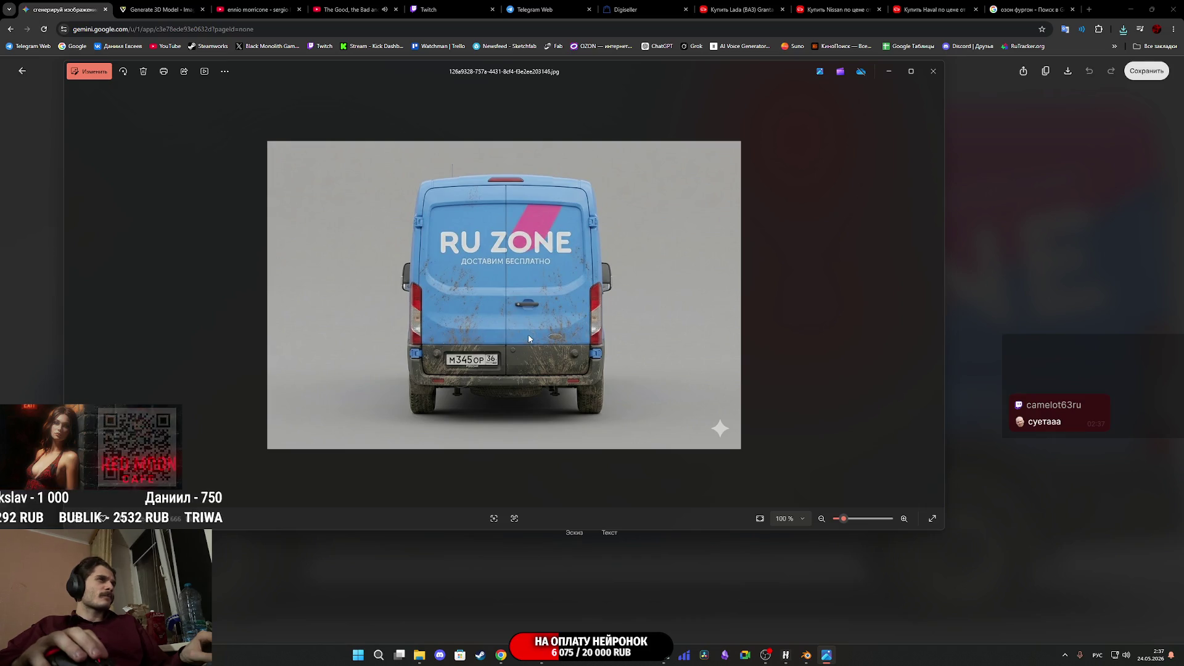
{"action": "scroll", "coordinate": [493, 370], "scroll_direction": "up", "scroll_amount": 3}
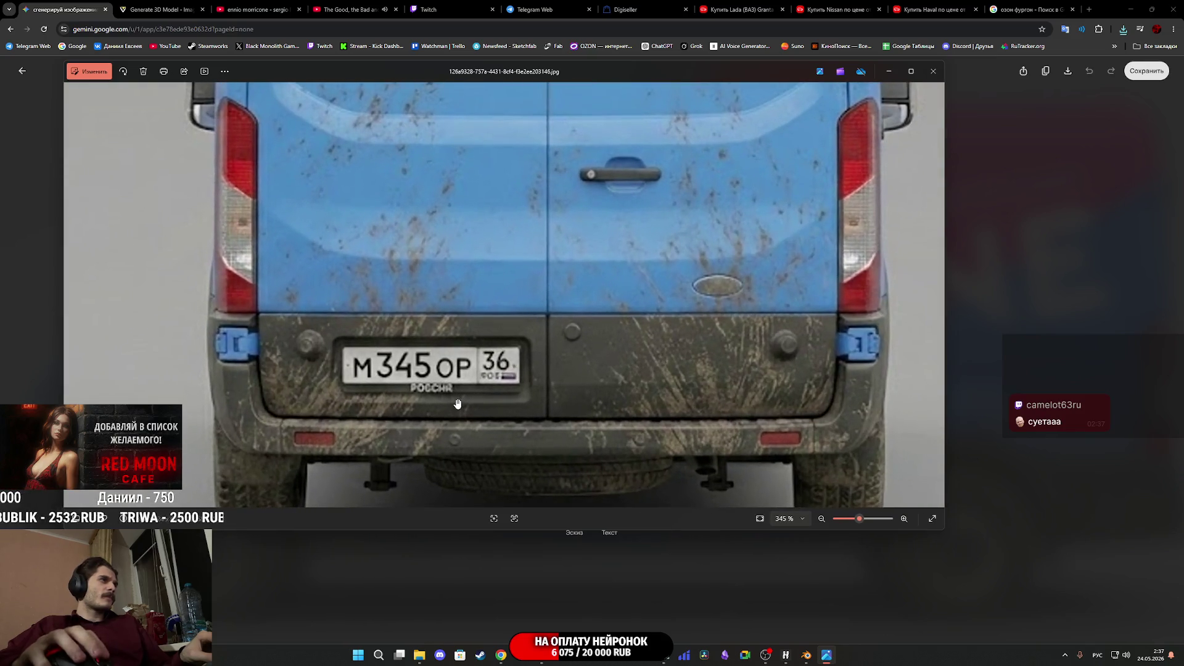
{"action": "scroll", "coordinate": [457, 408], "scroll_direction": "down", "scroll_amount": 2}
{"action": "scroll", "coordinate": [457, 410], "scroll_direction": "down", "scroll_amount": 2}
{"action": "key", "text": "Right"}
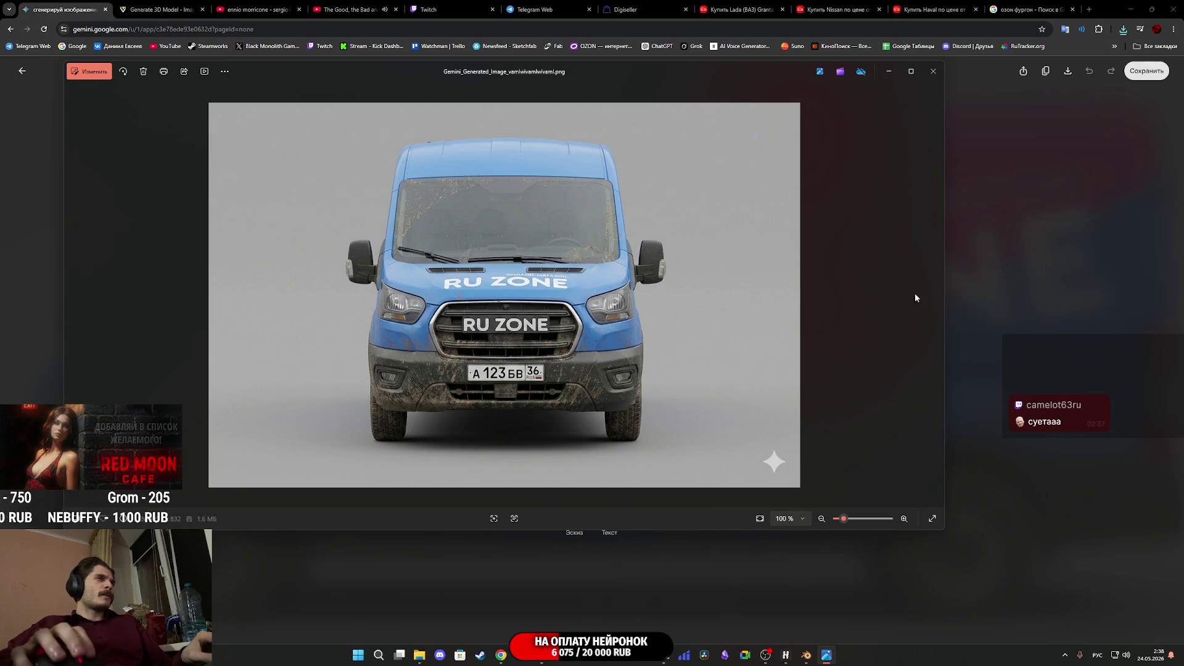
{"action": "left_click", "coordinate": [1015, 287]}
{"action": "scroll", "coordinate": [677, 336], "scroll_direction": "down", "scroll_amount": 7}
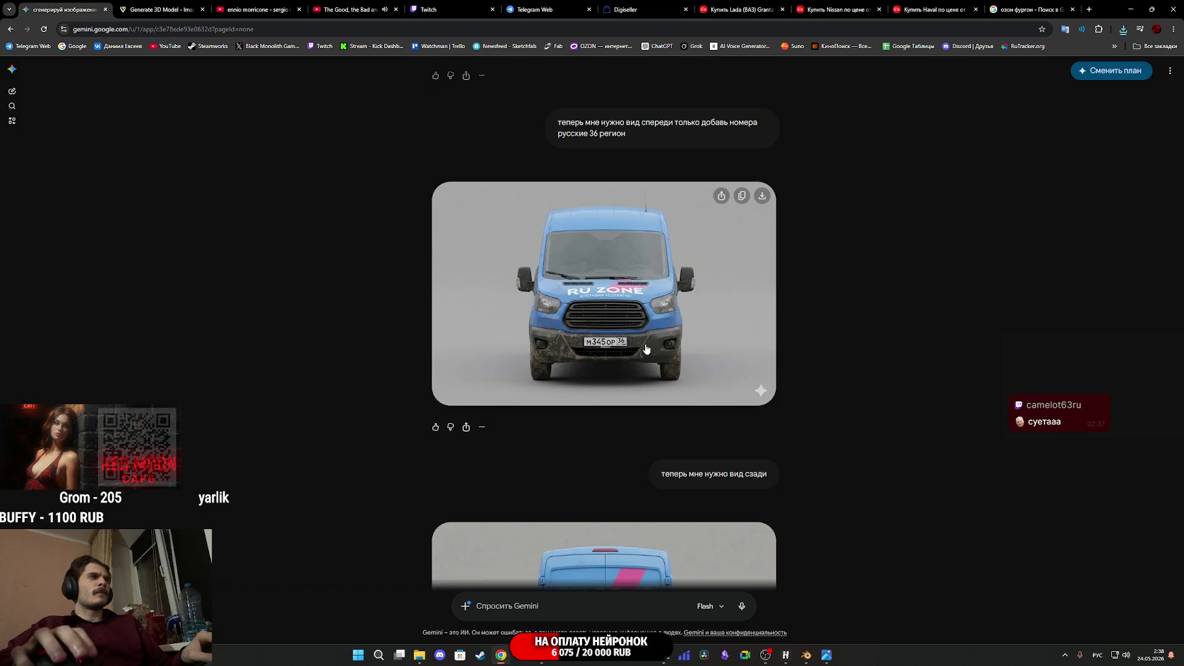
Save the front-view van with the region-36 plate to Downloads and close the old viewer
{"action": "left_click", "coordinate": [629, 327]}
{"action": "right_click", "coordinate": [629, 325]}
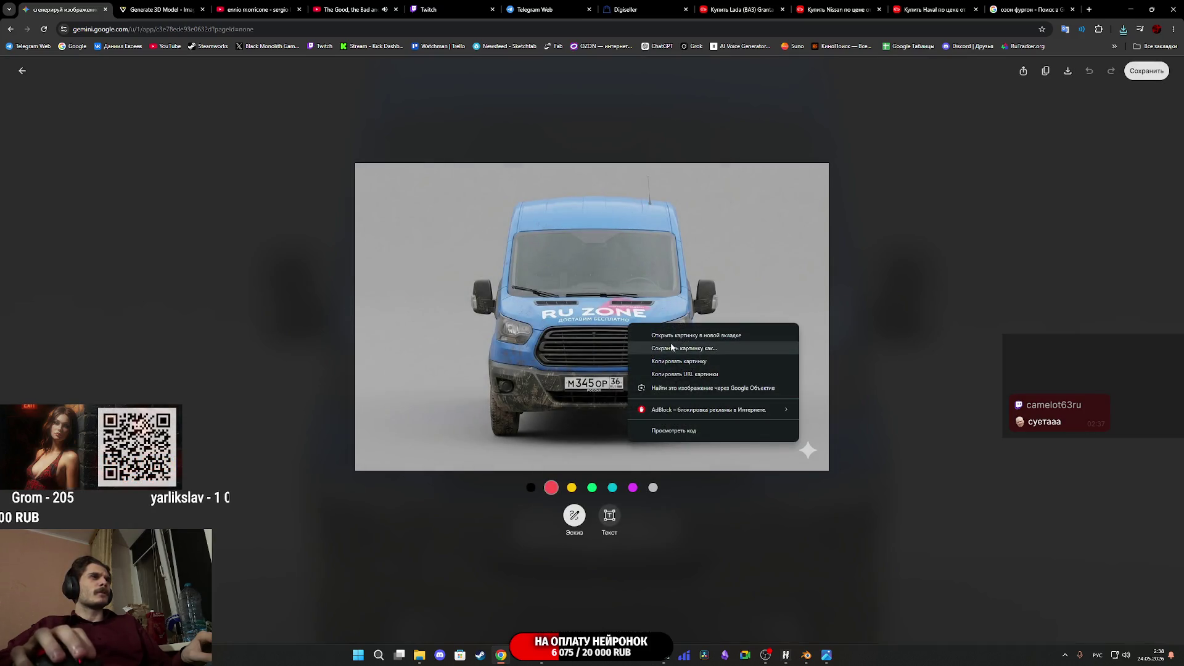
{"action": "left_click", "coordinate": [684, 350]}
{"action": "left_click", "coordinate": [474, 286]}
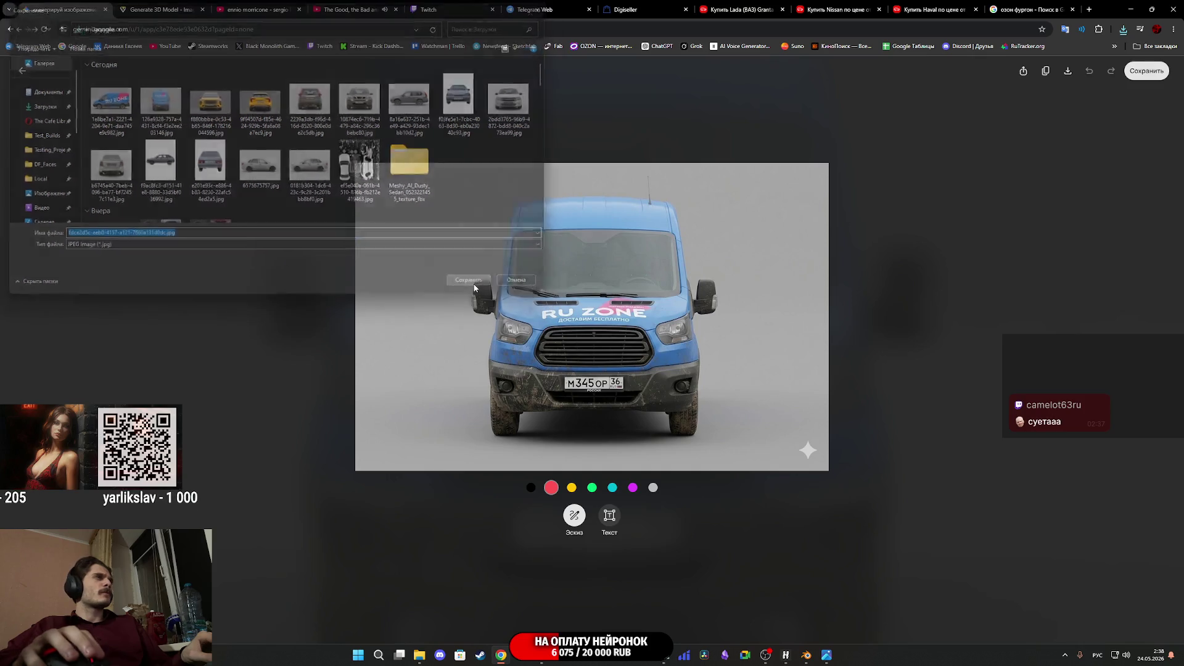
{"action": "left_click", "coordinate": [827, 656]}
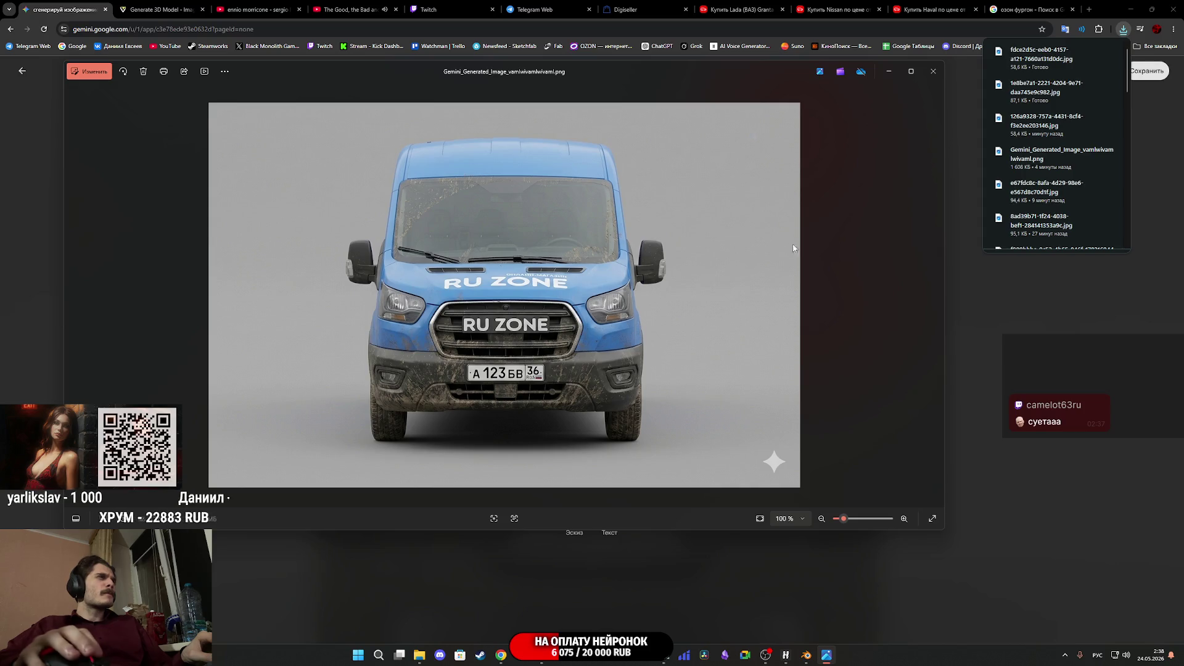
{"action": "left_click", "coordinate": [933, 71]}
Delete the older front-view PNG from Downloads and open the new JPG in the Photos editor
{"action": "left_click", "coordinate": [430, 655]}
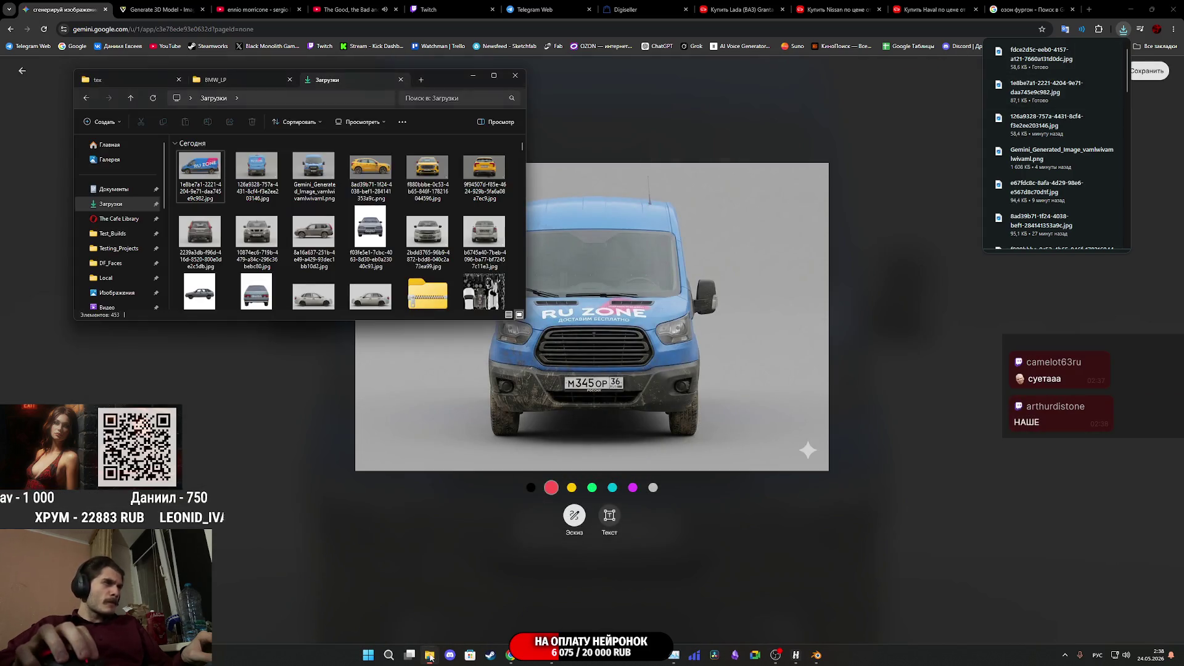
{"action": "left_click", "coordinate": [153, 97]}
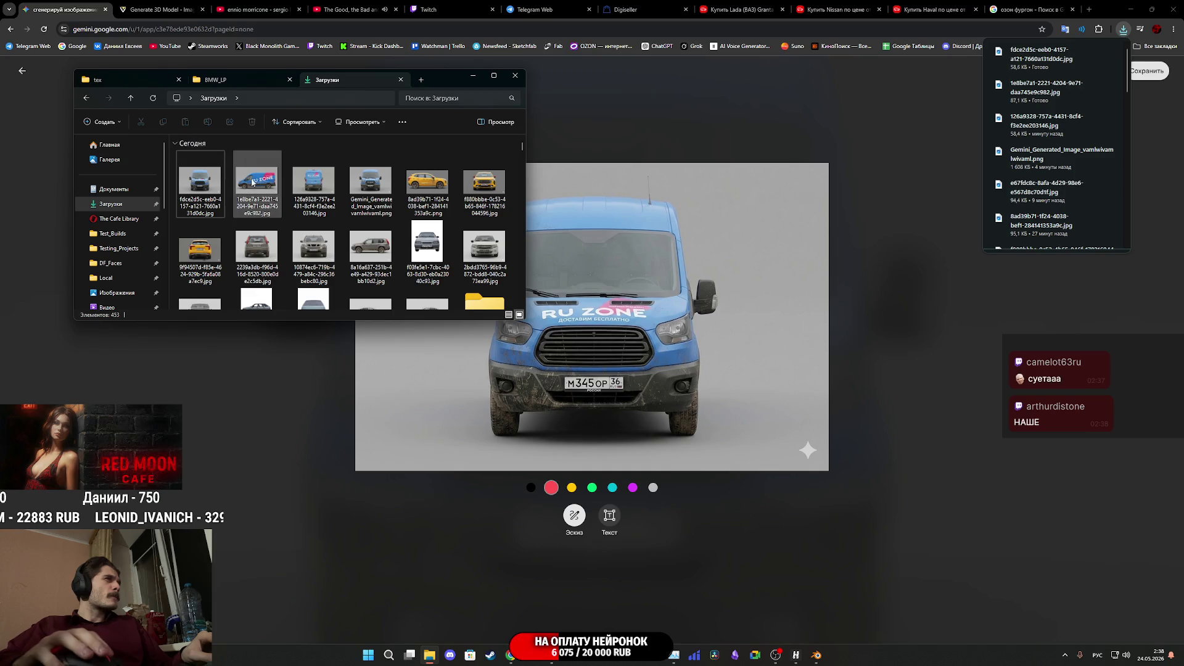
{"action": "left_click", "coordinate": [370, 182]}
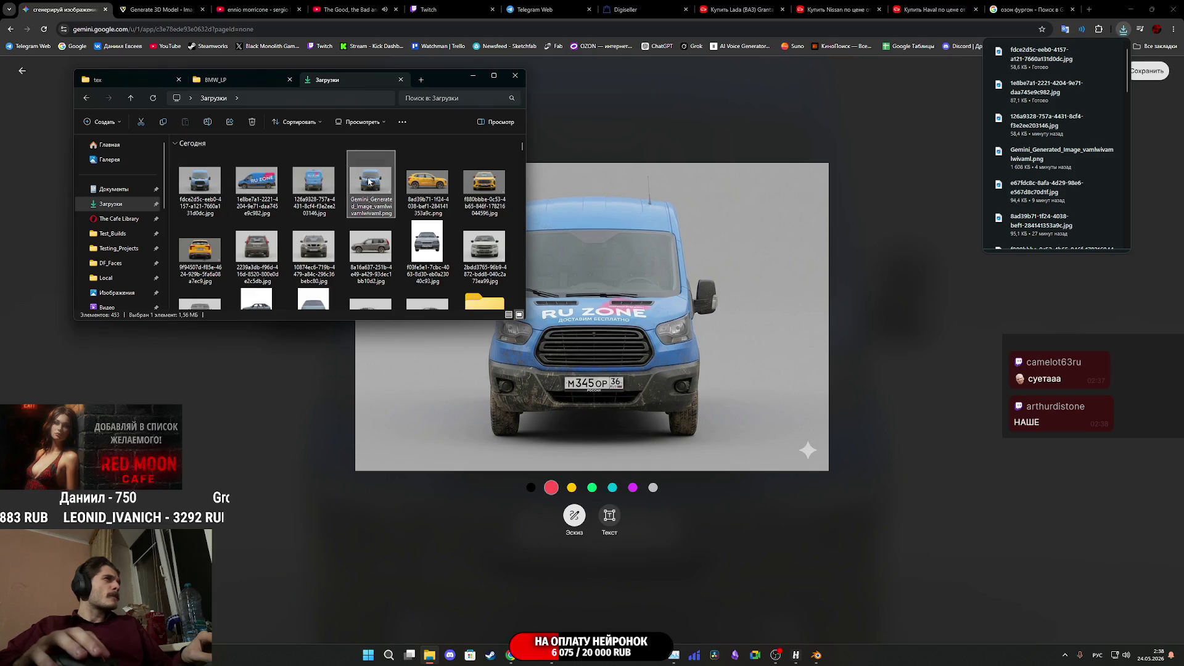
{"action": "left_click", "coordinate": [252, 121]}
{"action": "double_click", "coordinate": [192, 171]}
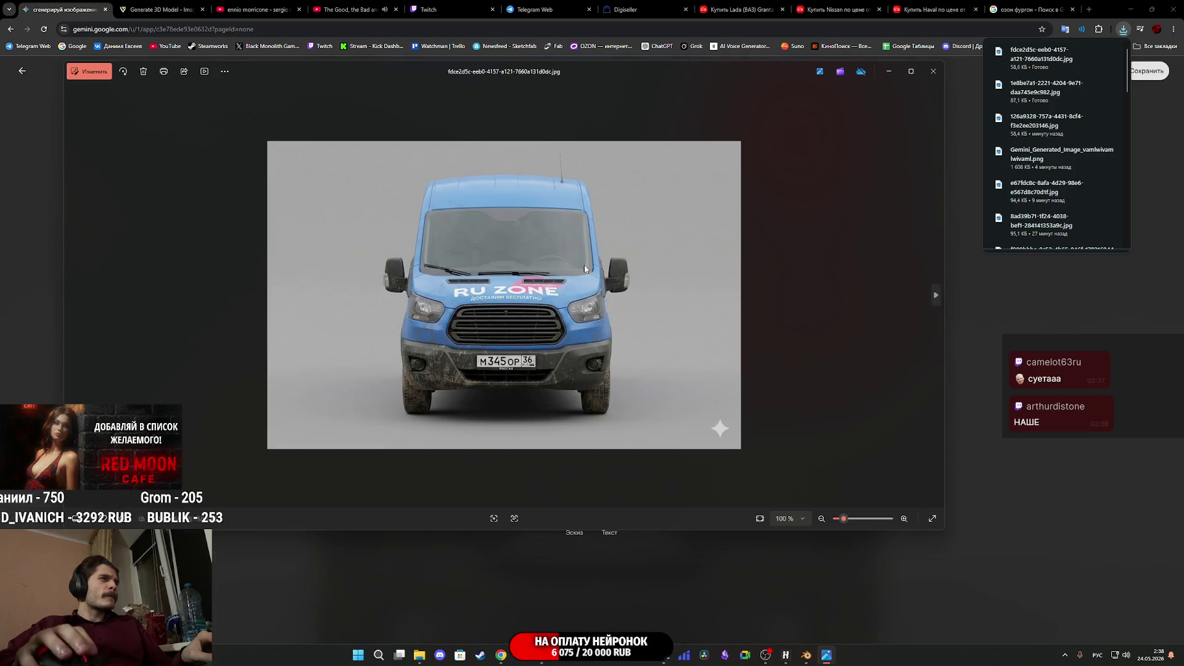
{"action": "left_click", "coordinate": [105, 73]}
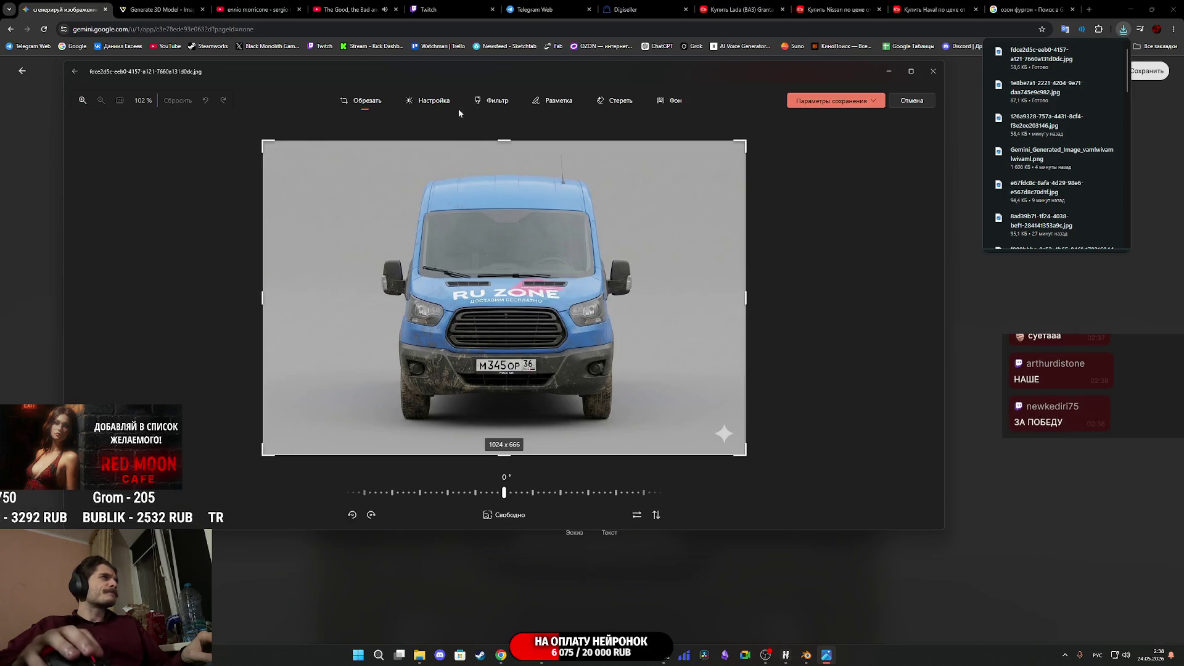
With generative erase, zoom into the hood and brush out the ДОСТАВИМ БЕСПЛАТНО line
{"action": "left_click", "coordinate": [614, 103]}
{"action": "scroll", "coordinate": [460, 333], "scroll_direction": "up", "scroll_amount": 5}
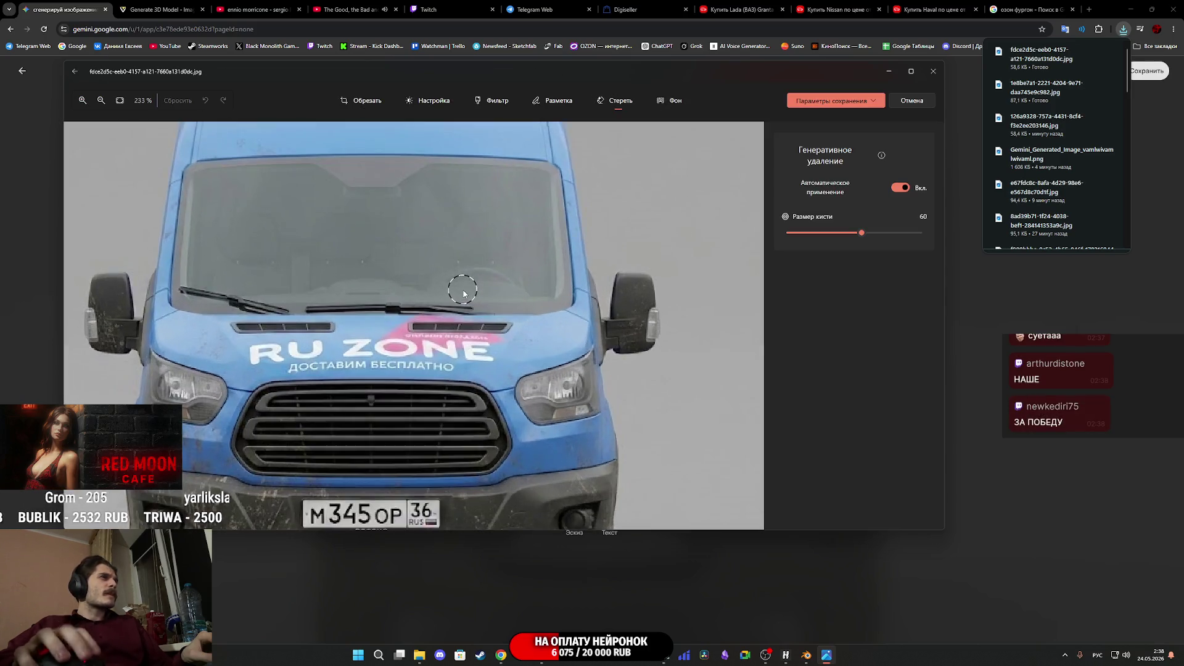
{"action": "scroll", "coordinate": [577, 361], "scroll_direction": "up", "scroll_amount": 2}
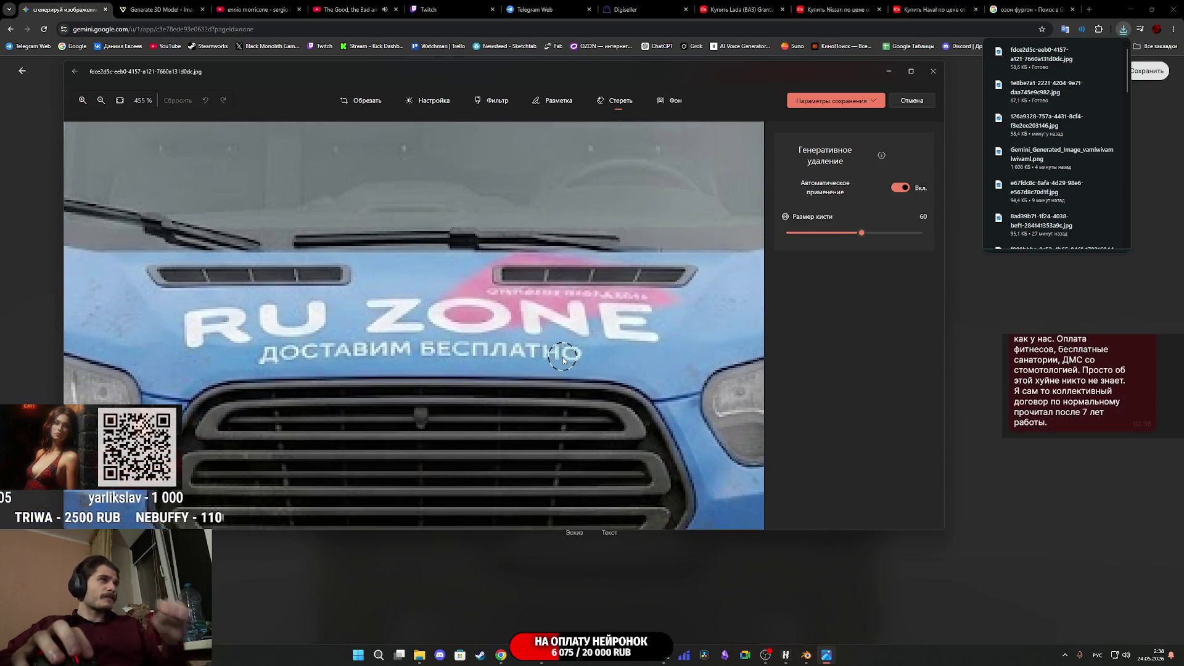
{"action": "scroll", "coordinate": [577, 360], "scroll_direction": "up", "scroll_amount": 2}
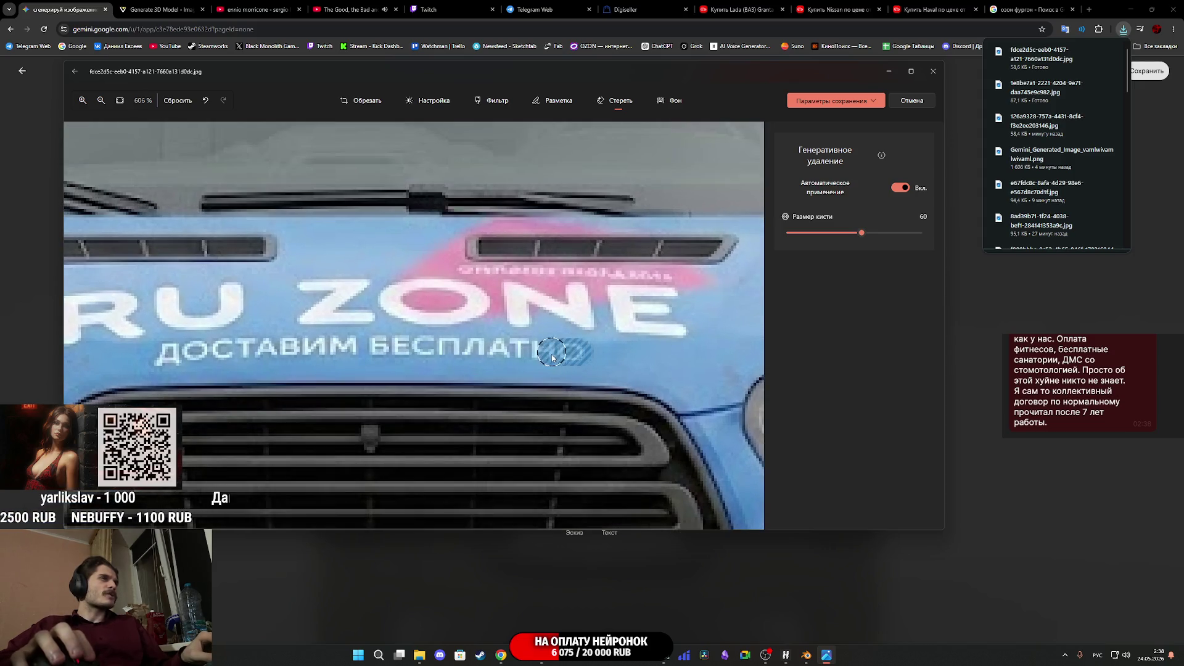
{"action": "mouse_move", "coordinate": [523, 355]}
{"action": "left_mouse_down"}
{"action": "mouse_move", "coordinate": [240, 352]}
{"action": "mouse_move", "coordinate": [159, 364]}
{"action": "left_mouse_up"}
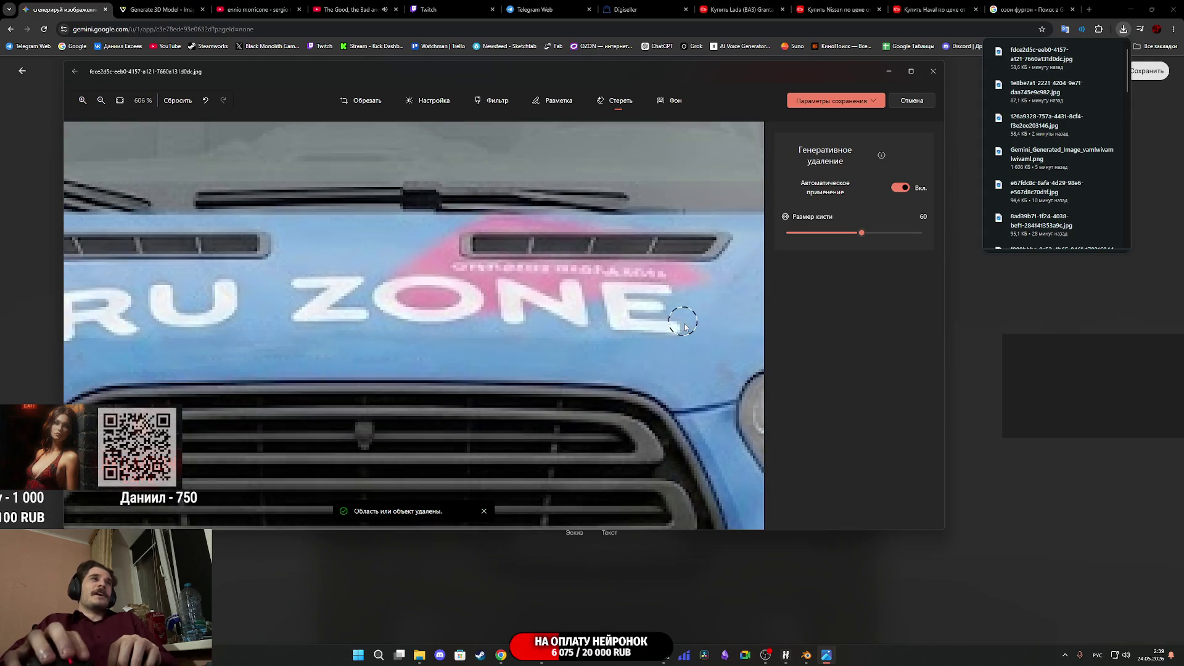
Erase the R, U, Z and O letters of RU ZONE on the hood
{"action": "scroll", "coordinate": [683, 330], "scroll_direction": "down", "scroll_amount": 2}
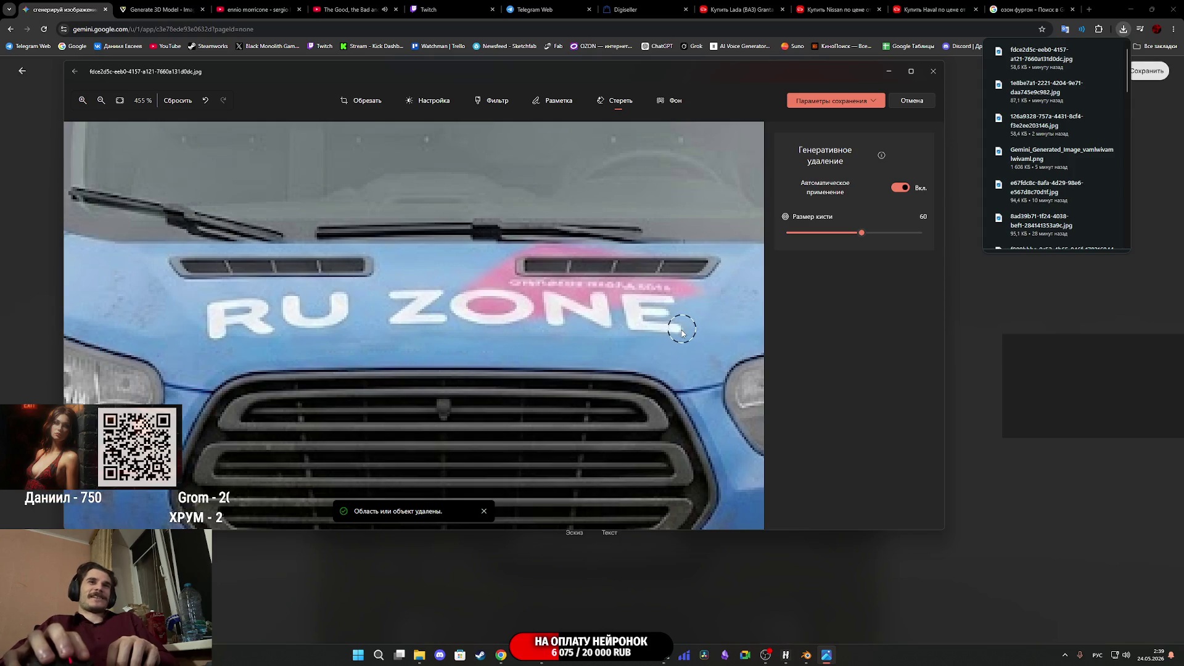
{"action": "left_click_drag", "start_coordinate": [420, 316], "coordinate": [583, 314]}
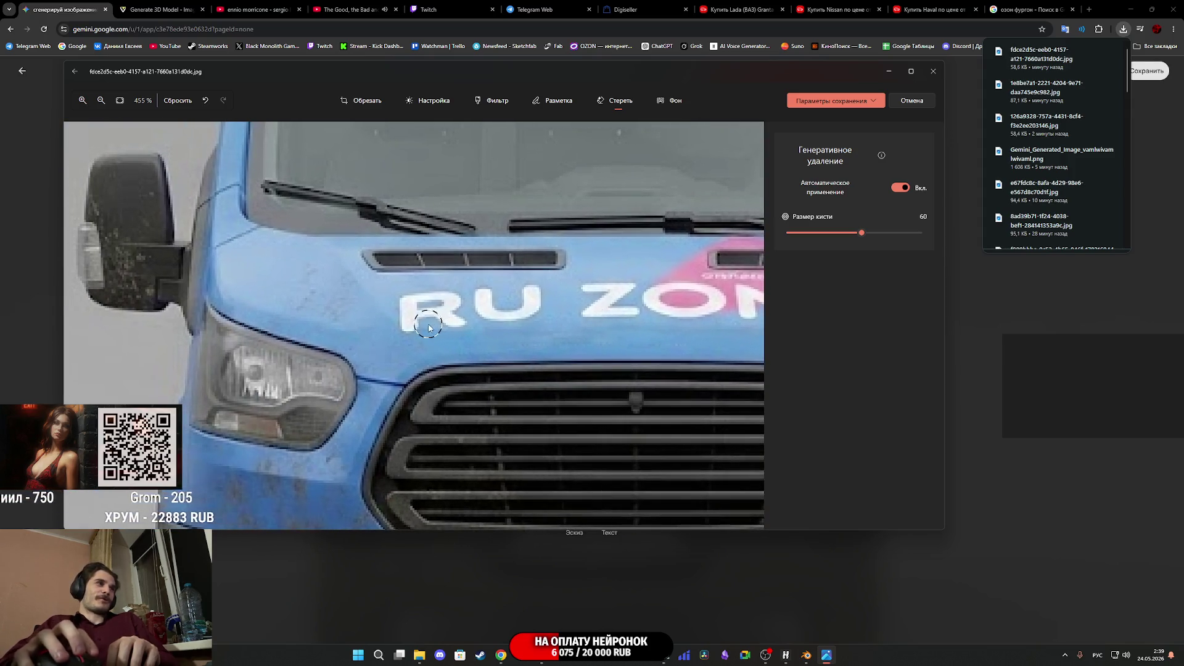
{"action": "left_click_drag", "start_coordinate": [410, 310], "coordinate": [450, 303]}
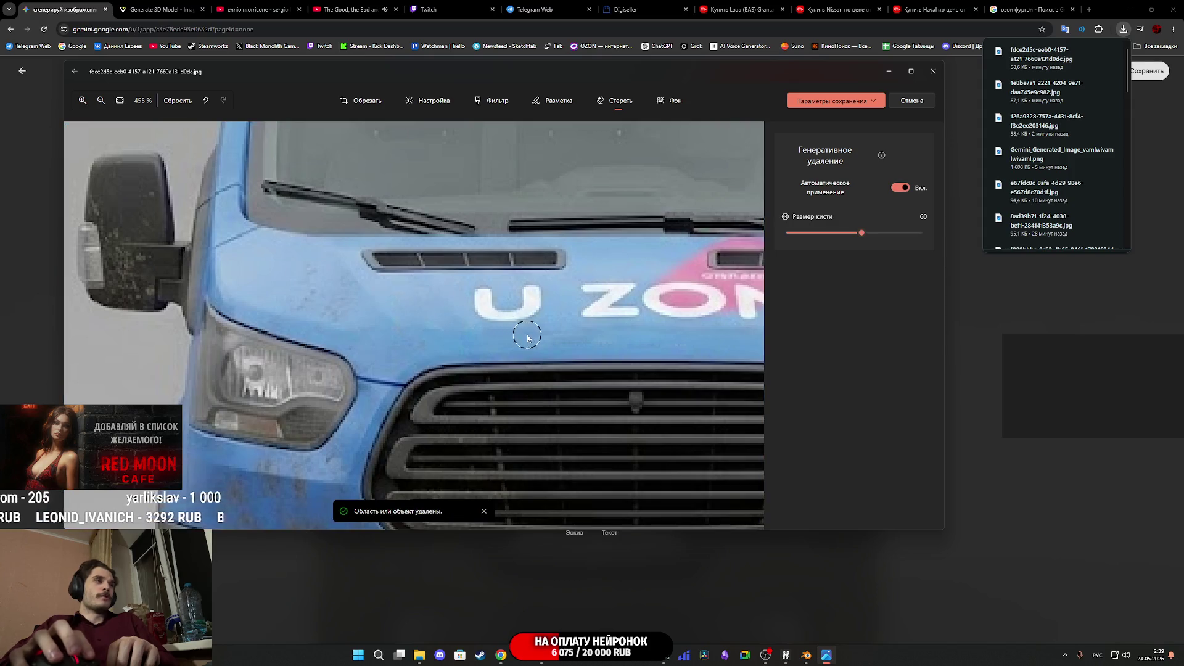
{"action": "left_click_drag", "start_coordinate": [484, 302], "coordinate": [511, 317]}
{"action": "left_click_drag", "start_coordinate": [529, 310], "coordinate": [531, 307]}
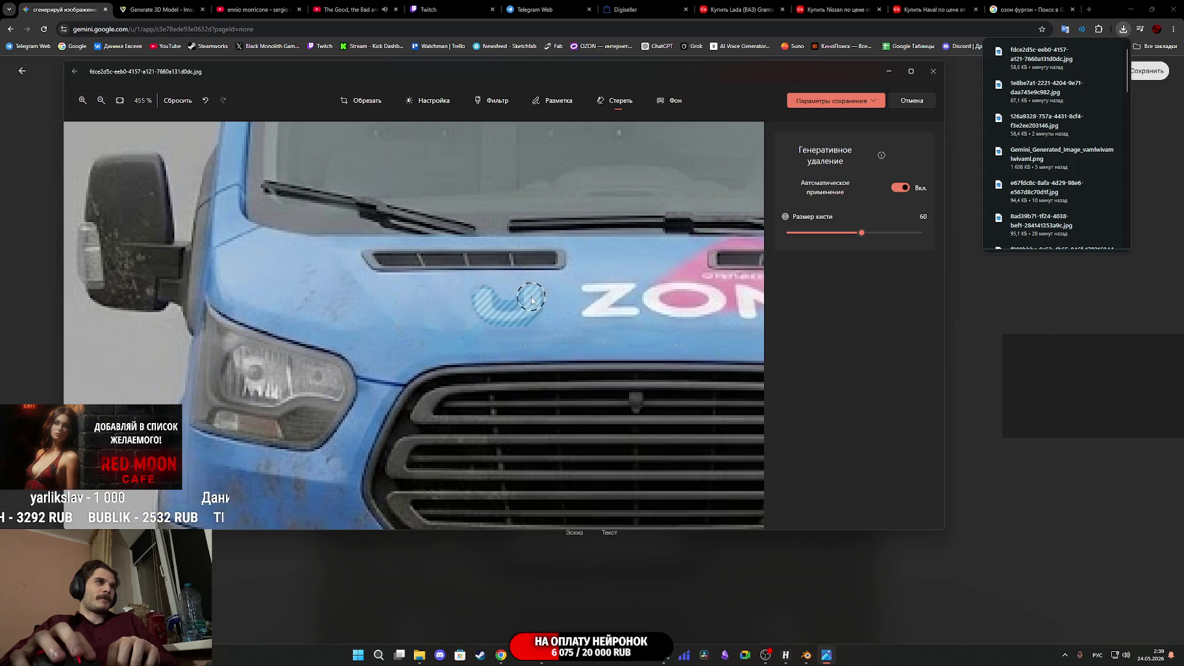
{"action": "scroll", "coordinate": [566, 329], "scroll_direction": "right", "scroll_amount": 2}
{"action": "scroll", "coordinate": [515, 336], "scroll_direction": "up", "scroll_amount": 1}
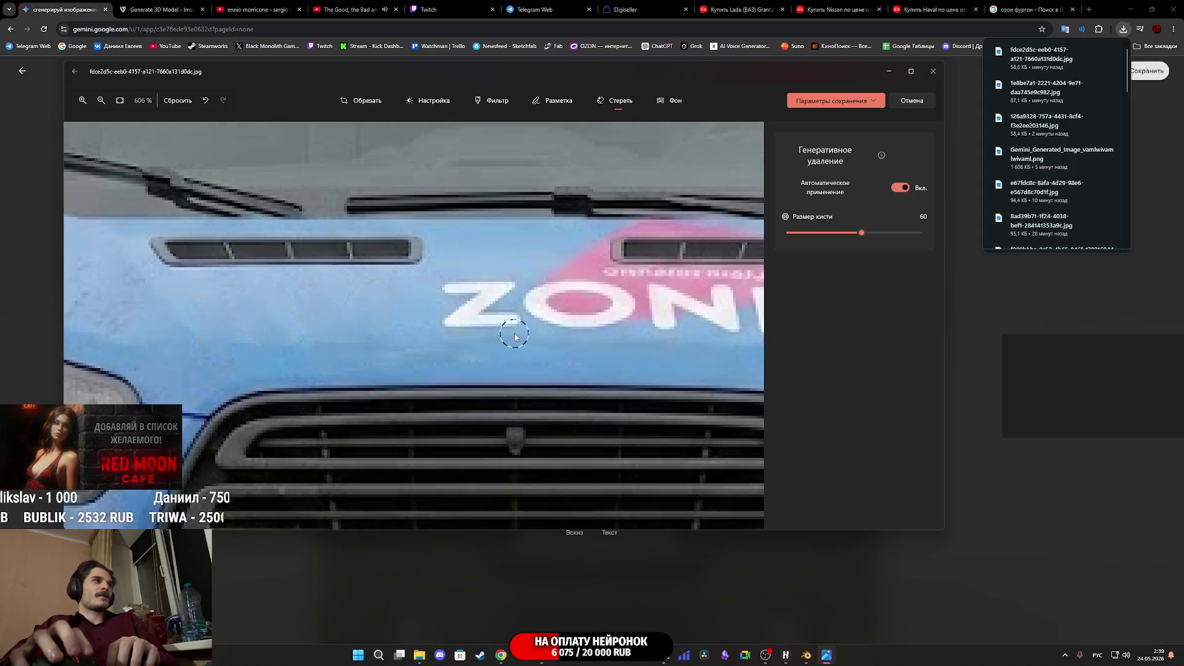
{"action": "mouse_move", "coordinate": [501, 292]}
{"action": "left_mouse_down"}
{"action": "mouse_move", "coordinate": [510, 288]}
{"action": "mouse_move", "coordinate": [449, 329]}
{"action": "mouse_move", "coordinate": [510, 321]}
{"action": "left_mouse_up"}
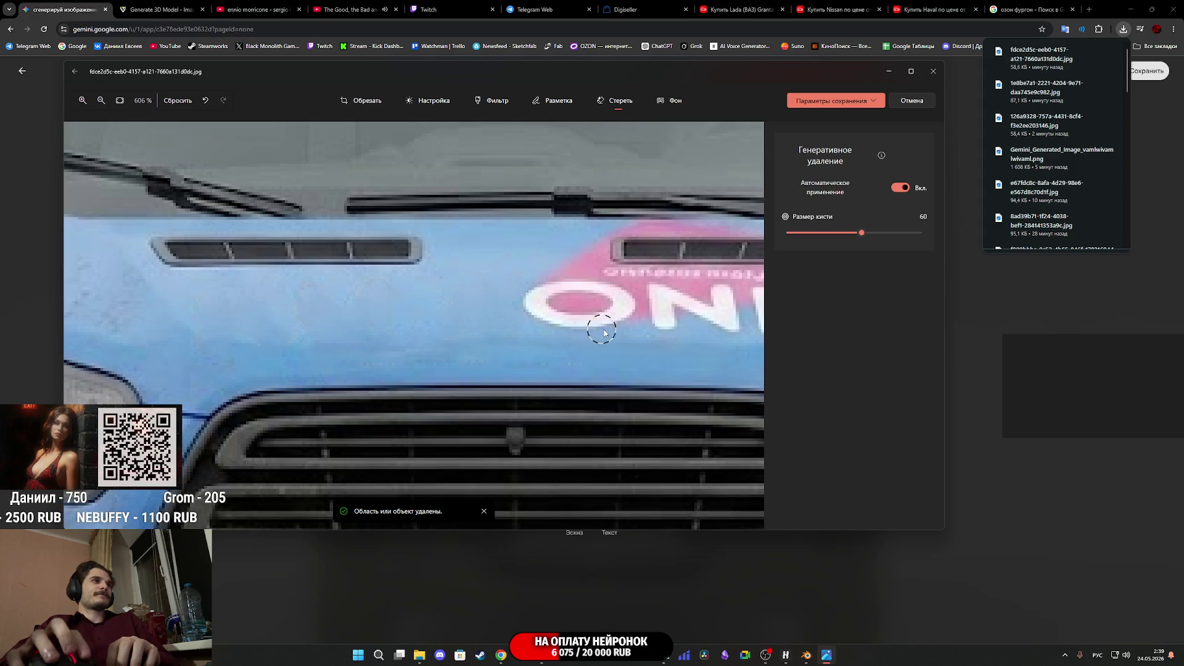
{"action": "scroll", "coordinate": [573, 332], "scroll_direction": "right", "scroll_amount": 2}
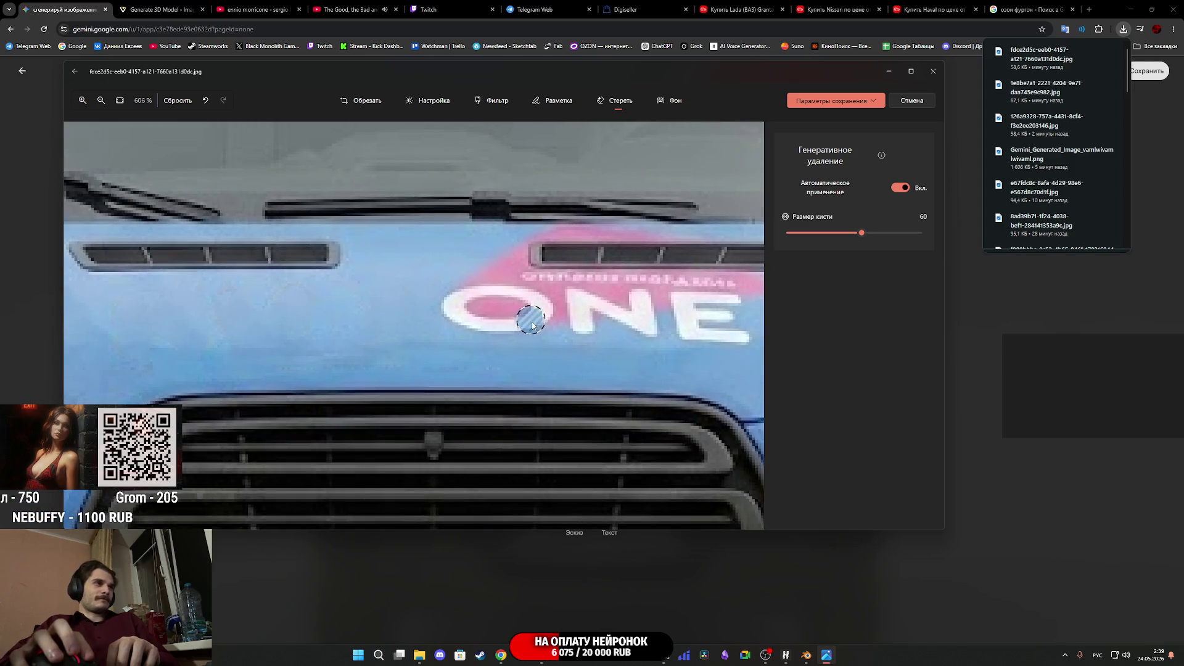
{"action": "mouse_move", "coordinate": [535, 304]}
{"action": "left_mouse_down"}
{"action": "mouse_move", "coordinate": [493, 284]}
{"action": "mouse_move", "coordinate": [459, 306]}
{"action": "mouse_move", "coordinate": [491, 330]}
{"action": "mouse_move", "coordinate": [523, 332]}
{"action": "left_mouse_up"}
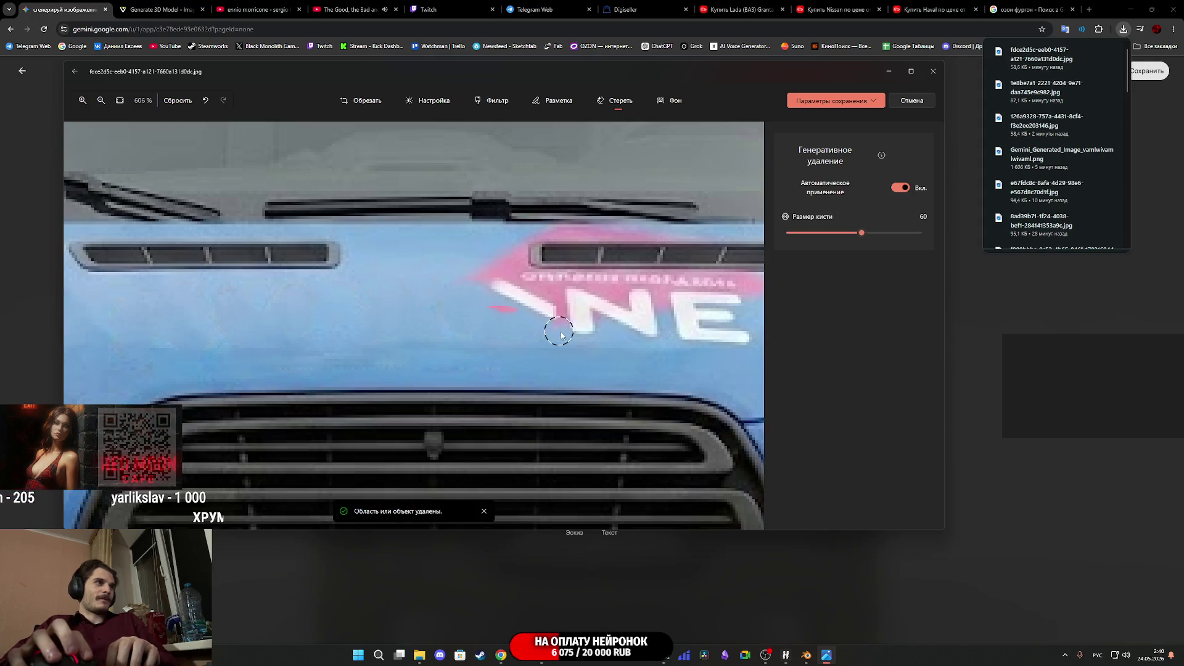
{"action": "left_click", "coordinate": [492, 314]}
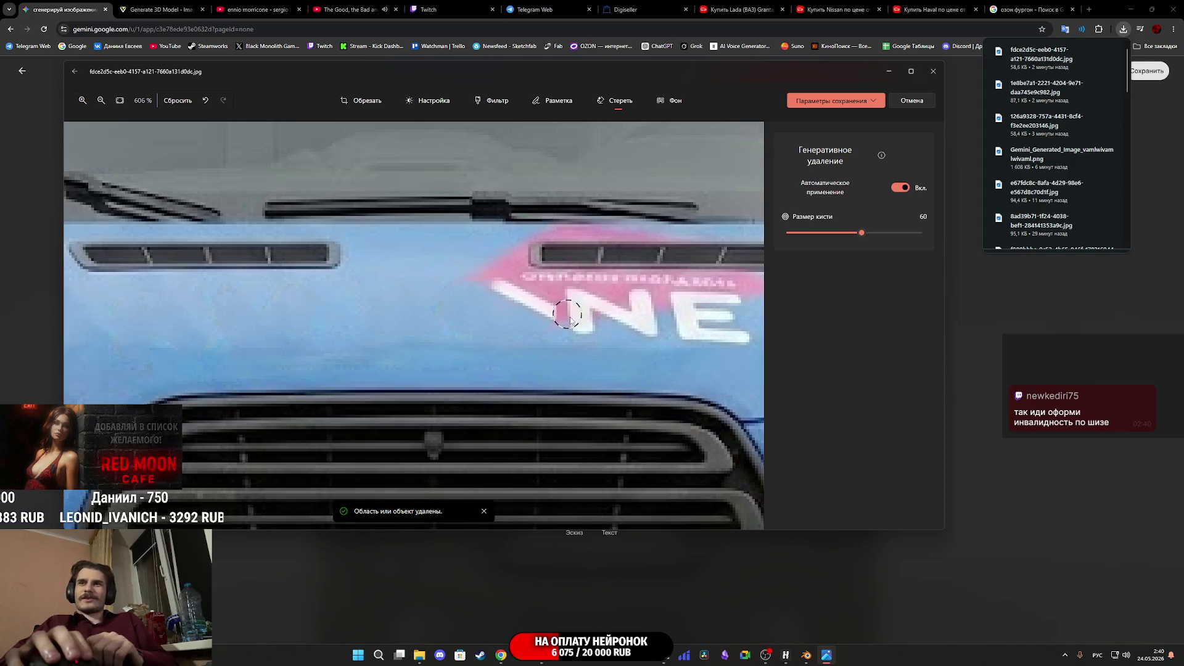
Erase the remaining N and E, then save the edited image over the original
{"action": "left_click_drag", "start_coordinate": [497, 287], "coordinate": [559, 320]}
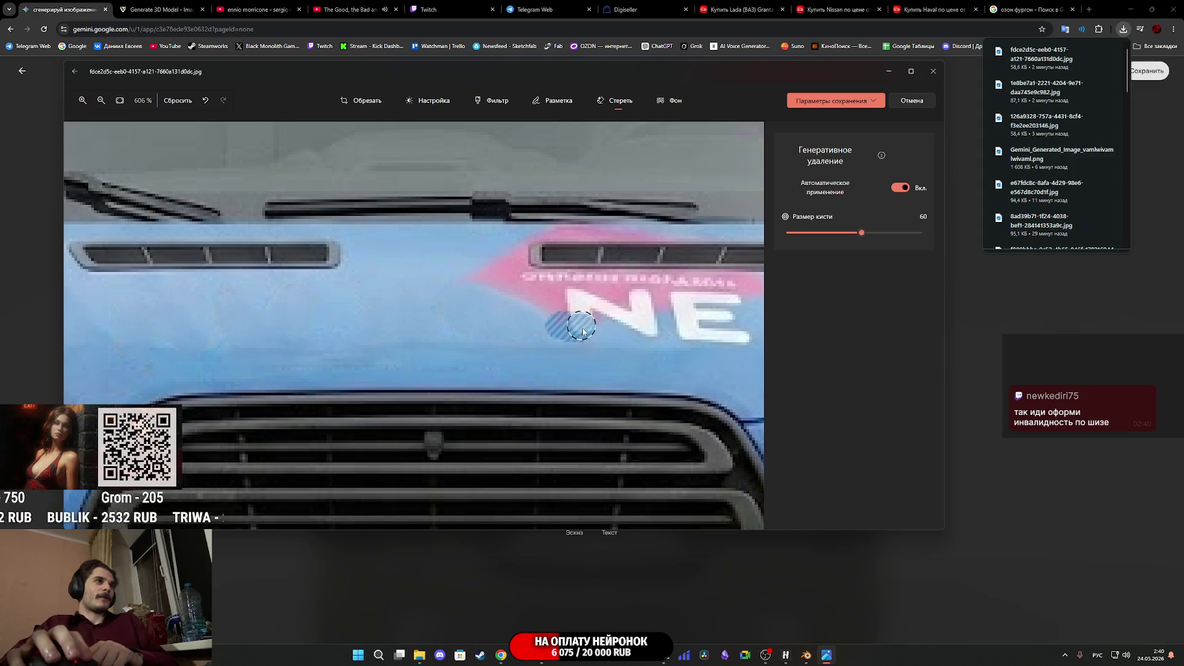
{"action": "mouse_move", "coordinate": [584, 304]}
{"action": "left_mouse_down"}
{"action": "mouse_move", "coordinate": [565, 302]}
{"action": "mouse_move", "coordinate": [576, 290]}
{"action": "mouse_move", "coordinate": [653, 330]}
{"action": "mouse_move", "coordinate": [635, 305]}
{"action": "mouse_move", "coordinate": [659, 339]}
{"action": "mouse_move", "coordinate": [639, 306]}
{"action": "left_mouse_up"}
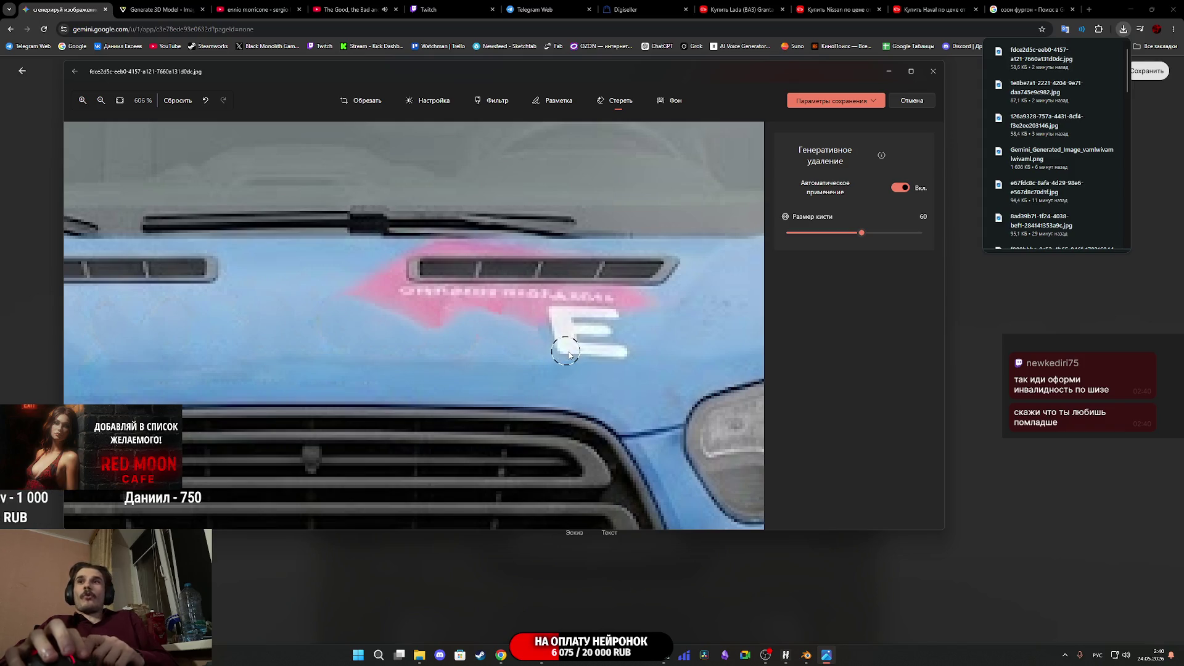
{"action": "scroll", "coordinate": [569, 352], "scroll_direction": "up", "scroll_amount": 2}
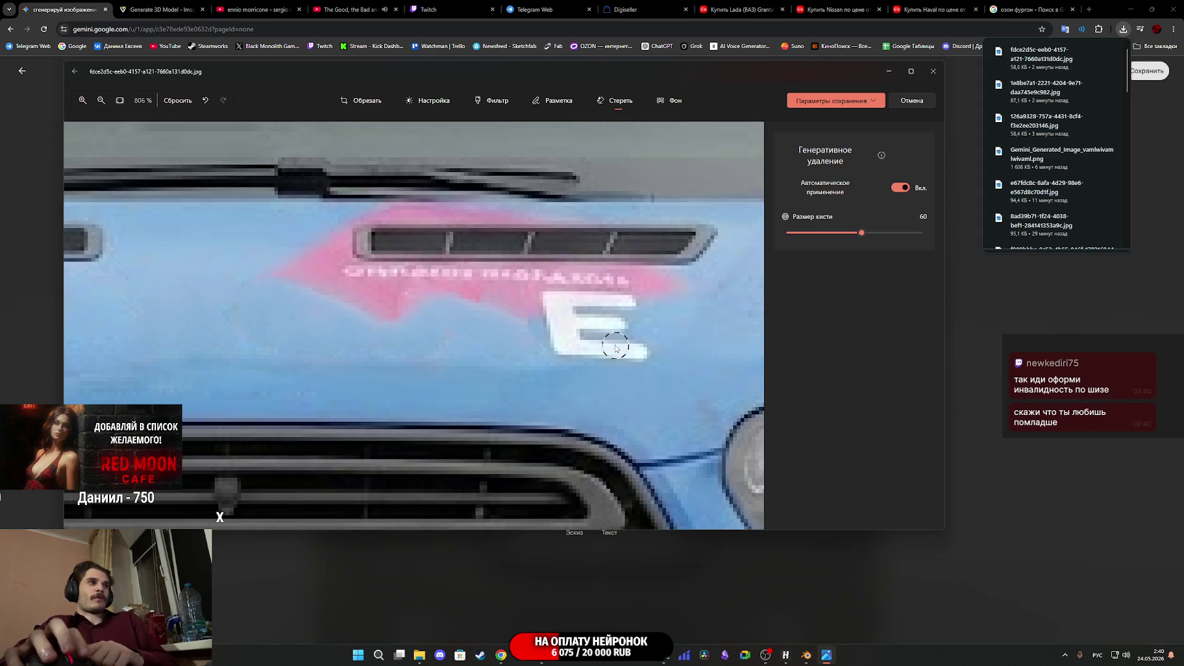
{"action": "scroll", "coordinate": [615, 349], "scroll_direction": "down", "scroll_amount": 3}
{"action": "scroll", "coordinate": [567, 346], "scroll_direction": "up", "scroll_amount": 2}
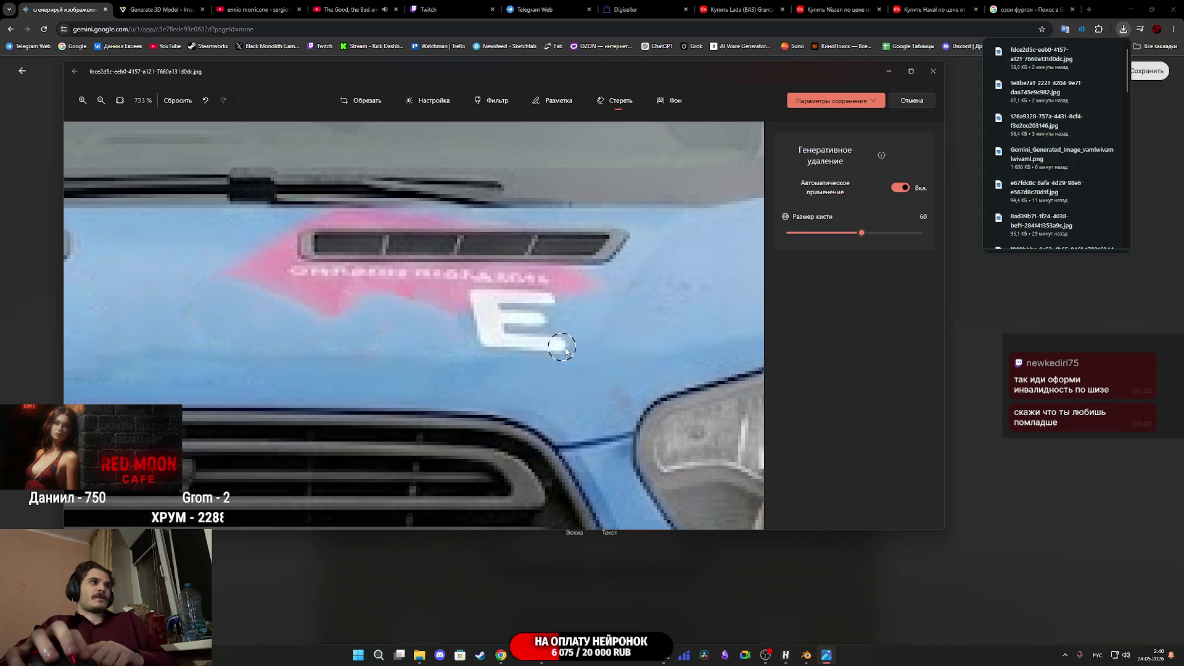
{"action": "mouse_move", "coordinate": [538, 347]}
{"action": "left_mouse_down"}
{"action": "mouse_move", "coordinate": [491, 339]}
{"action": "mouse_move", "coordinate": [478, 310]}
{"action": "mouse_move", "coordinate": [512, 291]}
{"action": "mouse_move", "coordinate": [555, 320]}
{"action": "mouse_move", "coordinate": [547, 332]}
{"action": "left_mouse_up"}
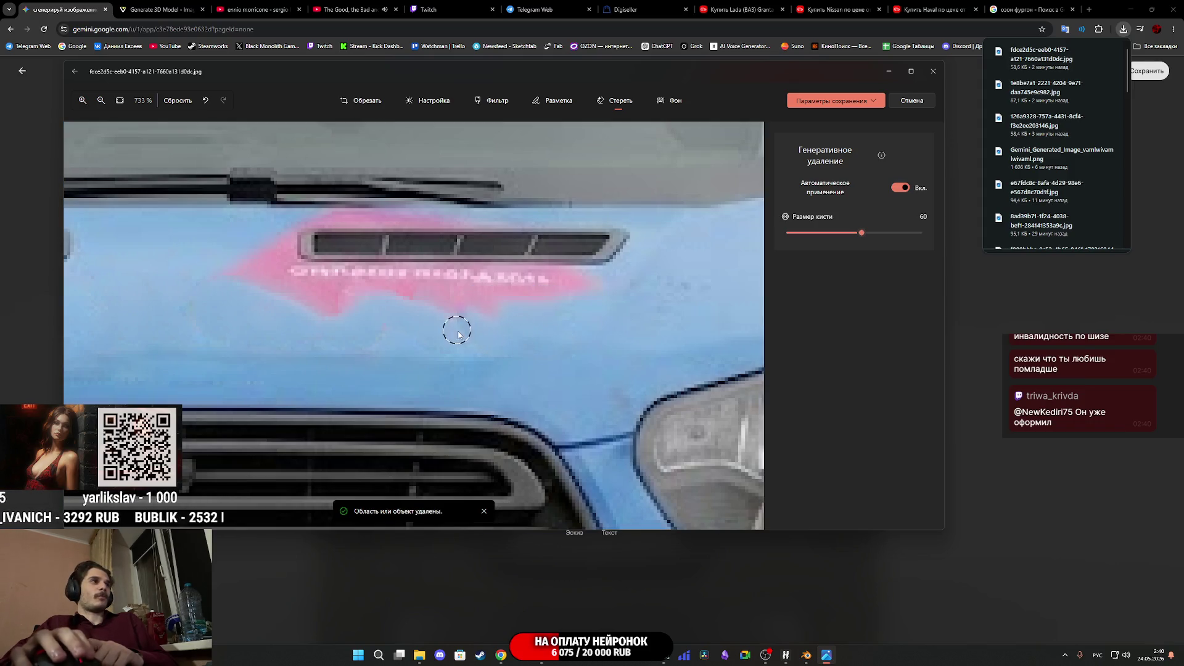
{"action": "scroll", "coordinate": [479, 351], "scroll_direction": "down", "scroll_amount": 5}
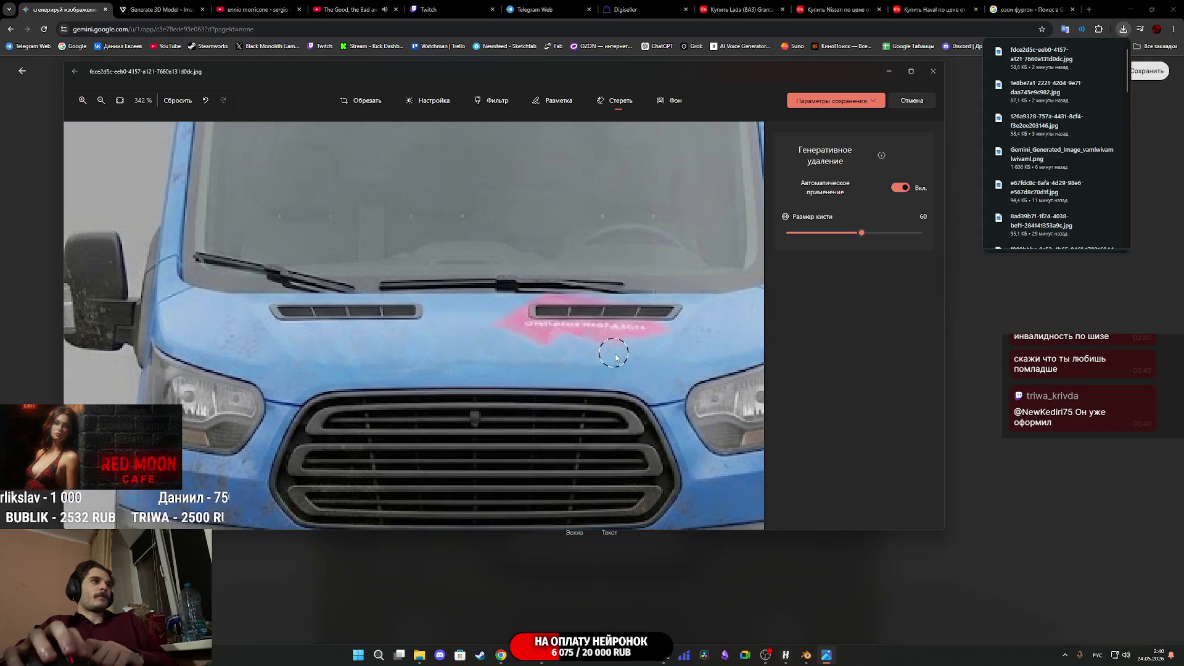
{"action": "scroll", "coordinate": [679, 370], "scroll_direction": "down", "scroll_amount": 5}
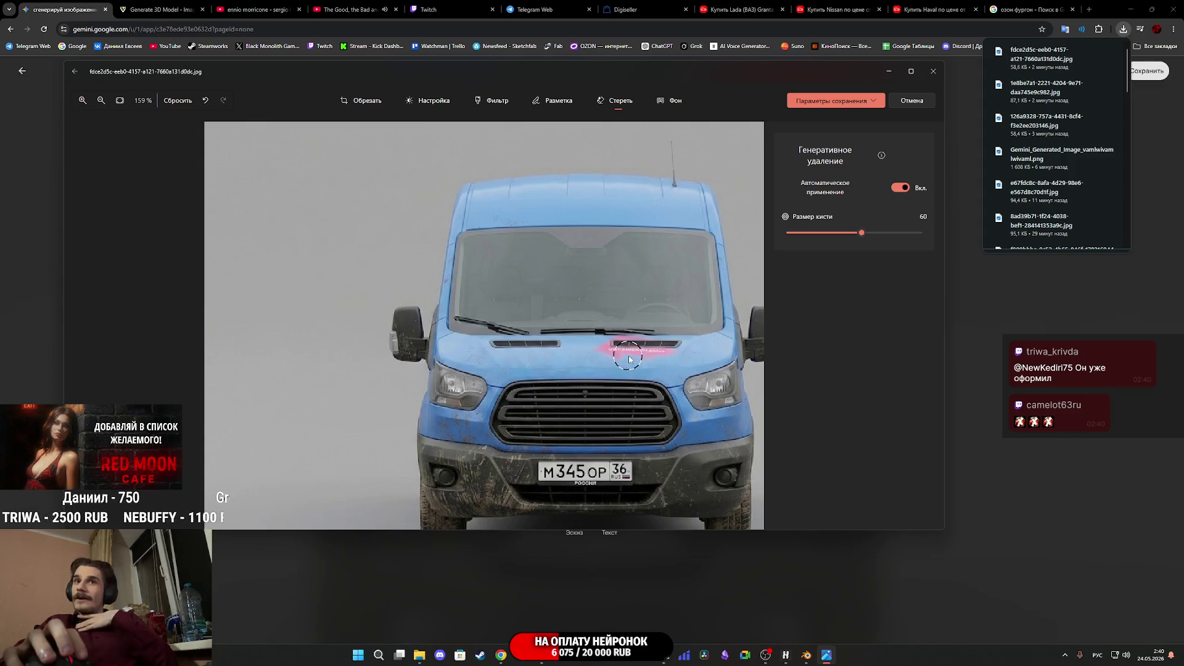
{"action": "scroll", "coordinate": [635, 343], "scroll_direction": "up", "scroll_amount": 4}
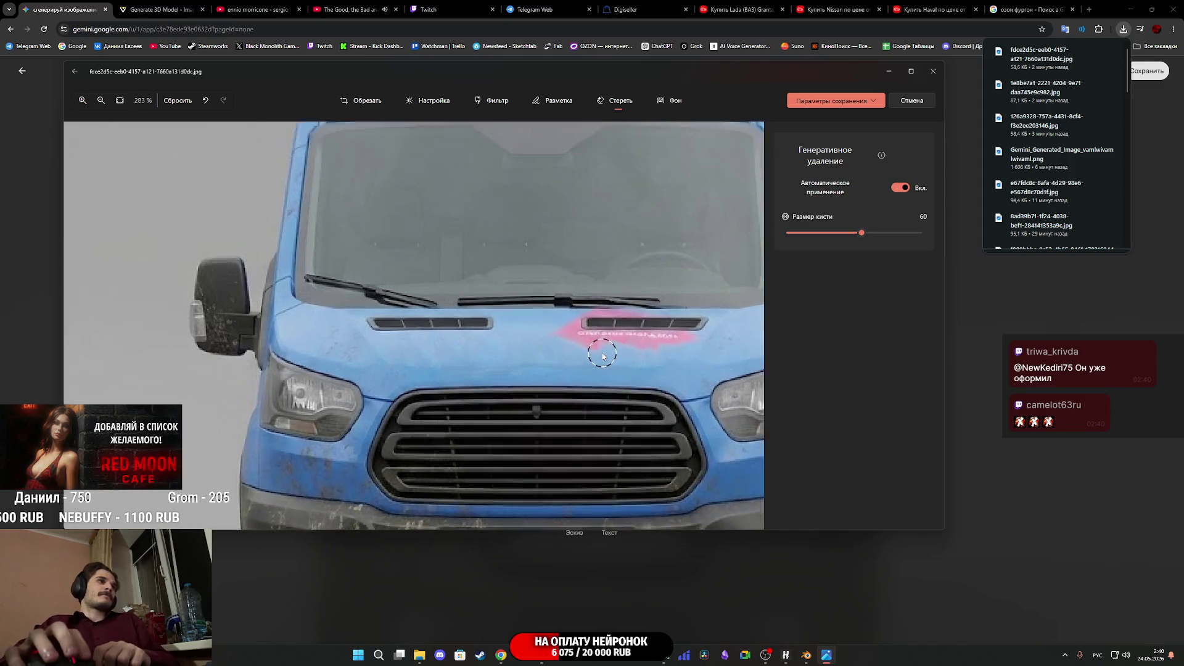
{"action": "scroll", "coordinate": [613, 356], "scroll_direction": "up", "scroll_amount": 1}
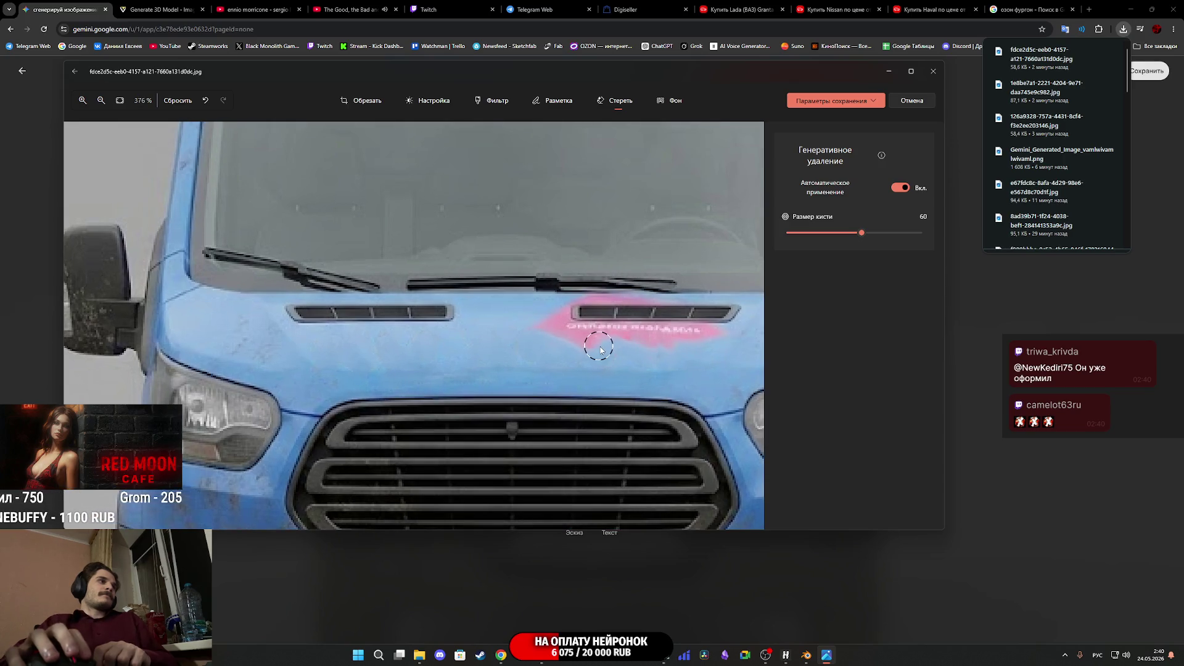
{"action": "left_click", "coordinate": [836, 101]}
{"action": "left_click", "coordinate": [837, 133]}
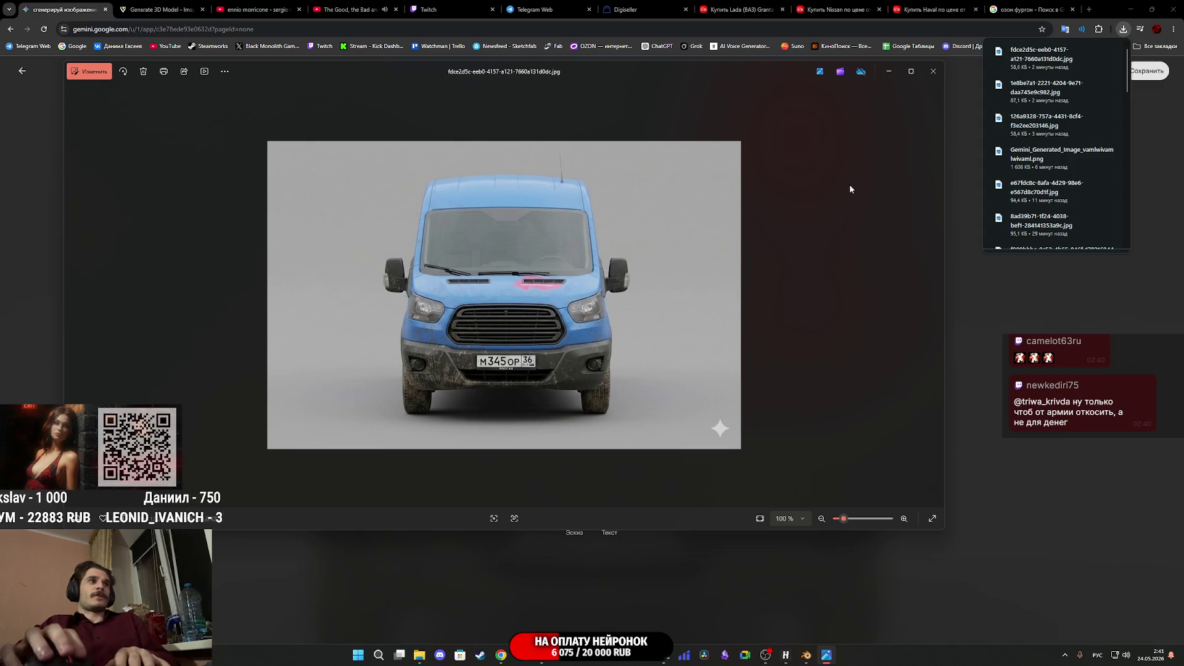
Close the Photos window to reveal the Downloads folder
{"action": "left_click", "coordinate": [933, 71]}
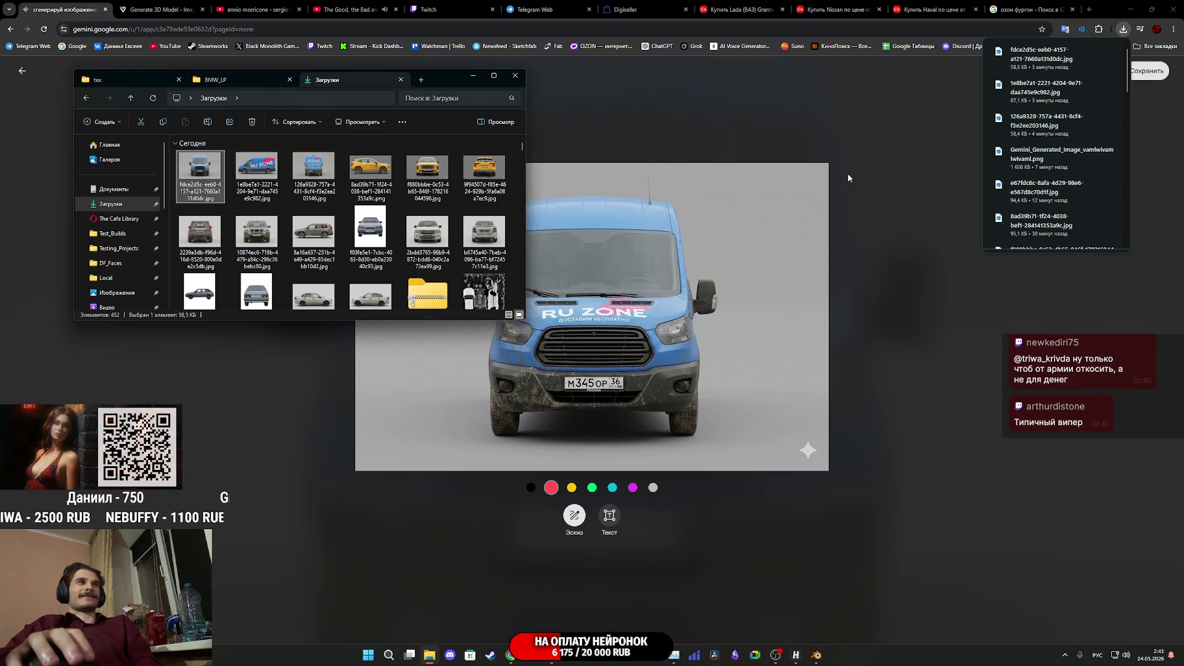
Leave Gemini's full-size image view and switch to the 'озон фургон' Google Images tab
{"action": "left_click", "coordinate": [848, 174]}
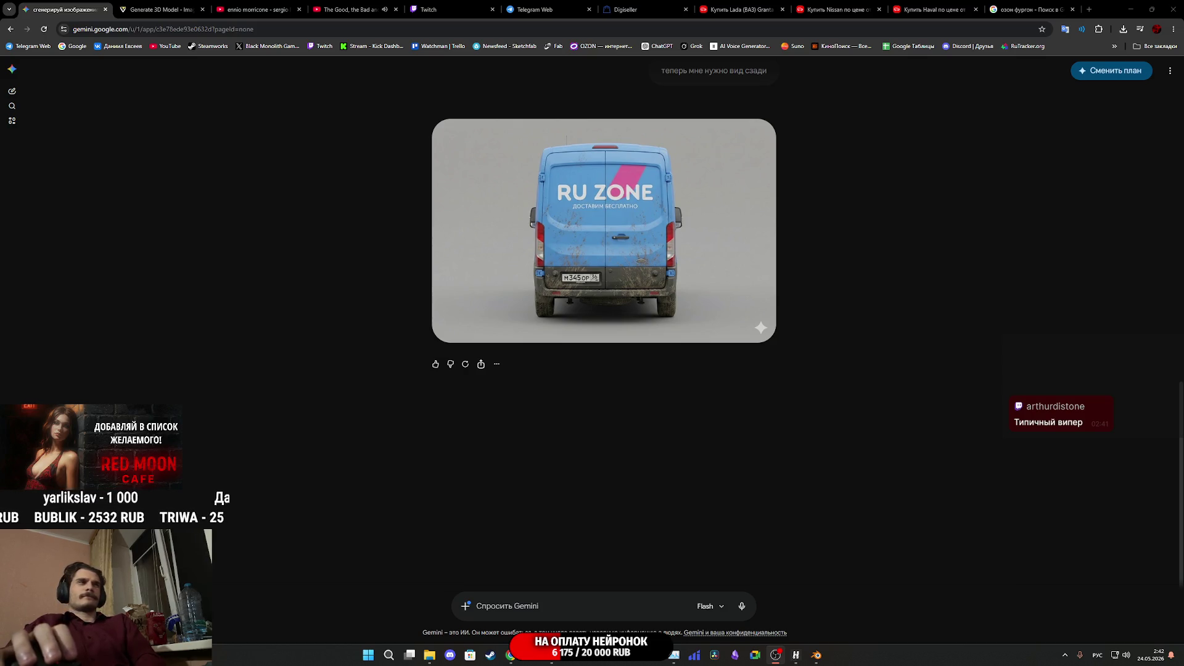
{"action": "left_click", "coordinate": [1029, 5]}
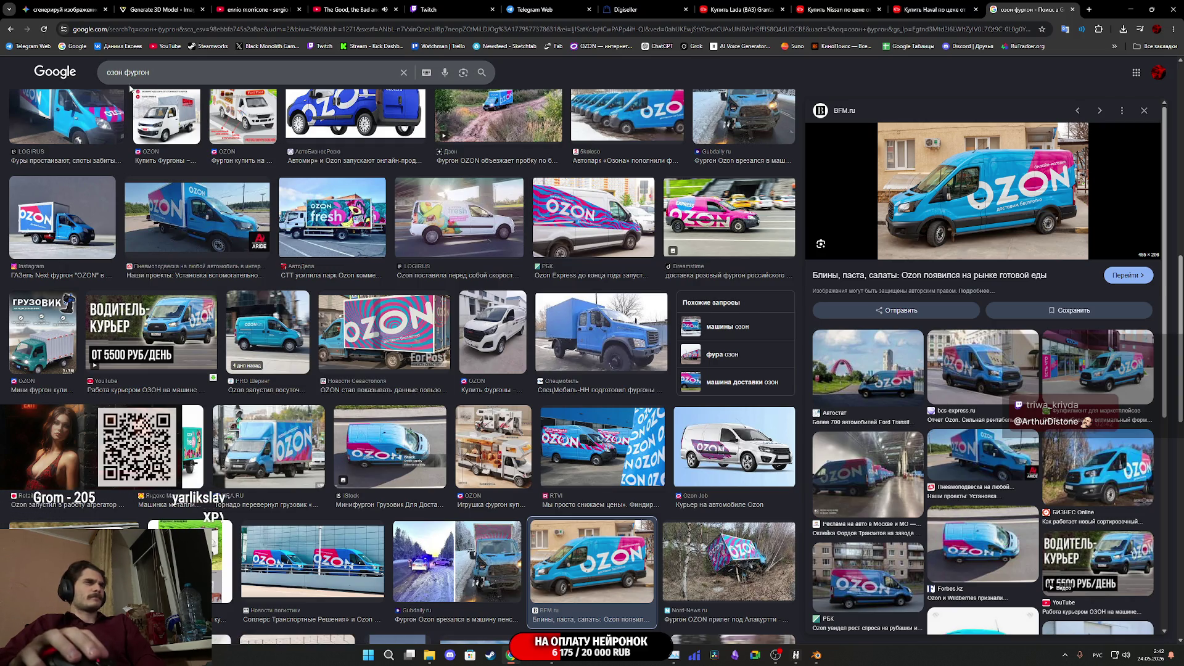
Search Google Images for 'машина курьерская доставка яндекс' and preview two results
{"action": "left_click_drag", "start_coordinate": [151, 72], "coordinate": [95, 75]}
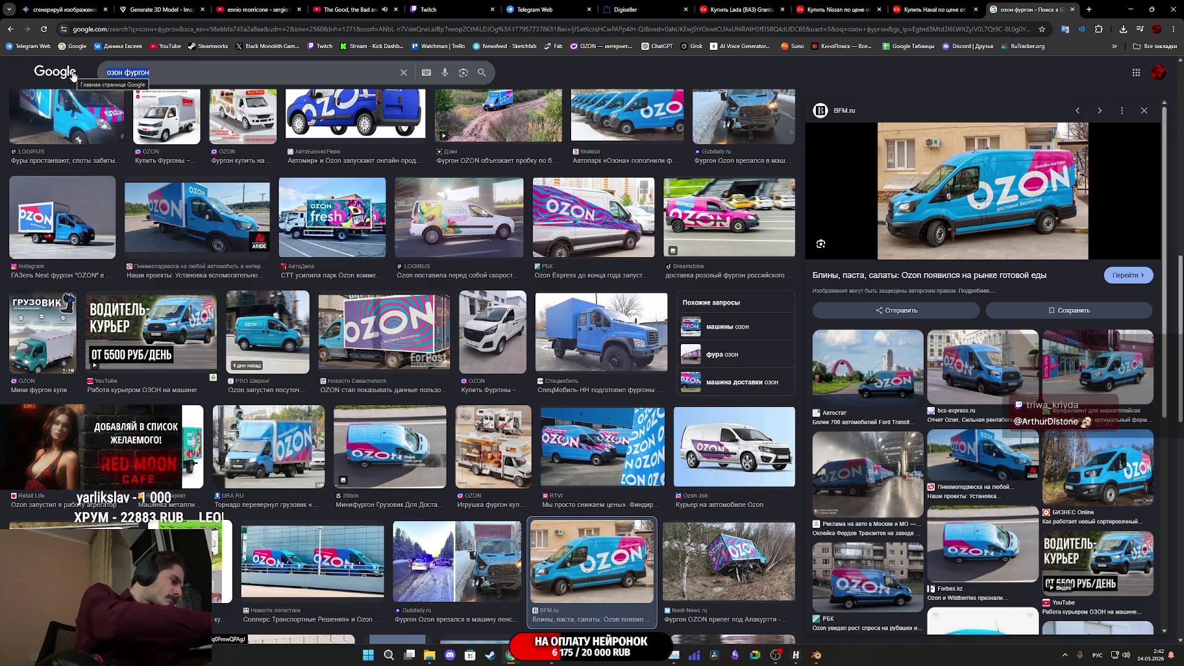
{"action": "type", "text": "машин"}
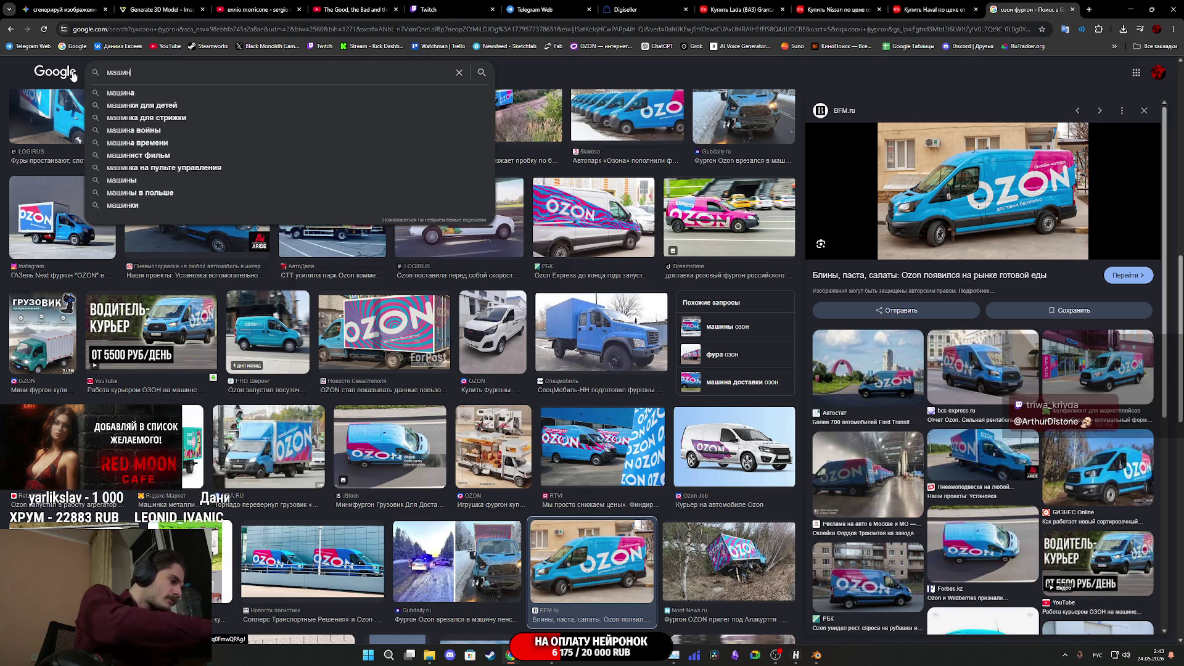
{"action": "type", "text": "а курьеская"}
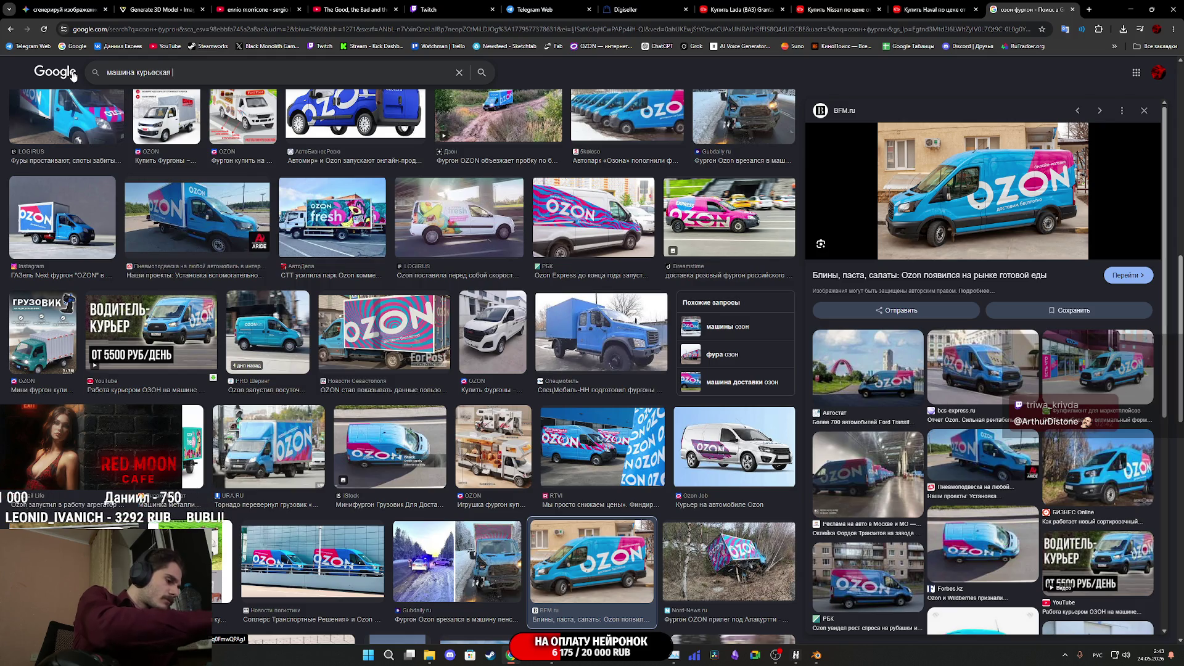
{"action": "type", "text": "ка яндекс"}
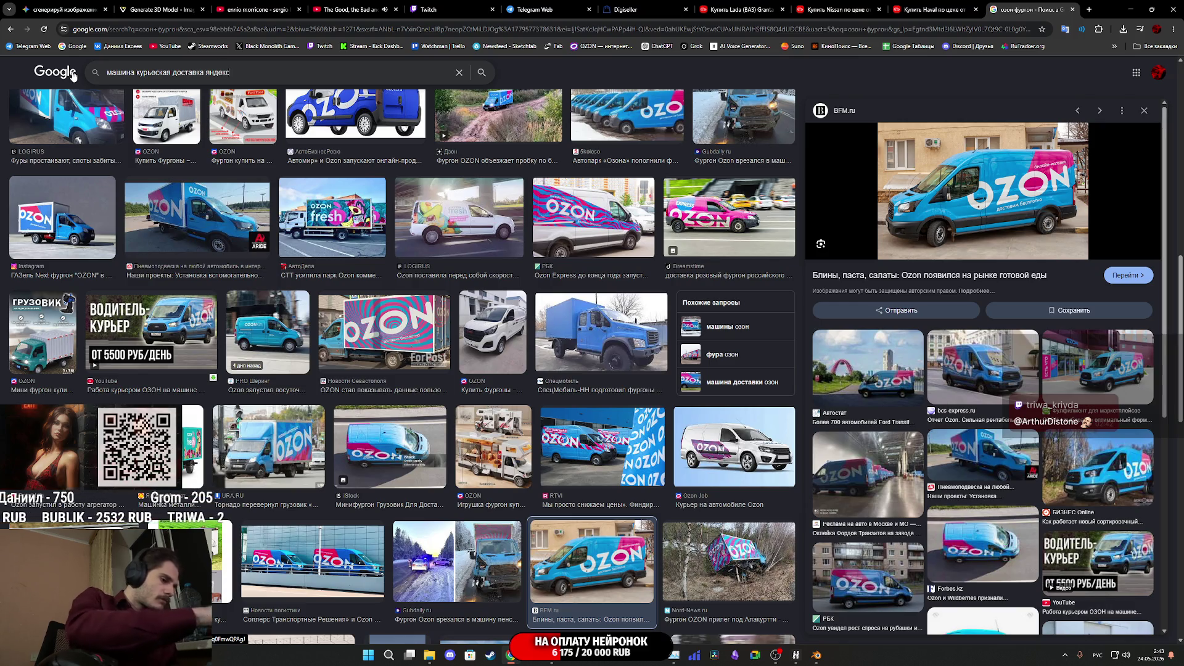
{"action": "key", "text": "Return"}
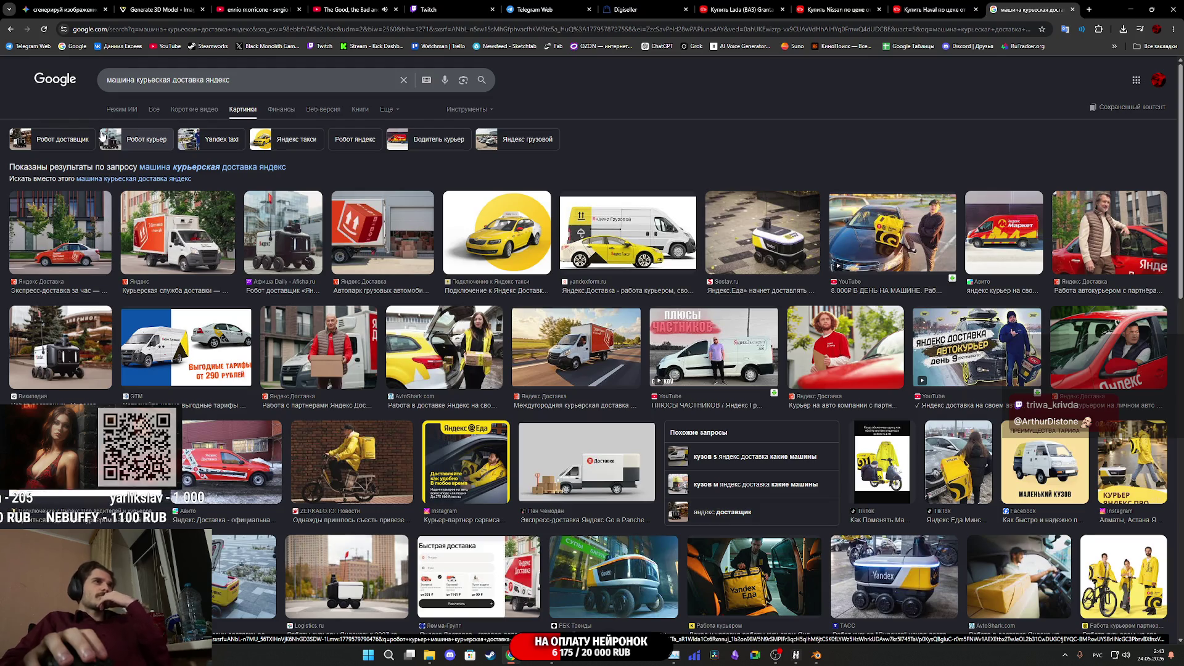
{"action": "left_click", "coordinate": [607, 240]}
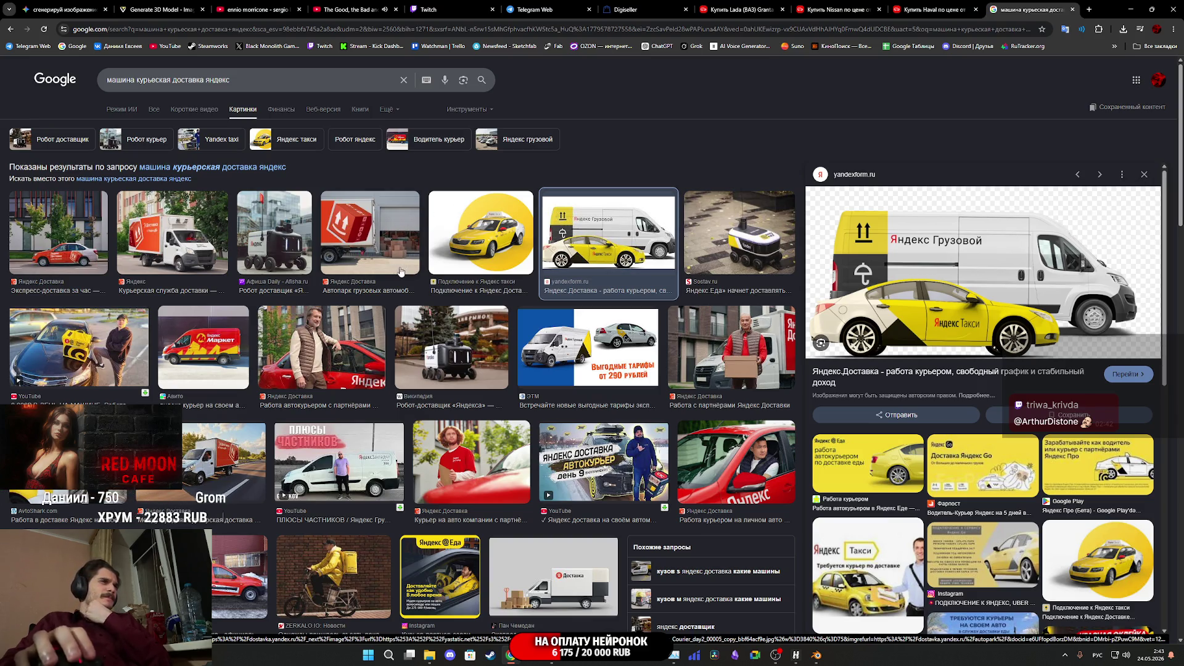
{"action": "left_click", "coordinate": [583, 460]}
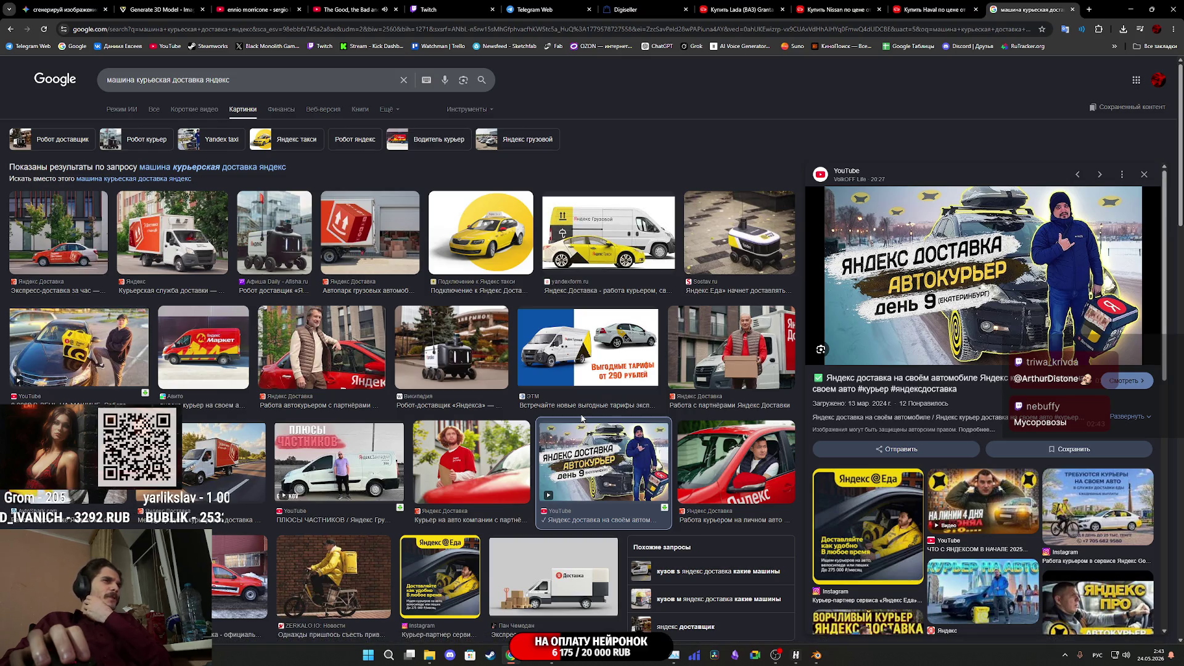
Add 'еда' to the query and rerun the search
{"action": "left_click", "coordinate": [257, 76]}
{"action": "type", "text": "еда"}
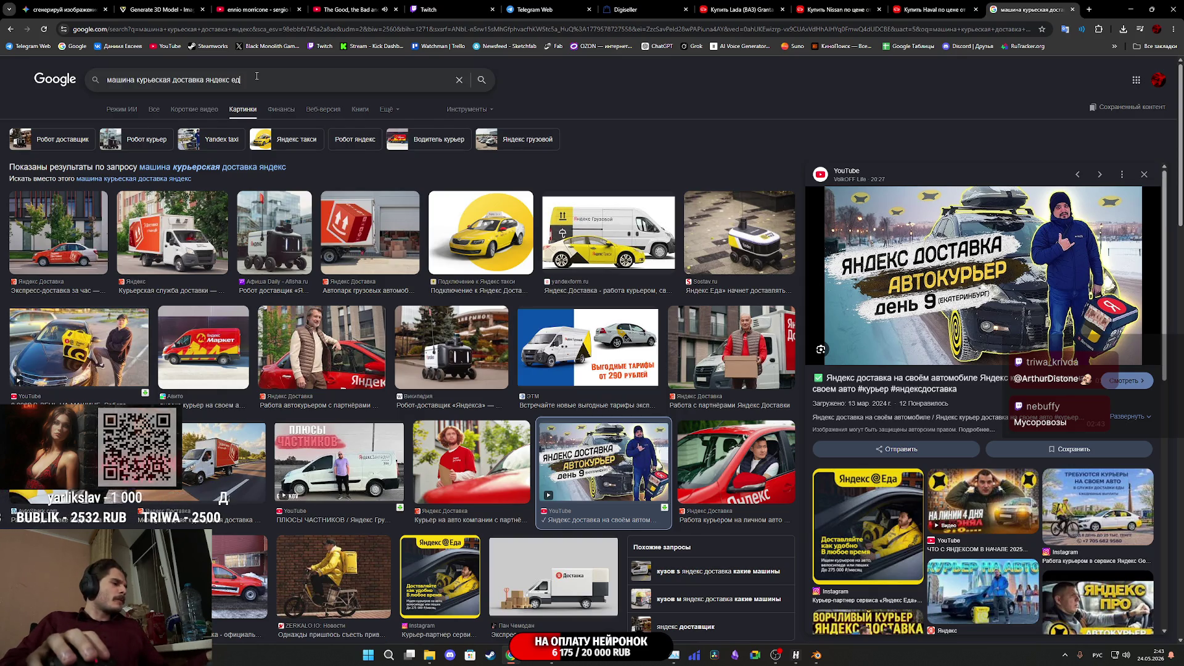
{"action": "key", "text": "Return"}
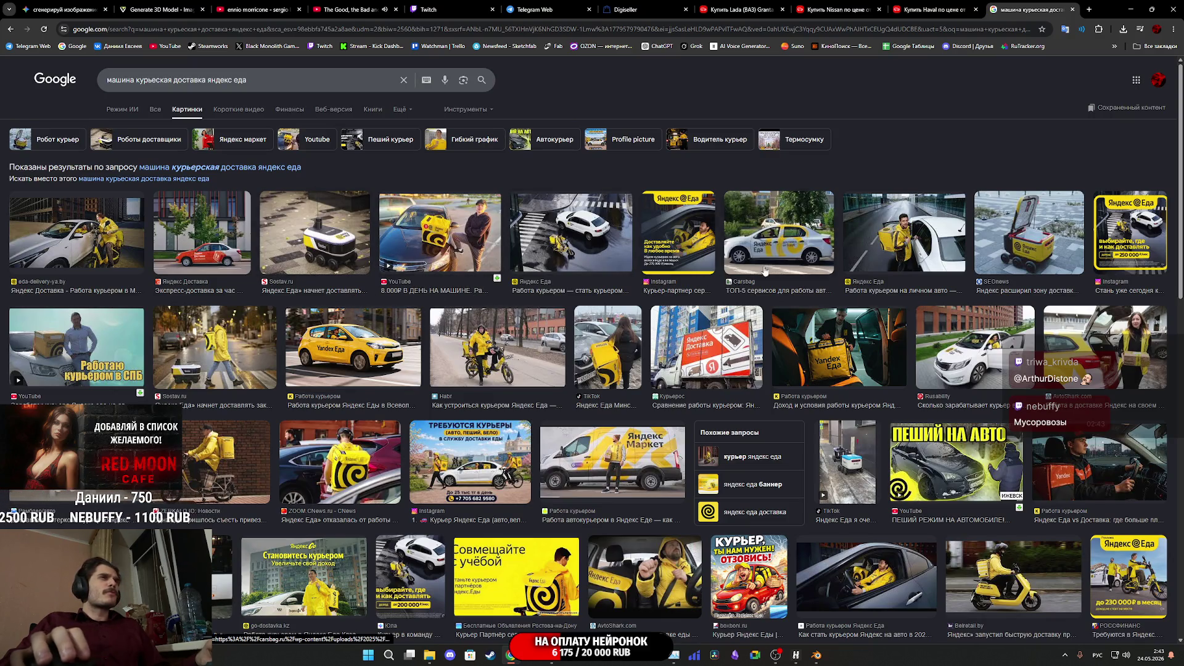
Preview the white Yandex Eda car and the courier lifting a Yandex Eda bag
{"action": "left_click", "coordinate": [790, 263]}
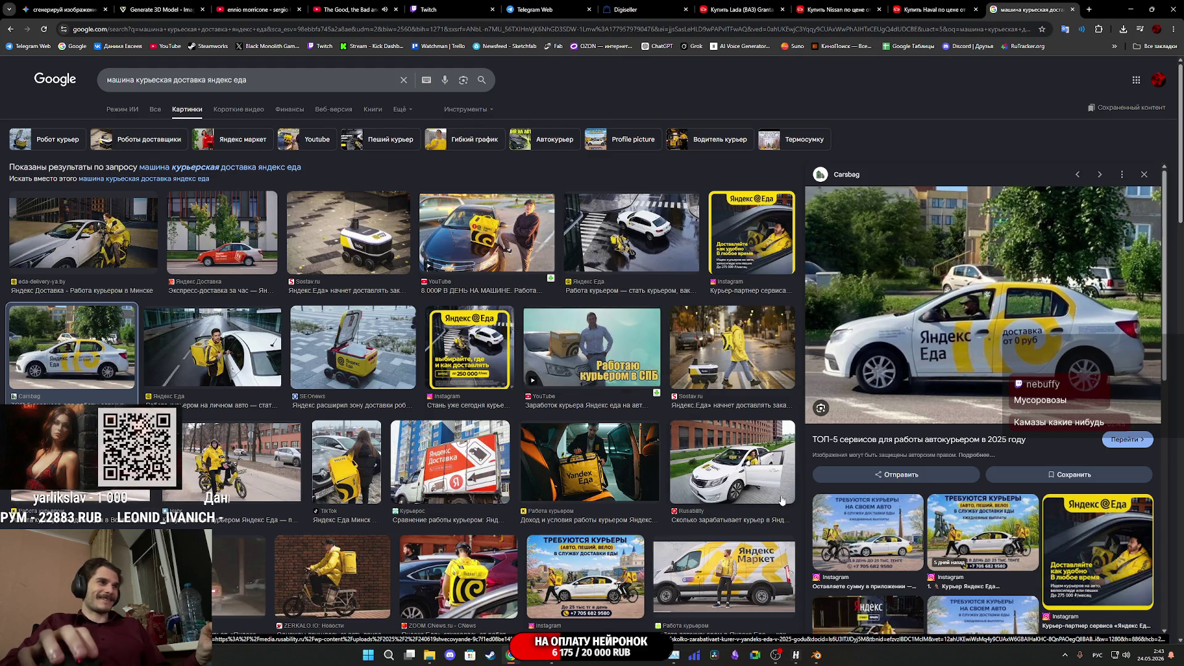
{"action": "left_click", "coordinate": [597, 464]}
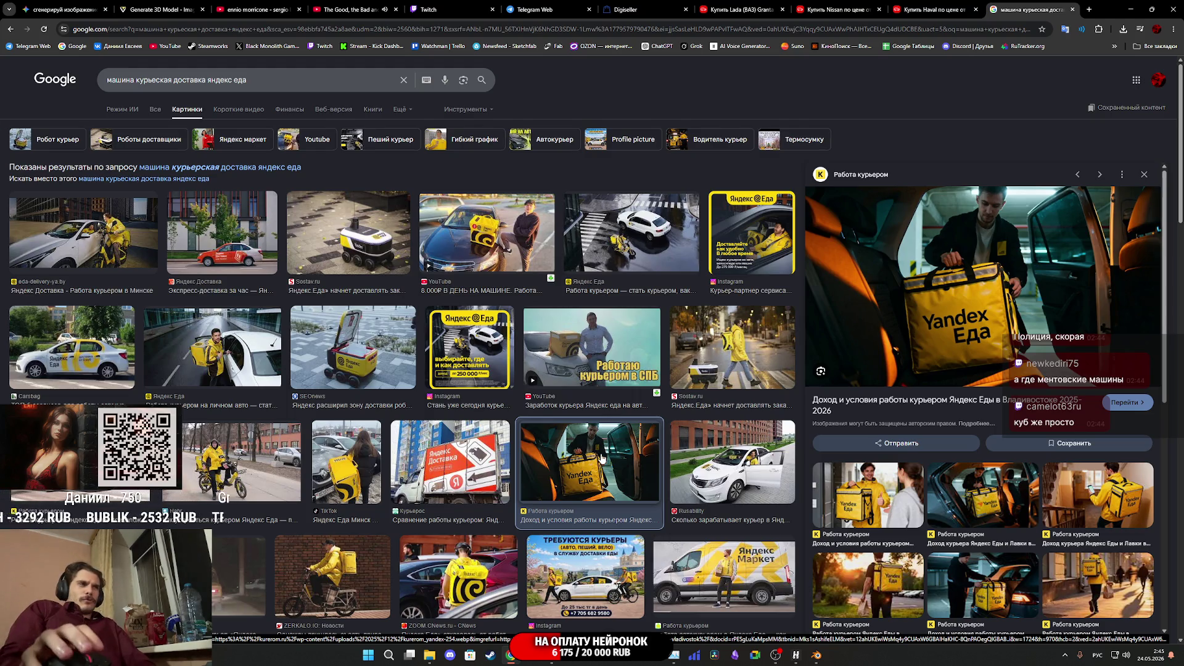
{"action": "scroll", "coordinate": [598, 462], "scroll_direction": "down", "scroll_amount": 3}
{"action": "scroll", "coordinate": [619, 467], "scroll_direction": "down", "scroll_amount": 4}
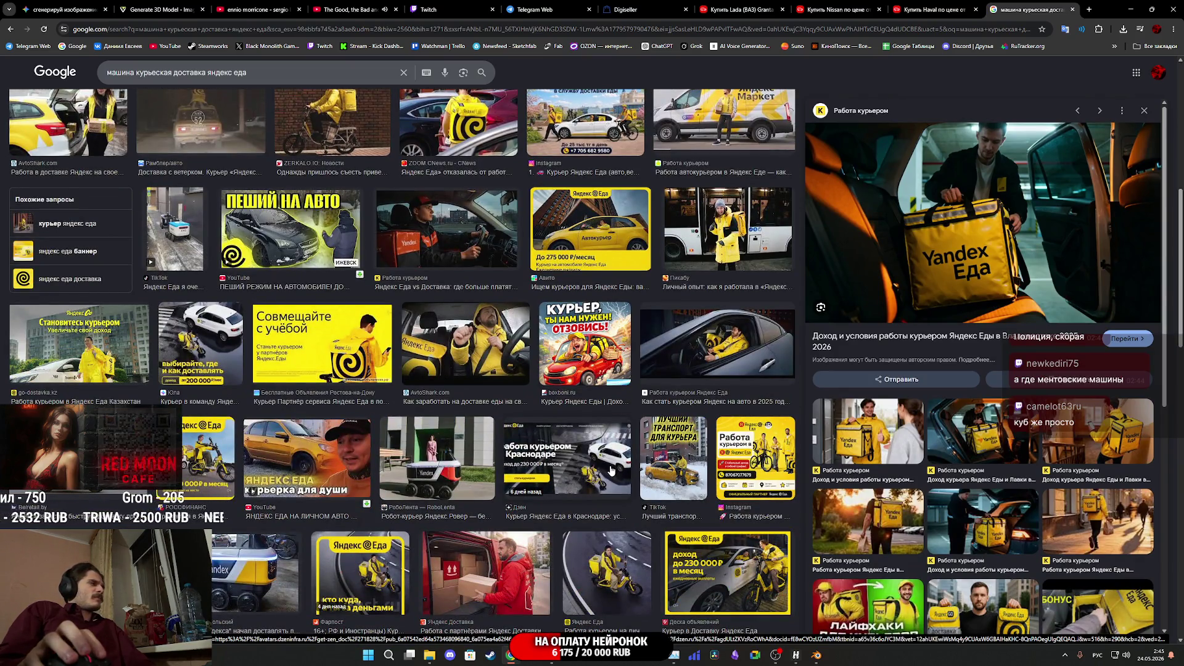
{"action": "scroll", "coordinate": [610, 470], "scroll_direction": "down", "scroll_amount": 3}
{"action": "scroll", "coordinate": [608, 470], "scroll_direction": "down", "scroll_amount": 9}
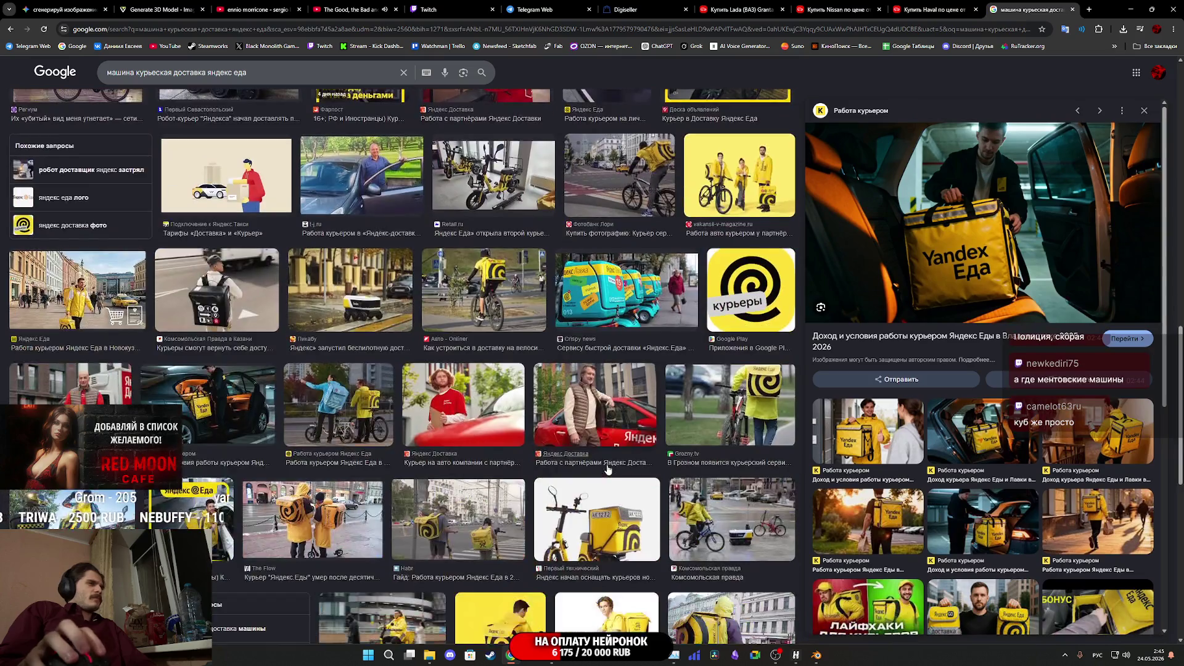
{"action": "scroll", "coordinate": [610, 467], "scroll_direction": "down", "scroll_amount": 4}
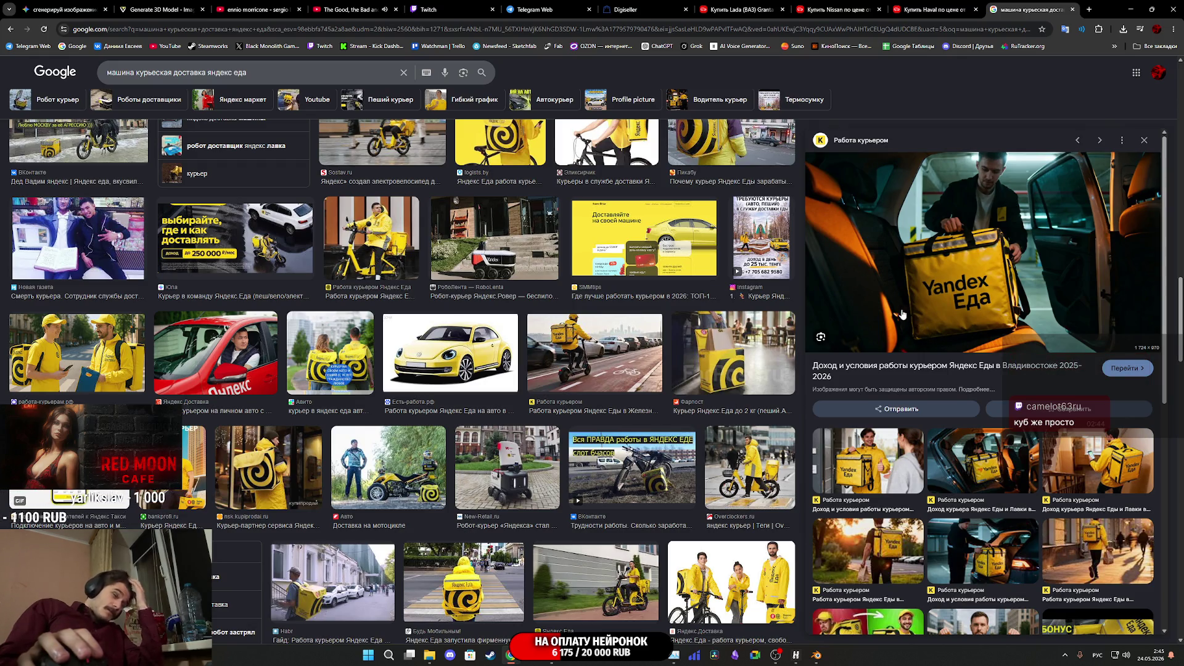
{"action": "scroll", "coordinate": [895, 313], "scroll_direction": "down", "scroll_amount": 7}
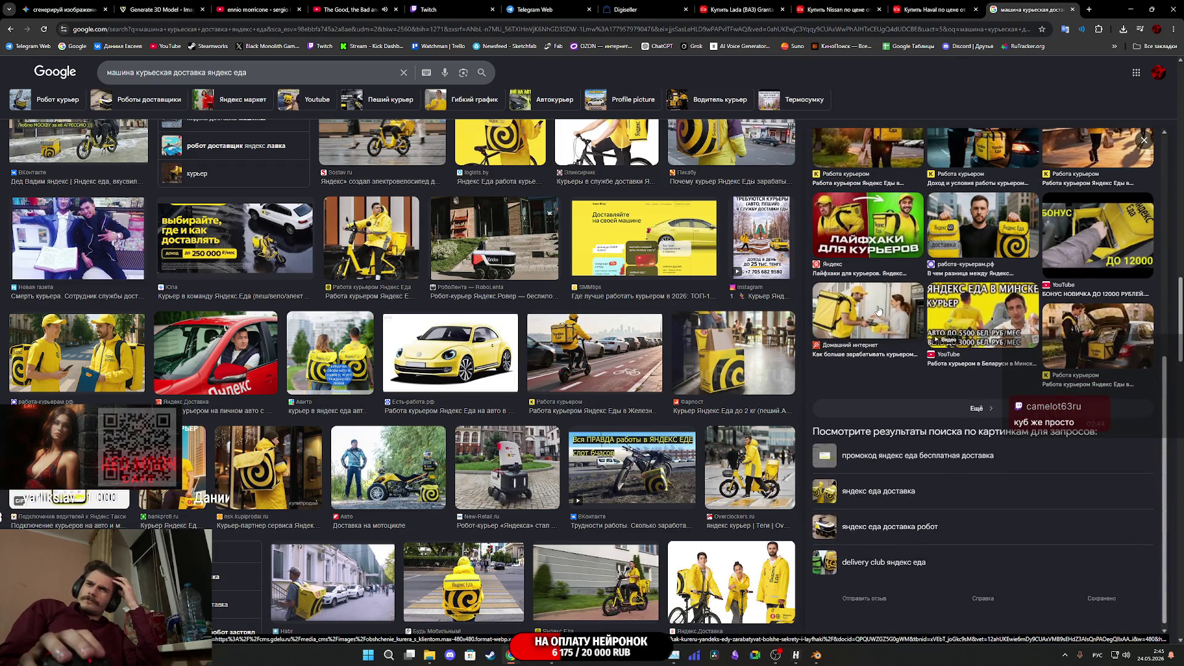
{"action": "left_click", "coordinate": [928, 8]}
View and close the dirty white Lada and muddy grey Nissan front-view images from Downloads
{"action": "scroll", "coordinate": [501, 428], "scroll_direction": "up", "scroll_amount": 4}
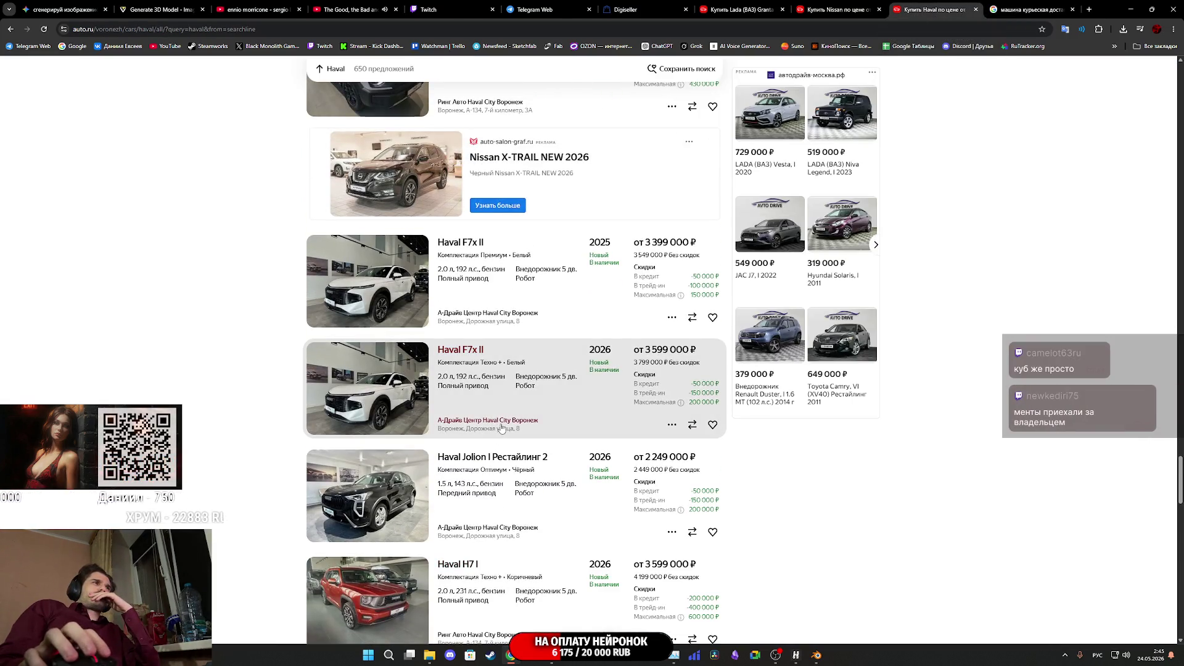
{"action": "scroll", "coordinate": [501, 428], "scroll_direction": "up", "scroll_amount": 6}
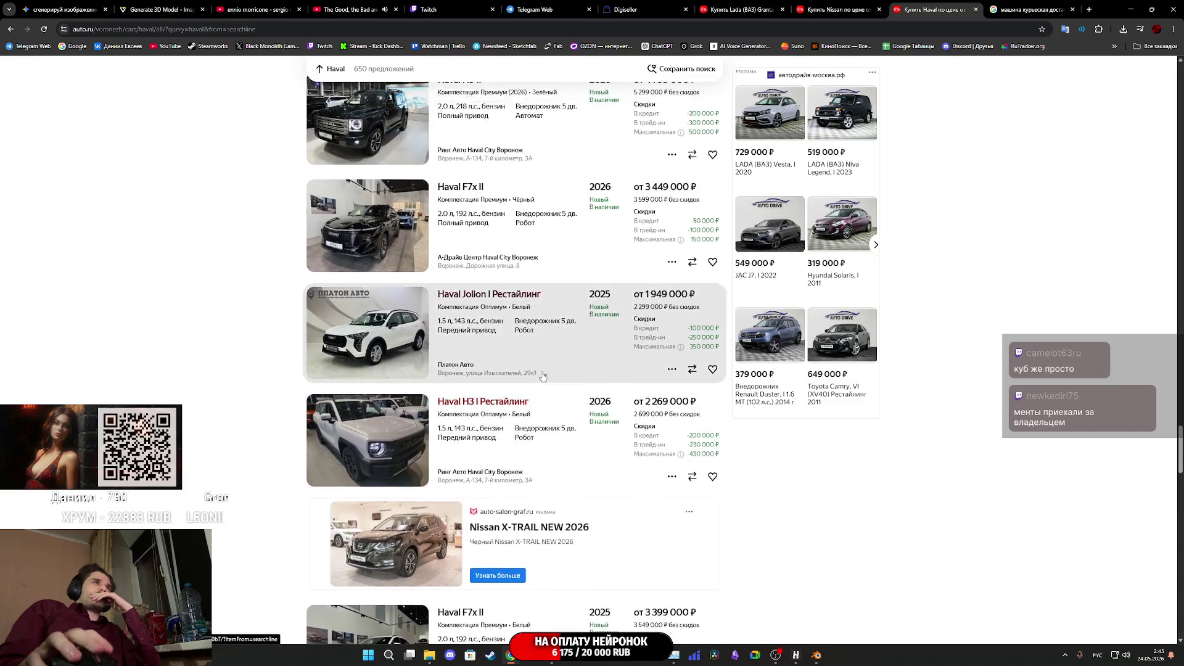
{"action": "scroll", "coordinate": [542, 383], "scroll_direction": "up", "scroll_amount": 10}
{"action": "scroll", "coordinate": [539, 400], "scroll_direction": "up", "scroll_amount": 15}
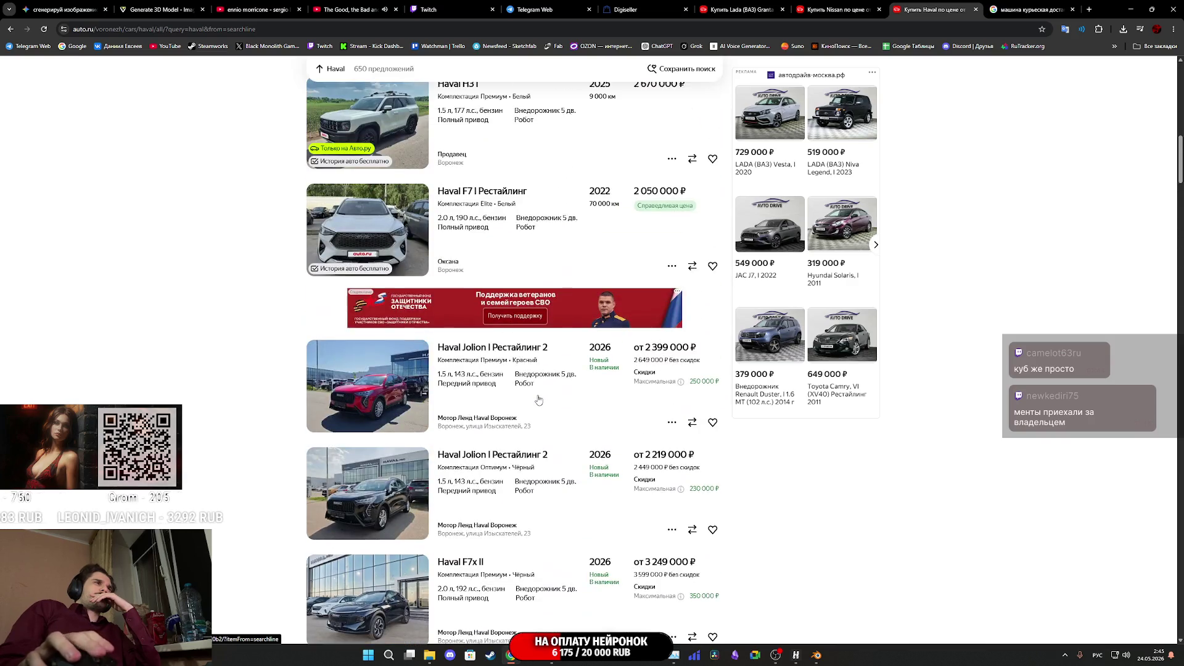
{"action": "scroll", "coordinate": [538, 400], "scroll_direction": "up", "scroll_amount": 5}
{"action": "key", "text": "alt+Tab"}
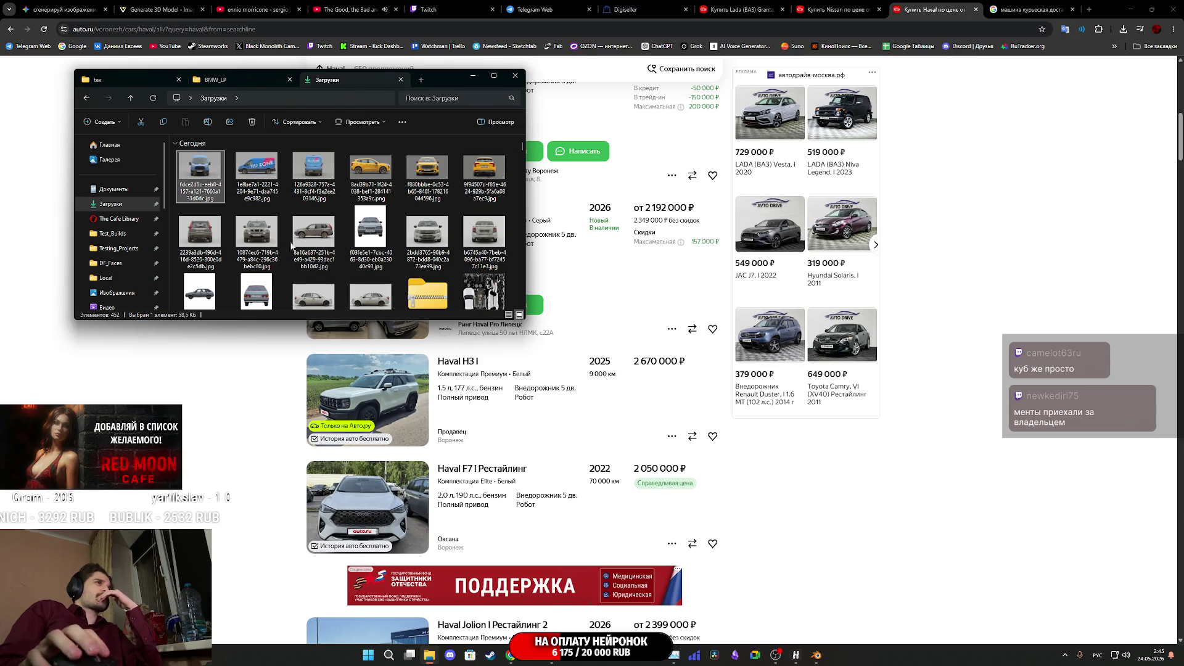
{"action": "double_click", "coordinate": [416, 240]}
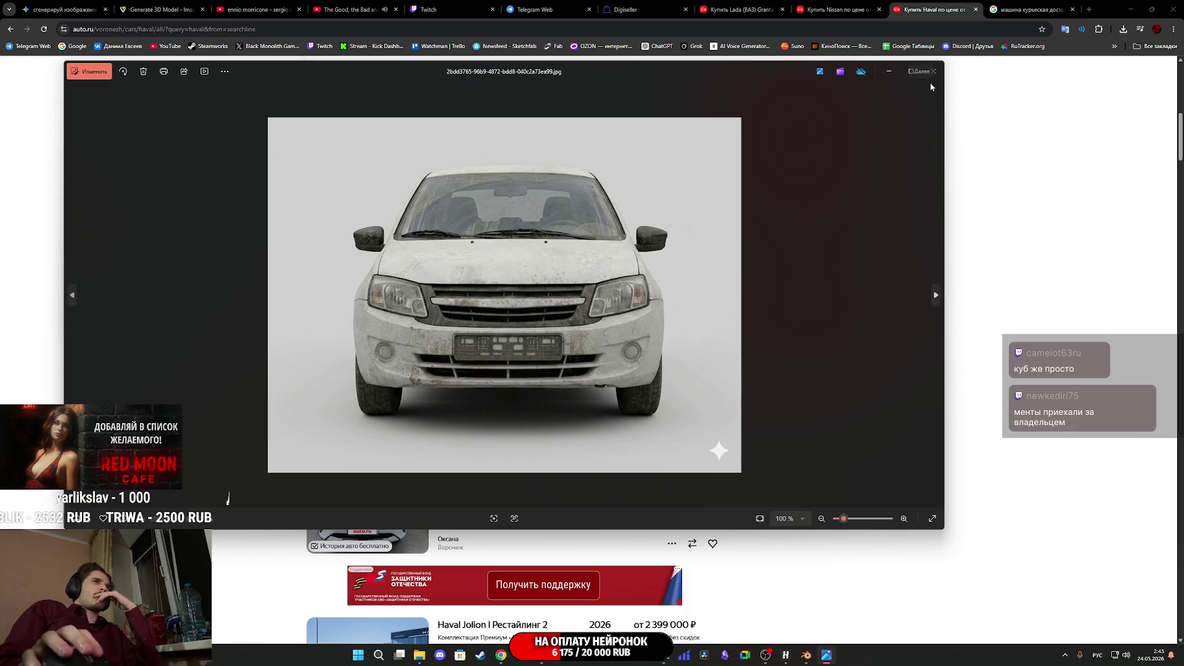
{"action": "left_click", "coordinate": [934, 72]}
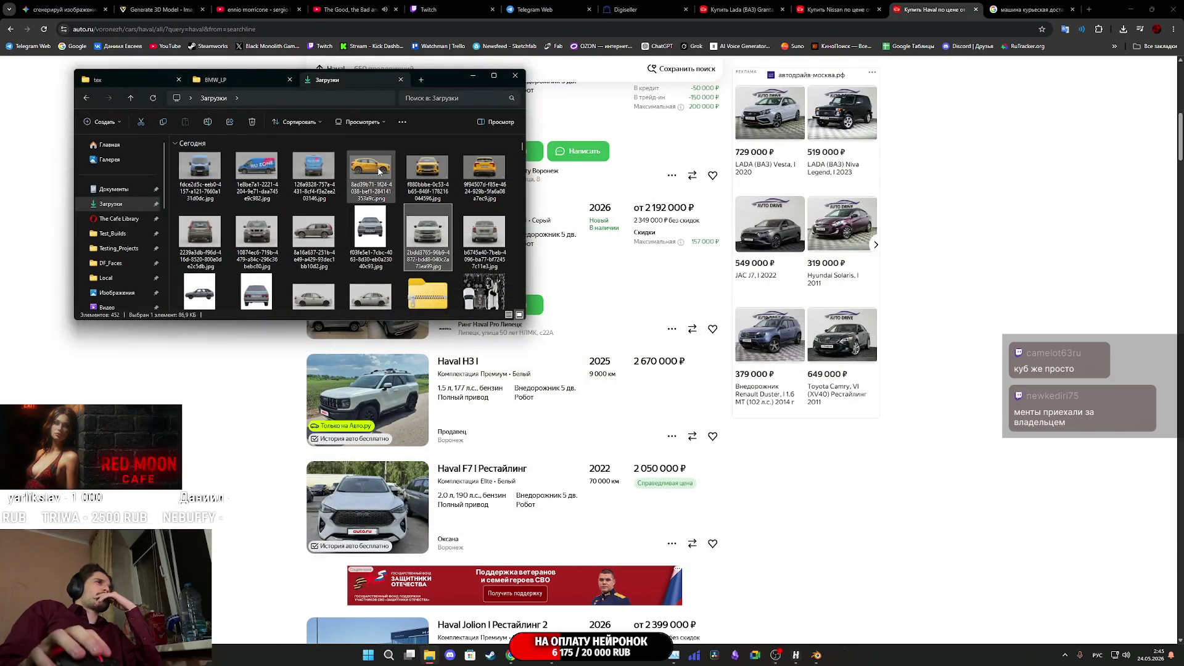
{"action": "double_click", "coordinate": [257, 233]}
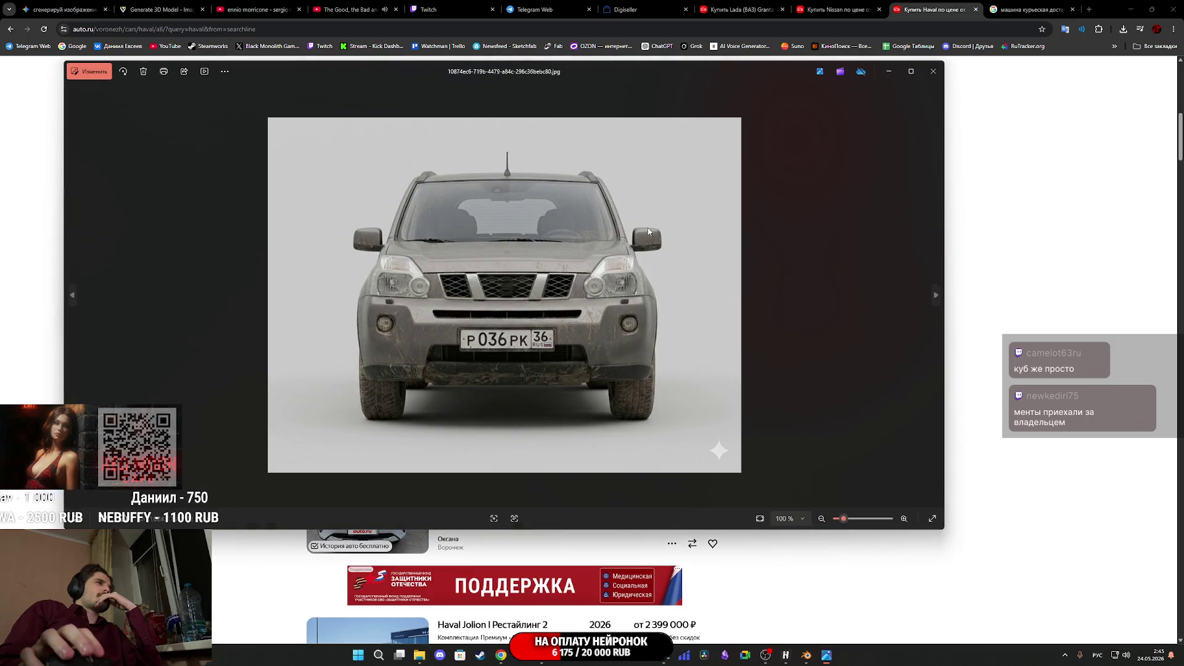
{"action": "left_click", "coordinate": [933, 71]}
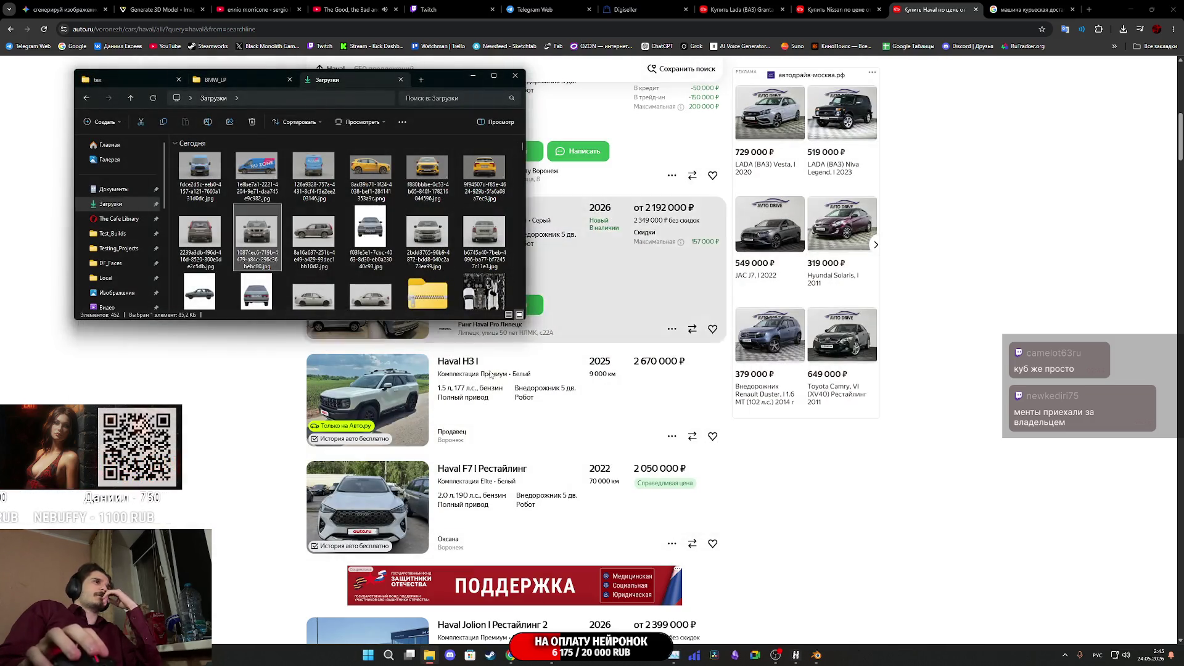
Back on the auto.ru listings, replace the 'haval' search text with 'audio'
{"action": "left_click", "coordinate": [923, 473]}
{"action": "scroll", "coordinate": [923, 473], "scroll_direction": "up", "scroll_amount": 5}
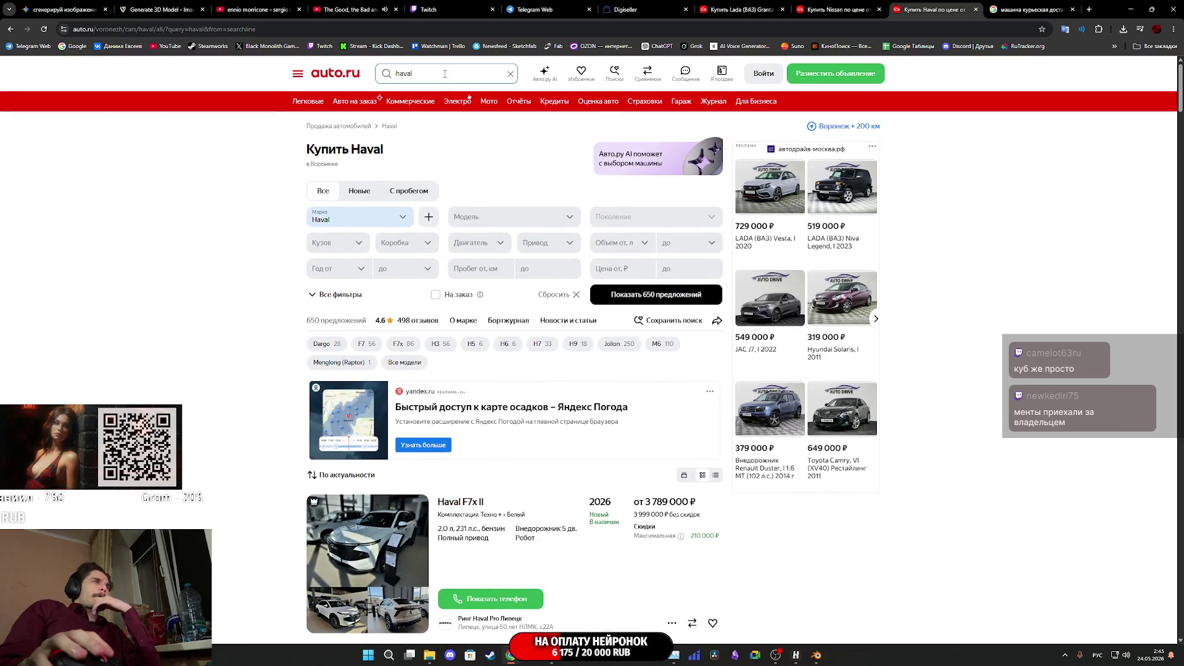
{"action": "scroll", "coordinate": [453, 361], "scroll_direction": "down", "scroll_amount": 15}
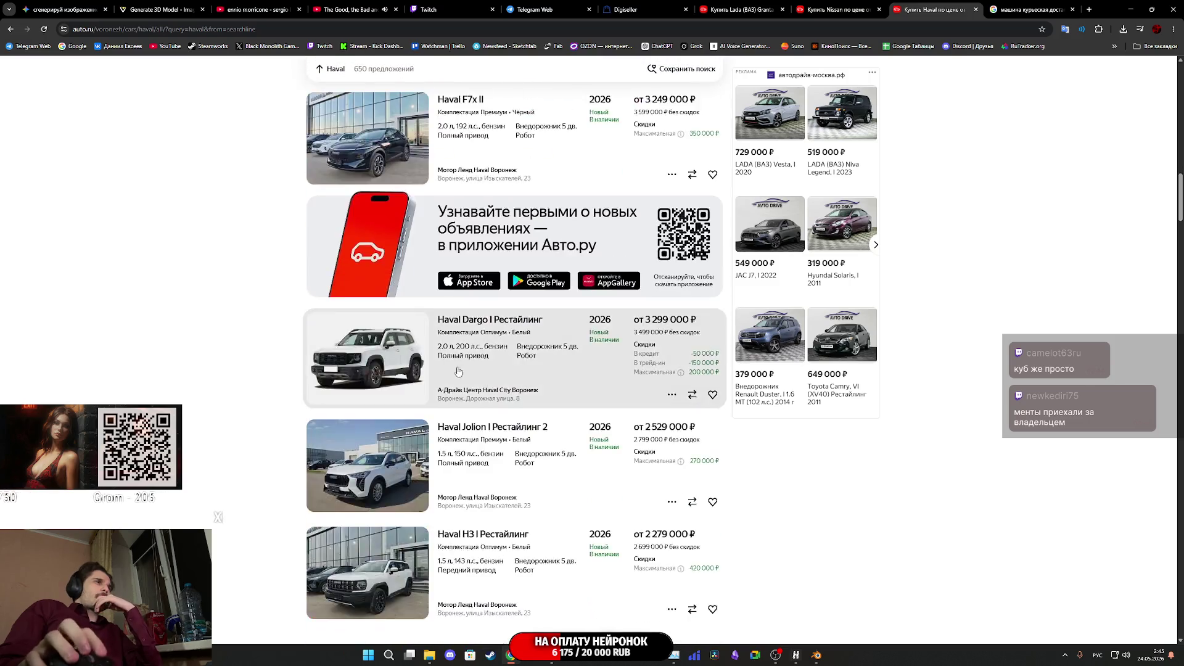
{"action": "scroll", "coordinate": [453, 361], "scroll_direction": "down", "scroll_amount": 20}
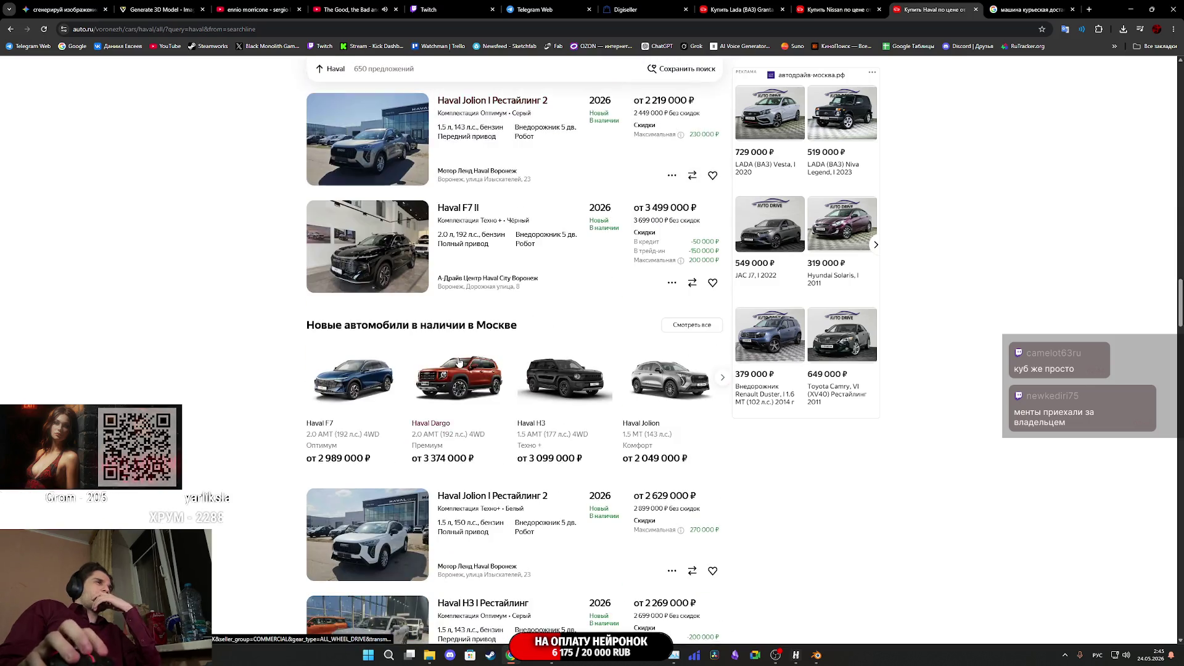
{"action": "scroll", "coordinate": [457, 362], "scroll_direction": "down", "scroll_amount": 10}
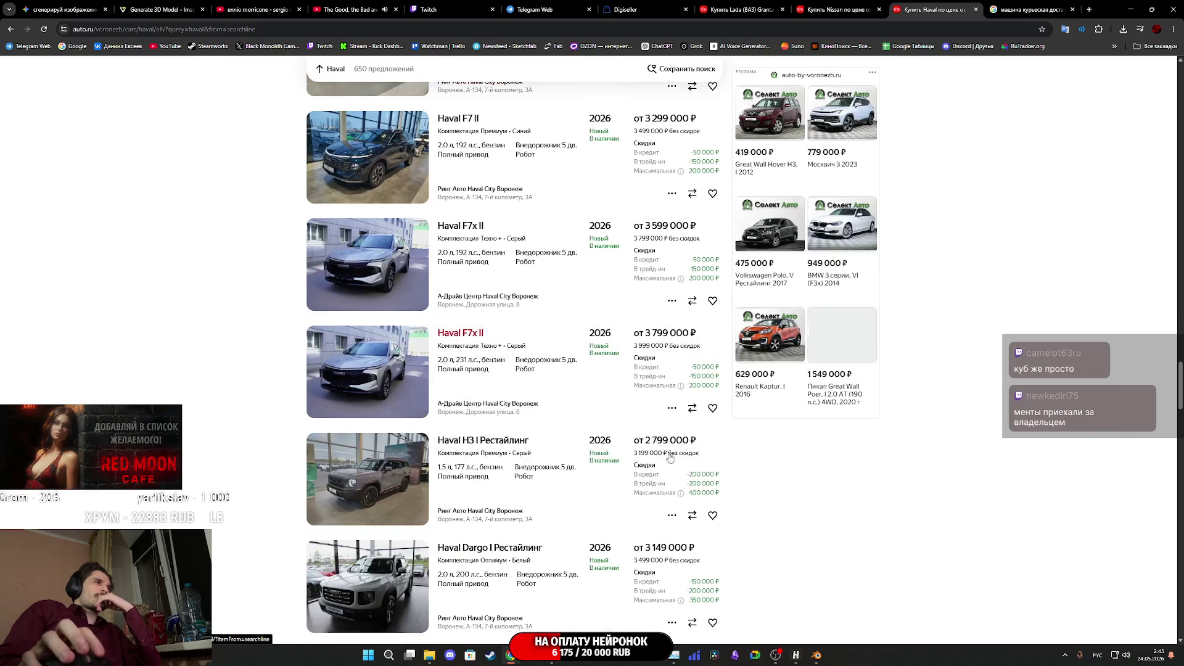
{"action": "key", "text": "Home"}
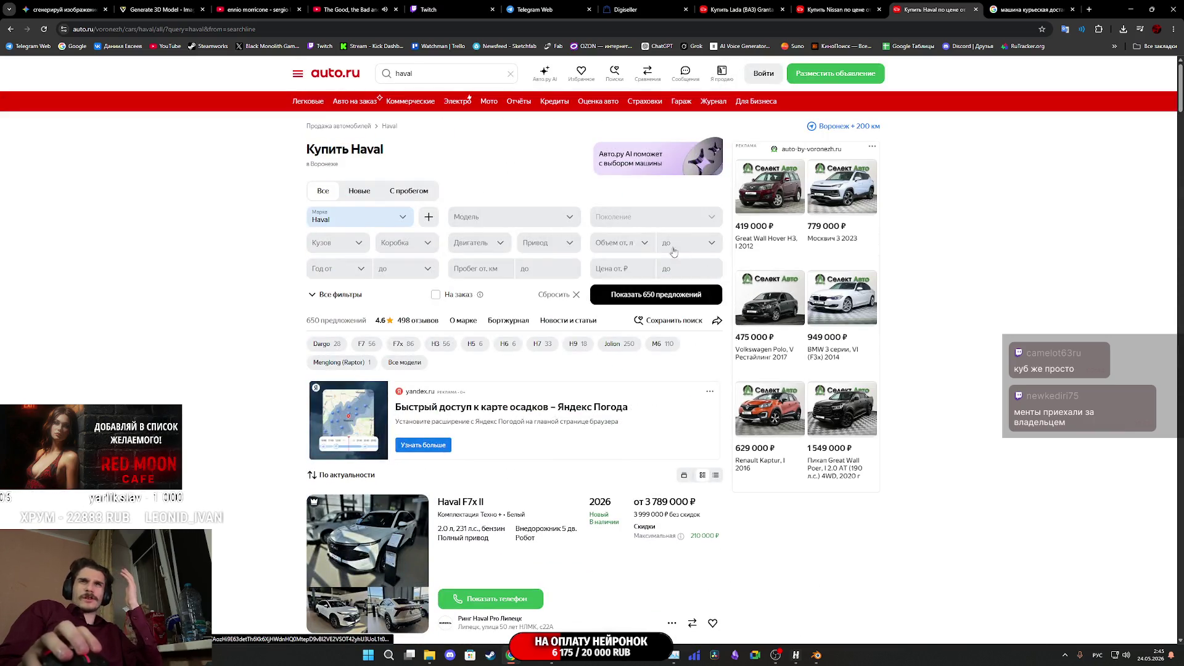
{"action": "double_click", "coordinate": [405, 74]}
{"action": "mouse_move", "coordinate": [301, 63]}
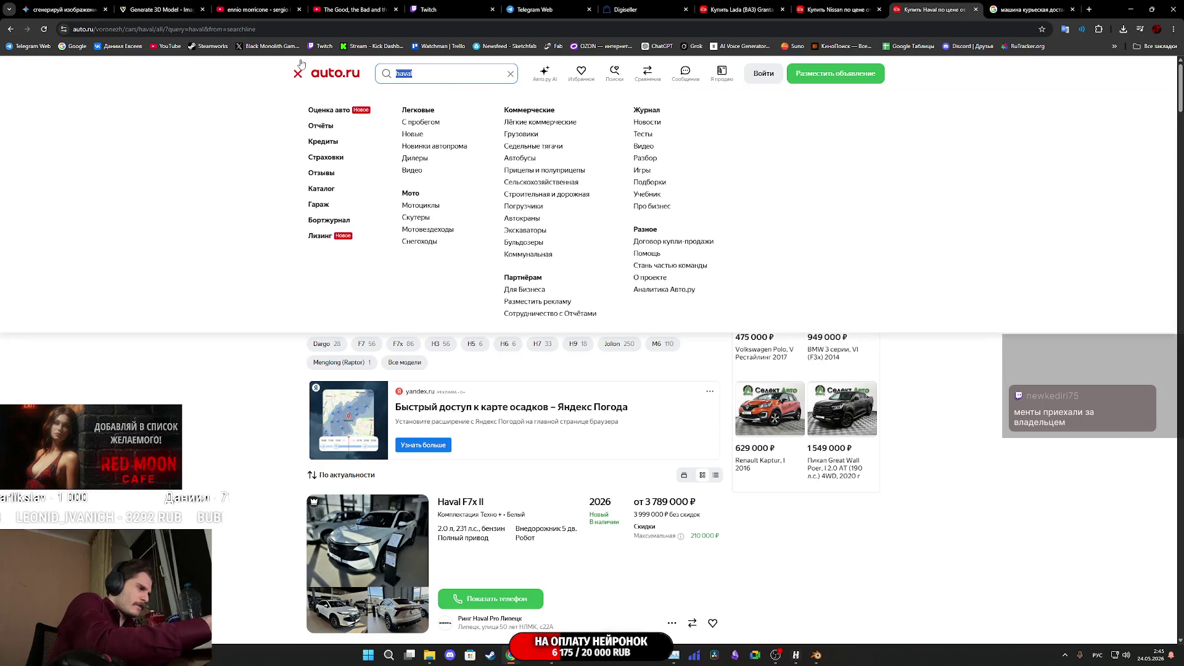
{"action": "key", "text": "alt+shift"}
{"action": "type", "text": "audi"}
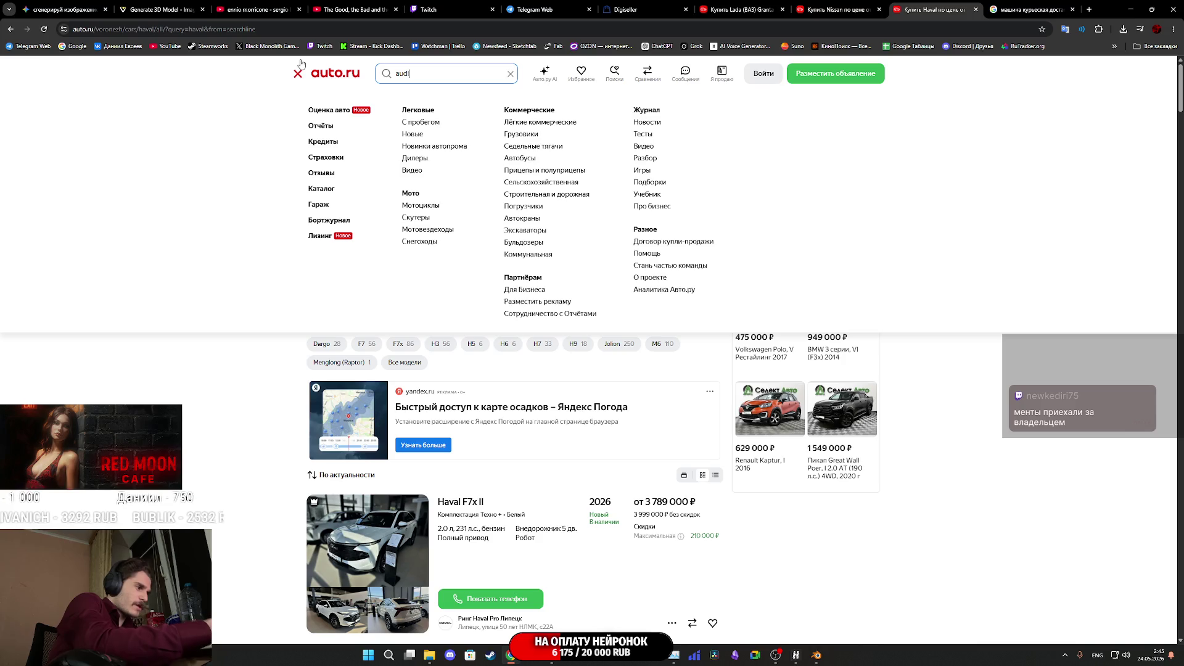
{"action": "type", "text": "o"}
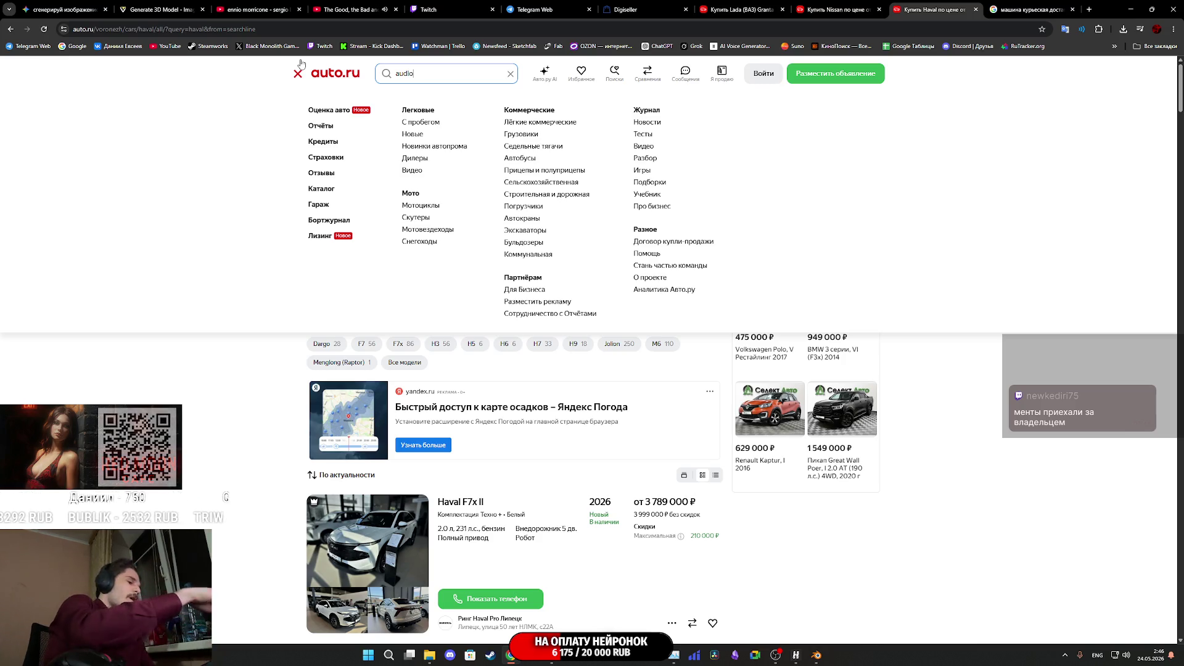
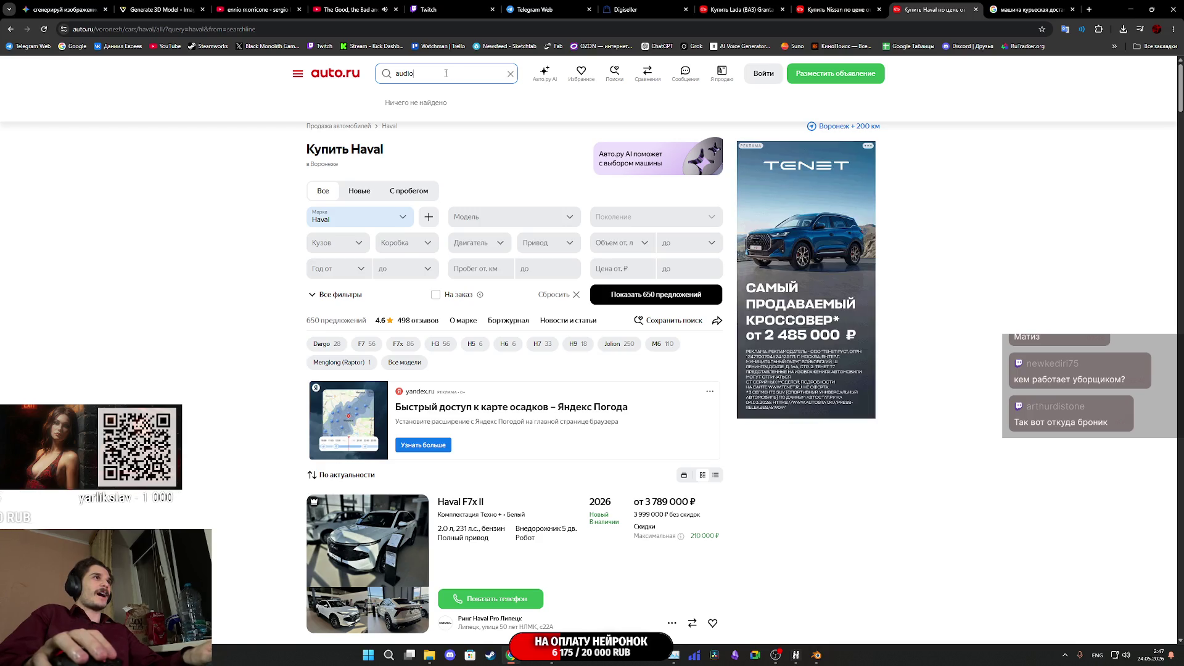
Correct 'audio' to 'audi' and search, listing 607 Audi offers in Voronezh
{"action": "key", "text": "BackSpace"}
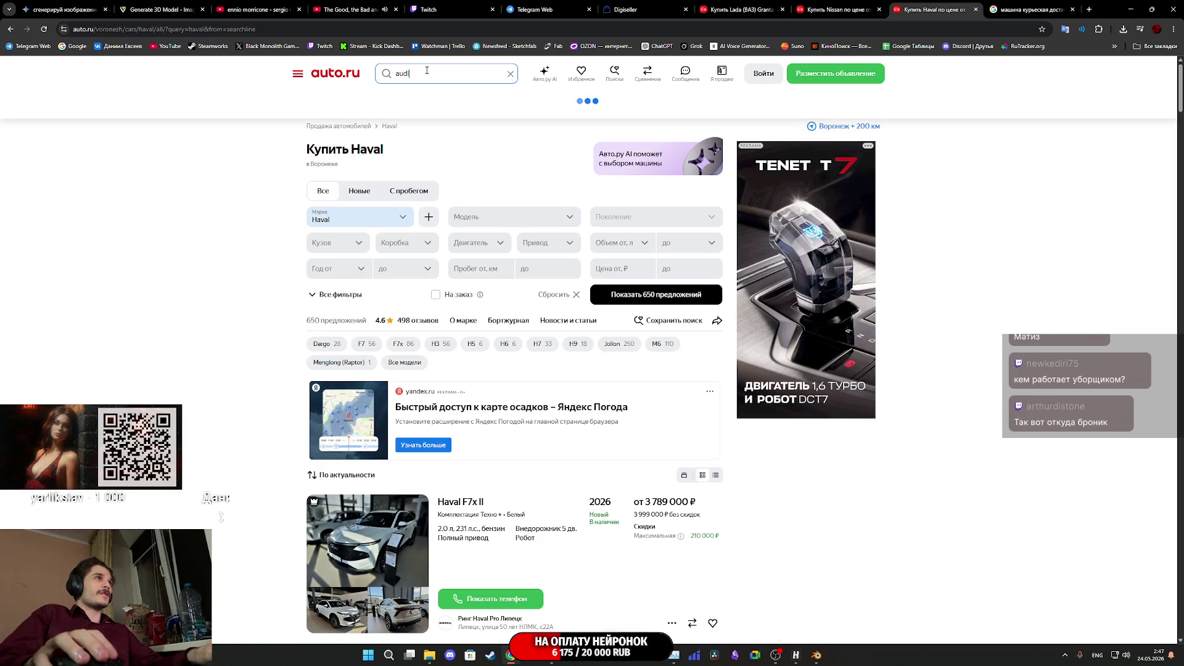
{"action": "key", "text": "Return"}
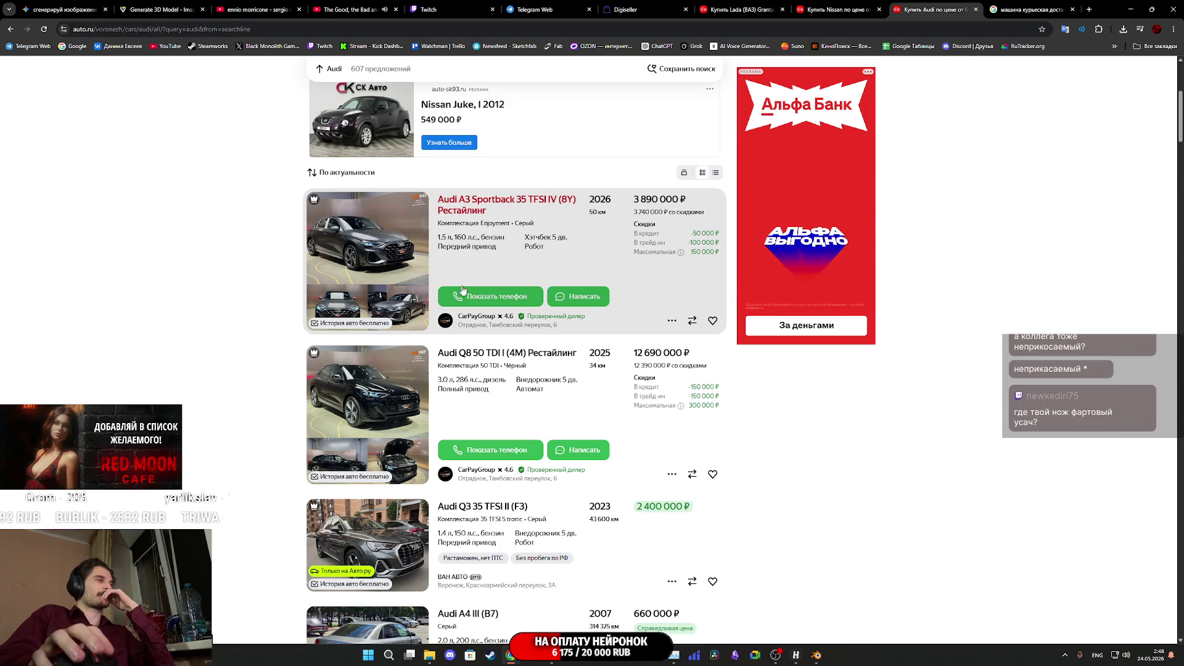
{"action": "scroll", "coordinate": [535, 287], "scroll_direction": "down", "scroll_amount": 1}
{"action": "scroll", "coordinate": [535, 286], "scroll_direction": "down", "scroll_amount": 17}
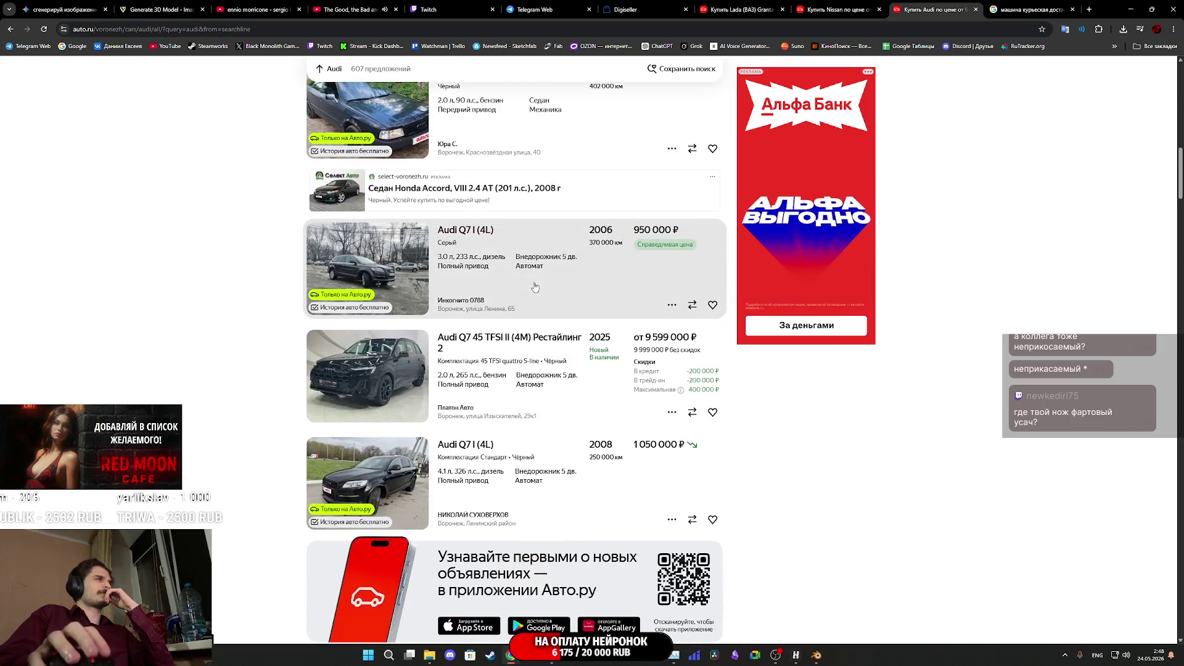
{"action": "scroll", "coordinate": [535, 287], "scroll_direction": "down", "scroll_amount": 9}
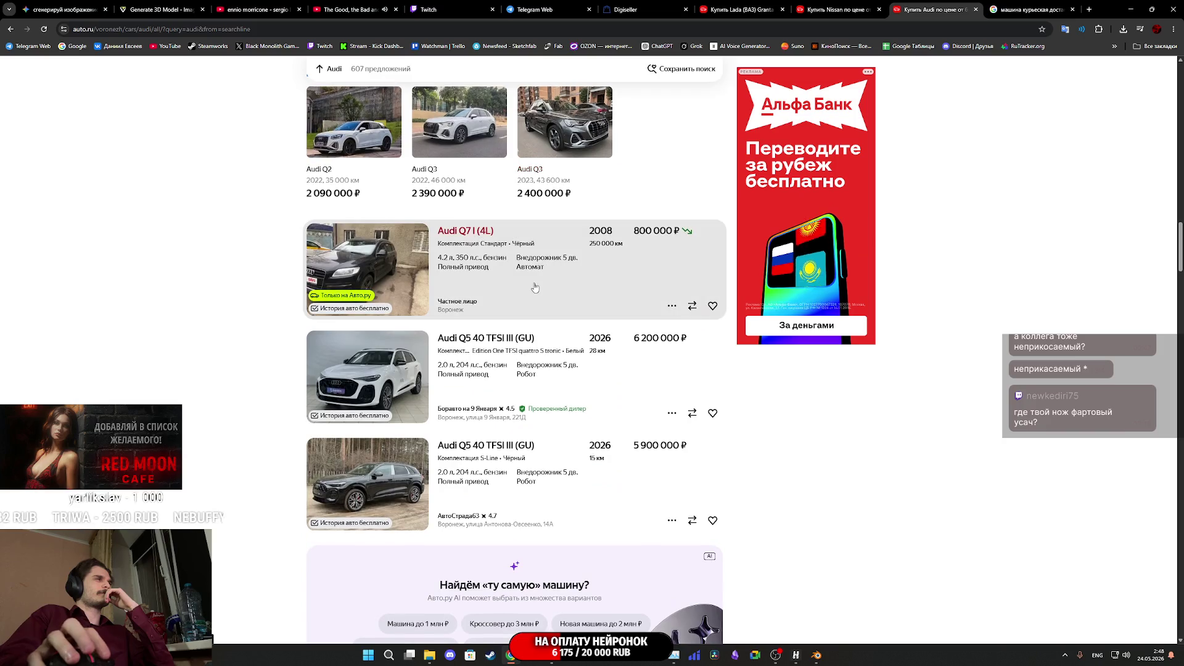
{"action": "scroll", "coordinate": [535, 287], "scroll_direction": "down", "scroll_amount": 3}
{"action": "scroll", "coordinate": [535, 287], "scroll_direction": "down", "scroll_amount": 11}
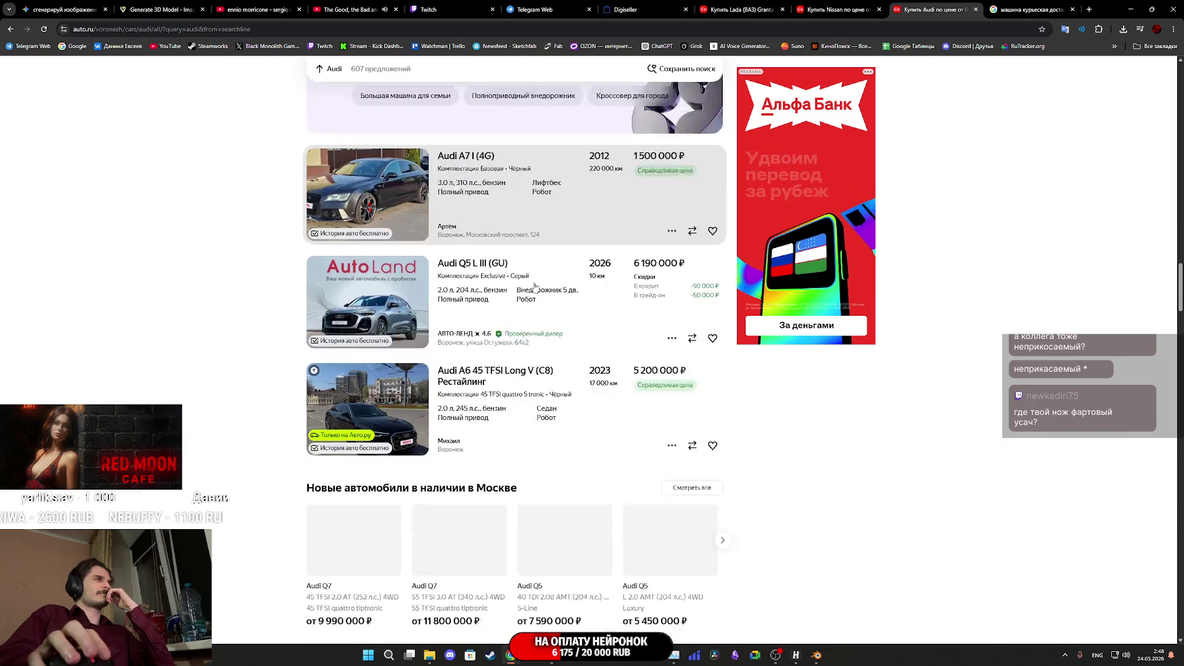
{"action": "scroll", "coordinate": [535, 289], "scroll_direction": "down", "scroll_amount": 3}
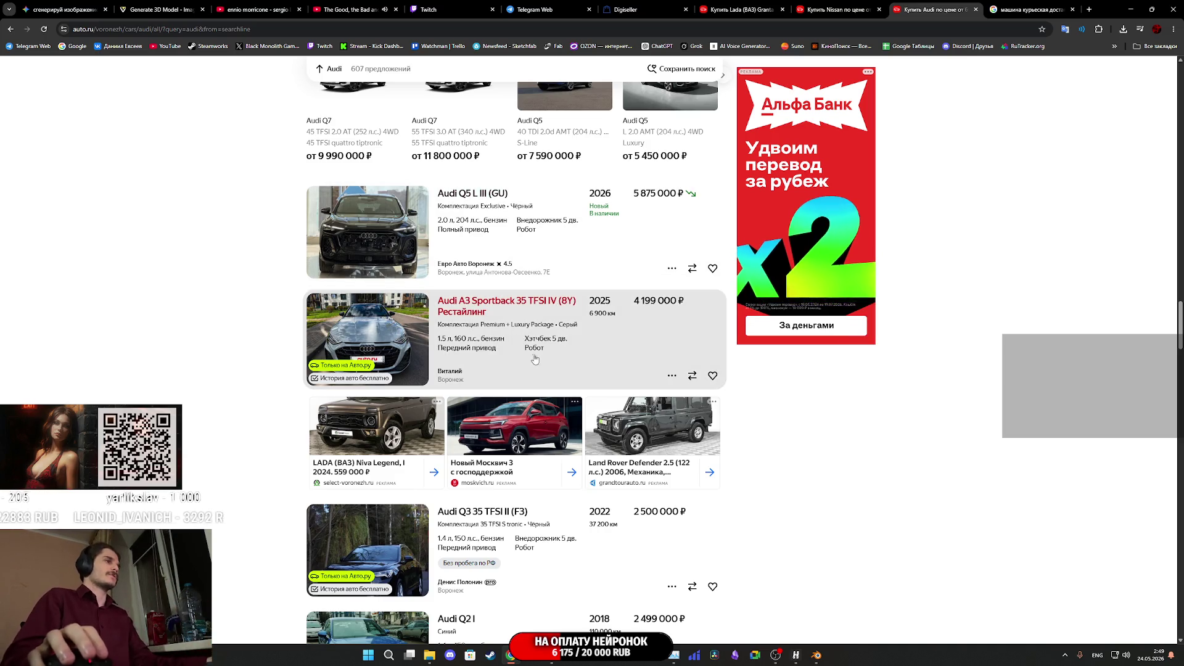
{"action": "scroll", "coordinate": [532, 351], "scroll_direction": "down", "scroll_amount": 3}
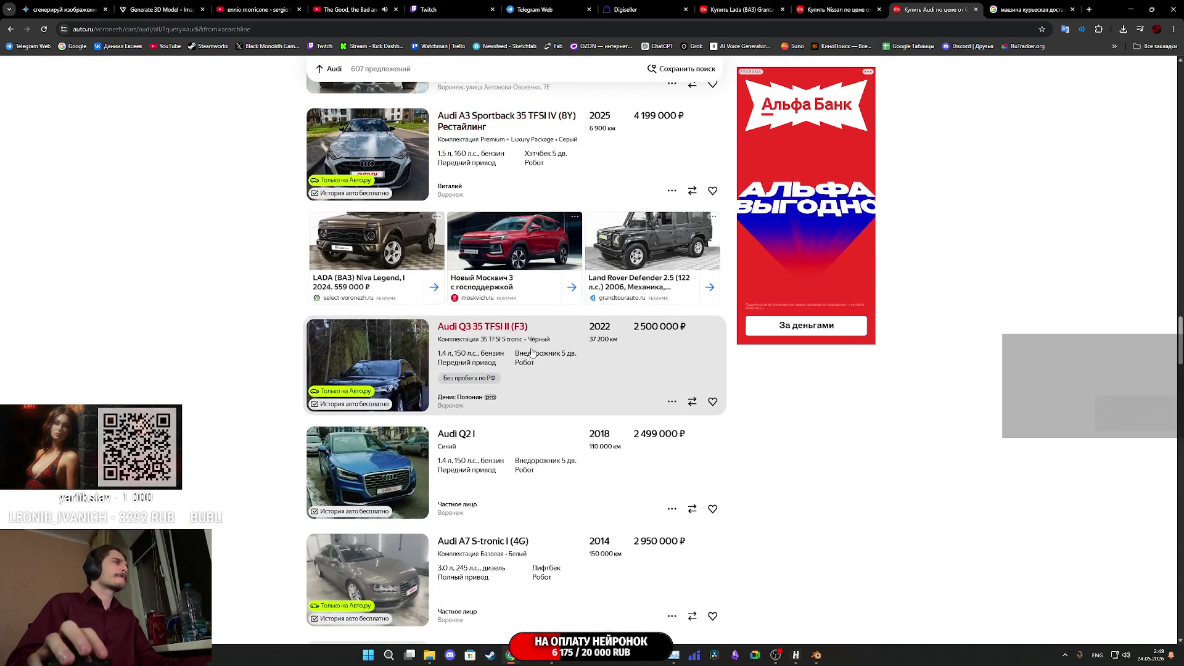
{"action": "scroll", "coordinate": [494, 308], "scroll_direction": "up", "scroll_amount": 2}
{"action": "scroll", "coordinate": [465, 271], "scroll_direction": "down", "scroll_amount": 3}
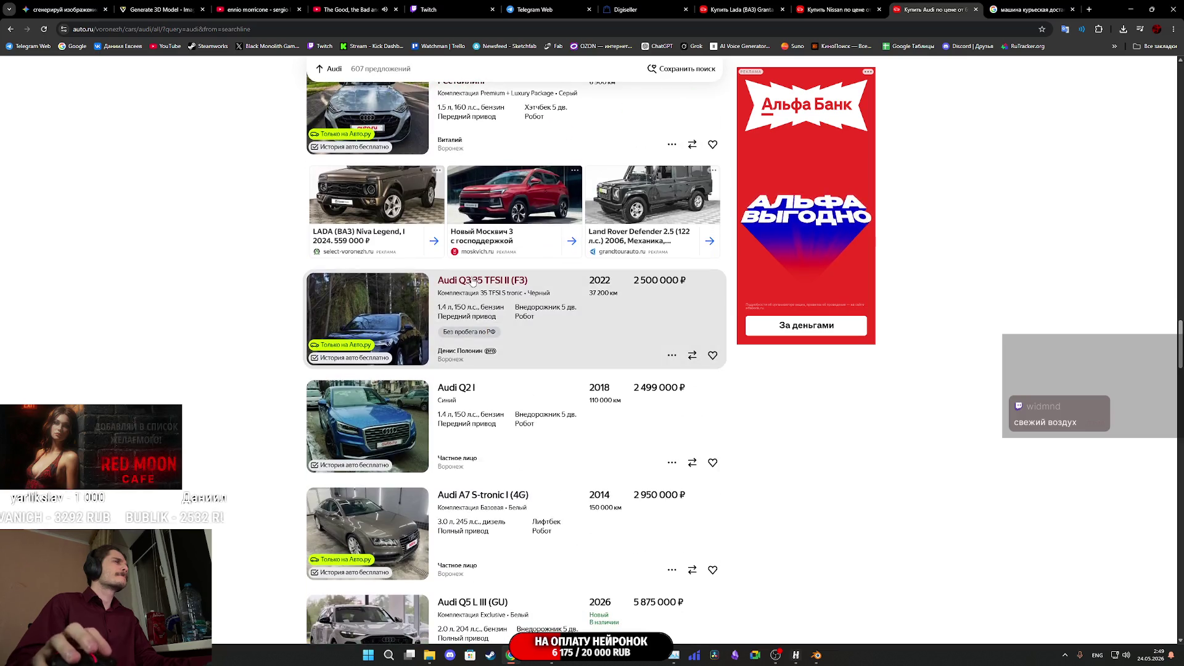
{"action": "scroll", "coordinate": [546, 314], "scroll_direction": "up", "scroll_amount": 9}
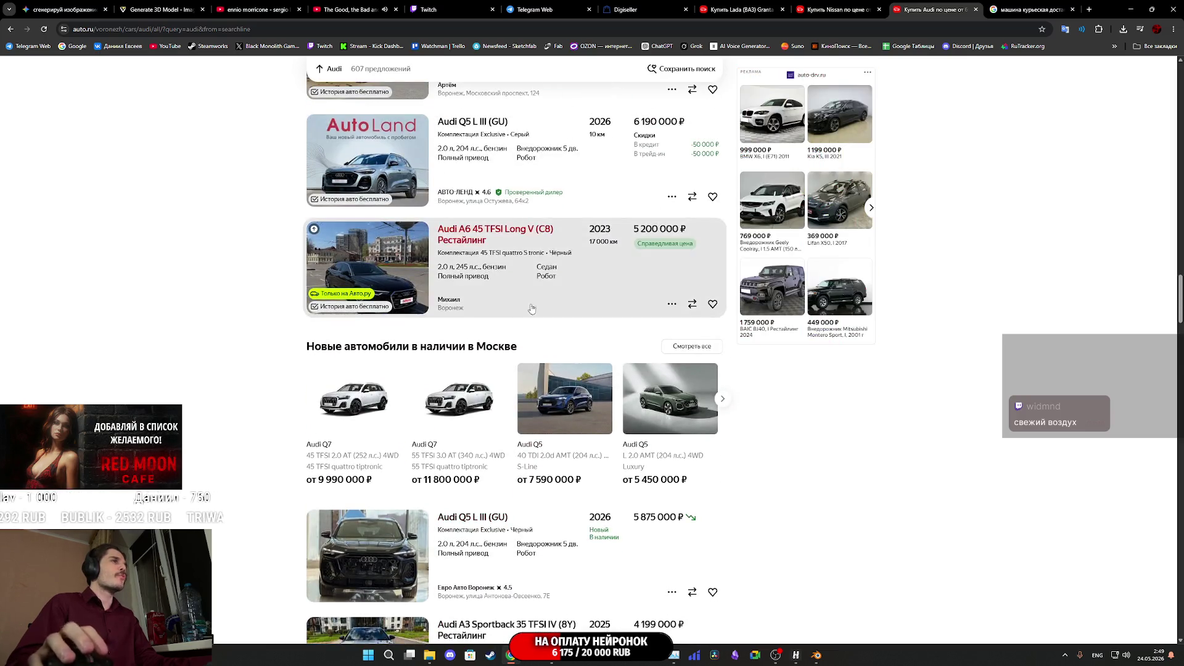
{"action": "scroll", "coordinate": [540, 308], "scroll_direction": "down", "scroll_amount": 10}
{"action": "scroll", "coordinate": [431, 154], "scroll_direction": "up", "scroll_amount": 3}
{"action": "scroll", "coordinate": [417, 128], "scroll_direction": "up", "scroll_amount": 15}
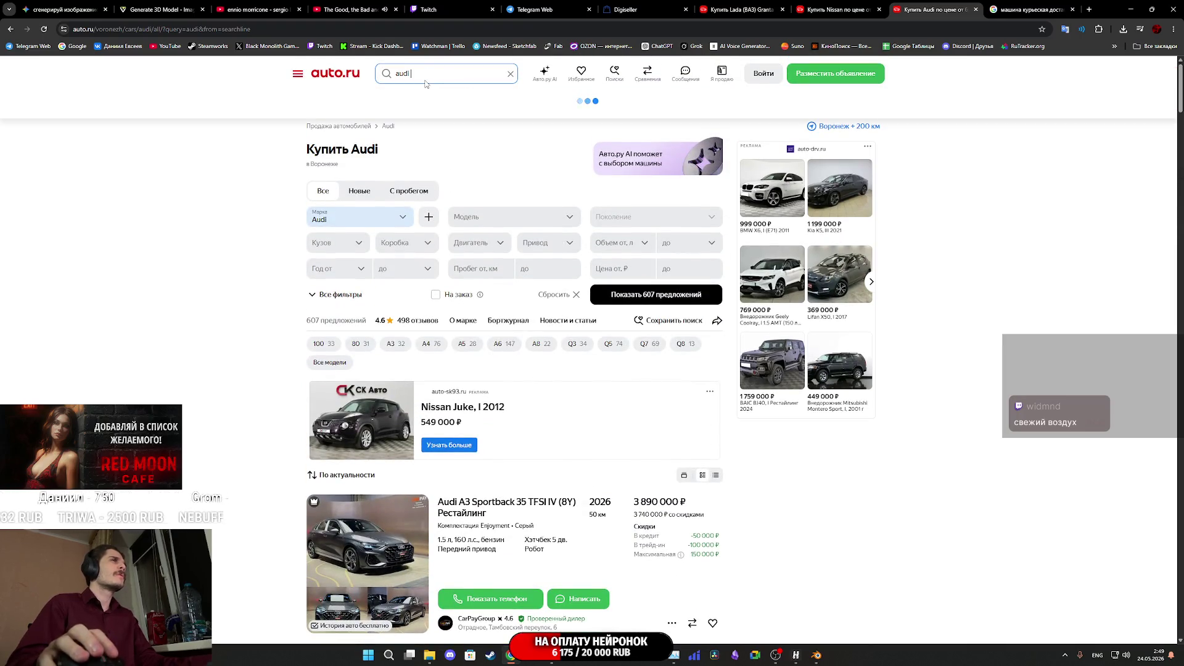
Narrow the results to the 73 Audi Q5 offers and browse down the list
{"action": "left_click", "coordinate": [426, 99]}
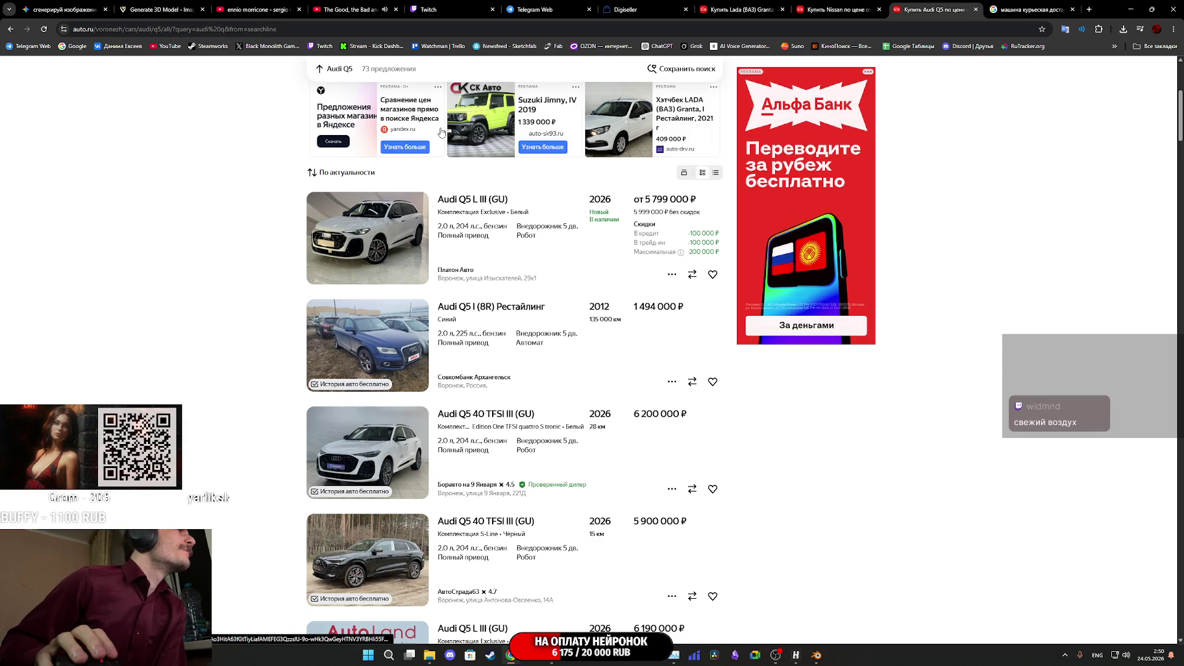
{"action": "scroll", "coordinate": [500, 241], "scroll_direction": "down", "scroll_amount": 5}
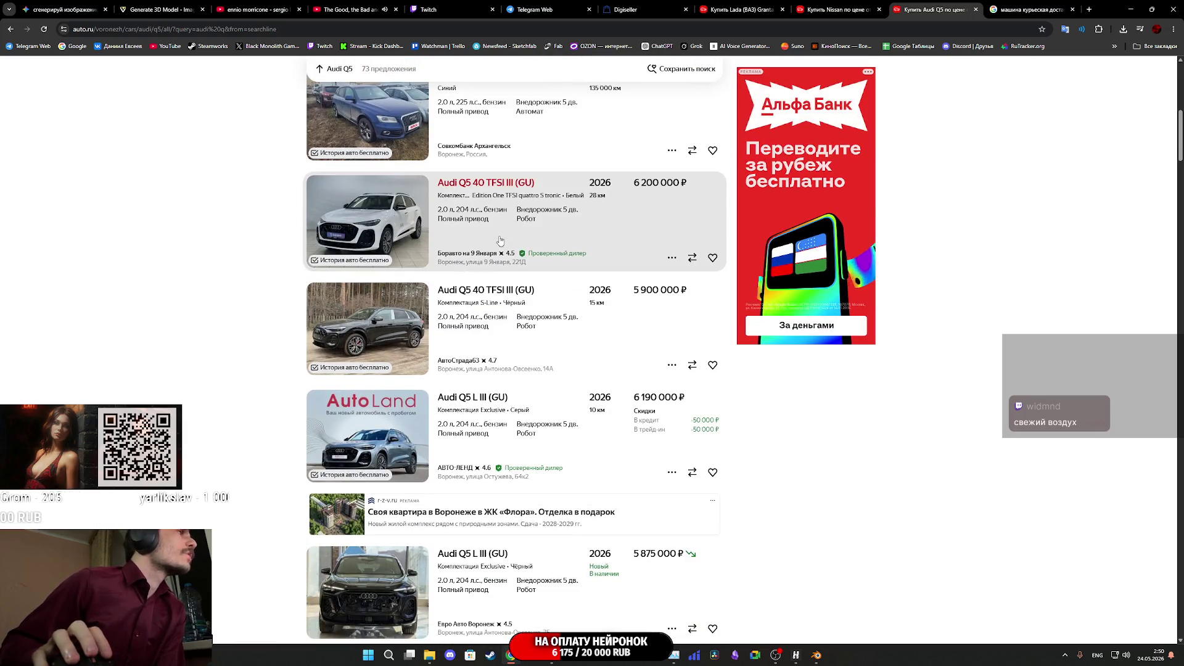
{"action": "scroll", "coordinate": [500, 241], "scroll_direction": "down", "scroll_amount": 2}
{"action": "scroll", "coordinate": [500, 239], "scroll_direction": "down", "scroll_amount": 5}
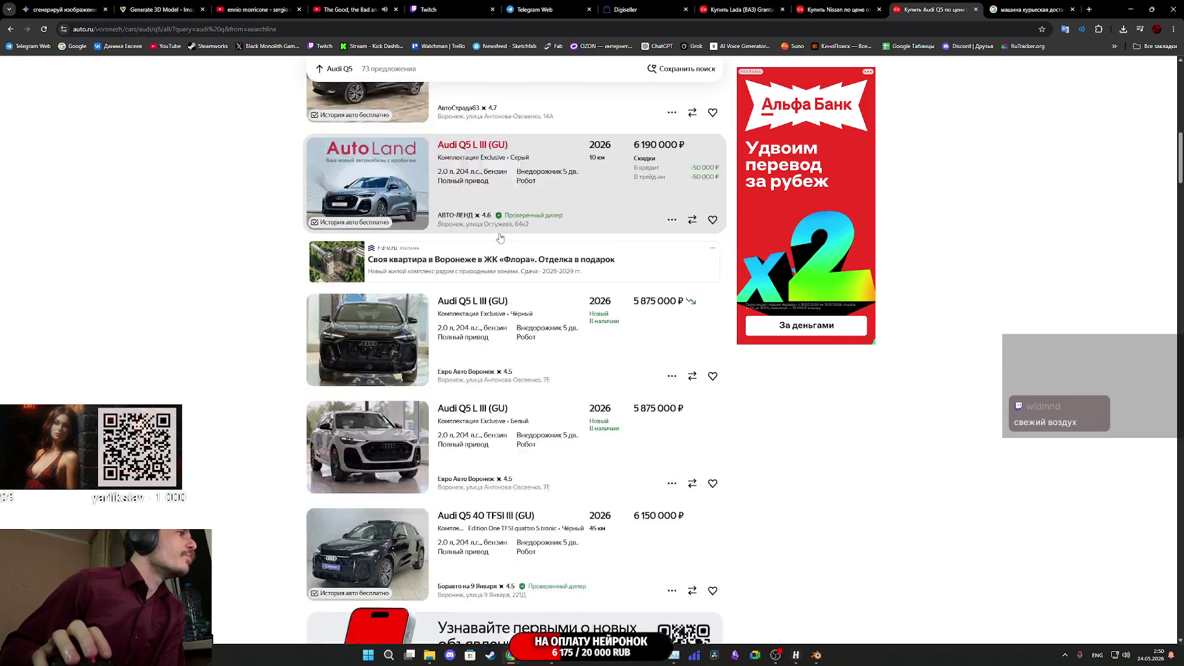
{"action": "scroll", "coordinate": [501, 233], "scroll_direction": "down", "scroll_amount": 5}
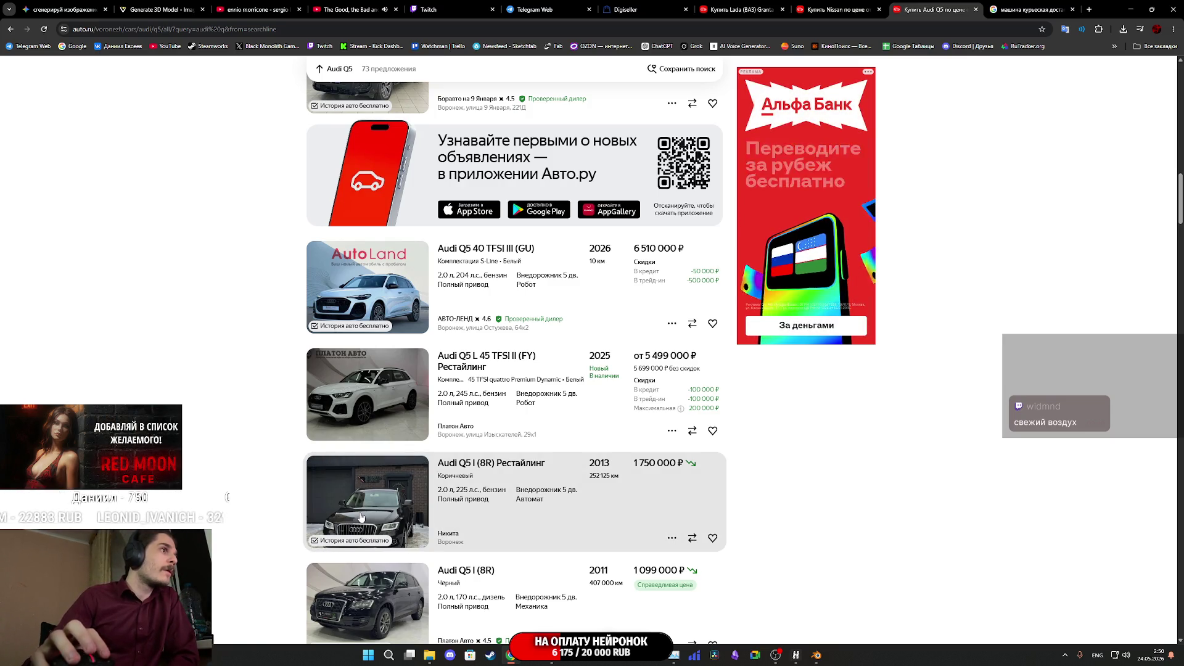
{"action": "scroll", "coordinate": [362, 517], "scroll_direction": "down", "scroll_amount": 1}
{"action": "scroll", "coordinate": [354, 420], "scroll_direction": "down", "scroll_amount": 1}
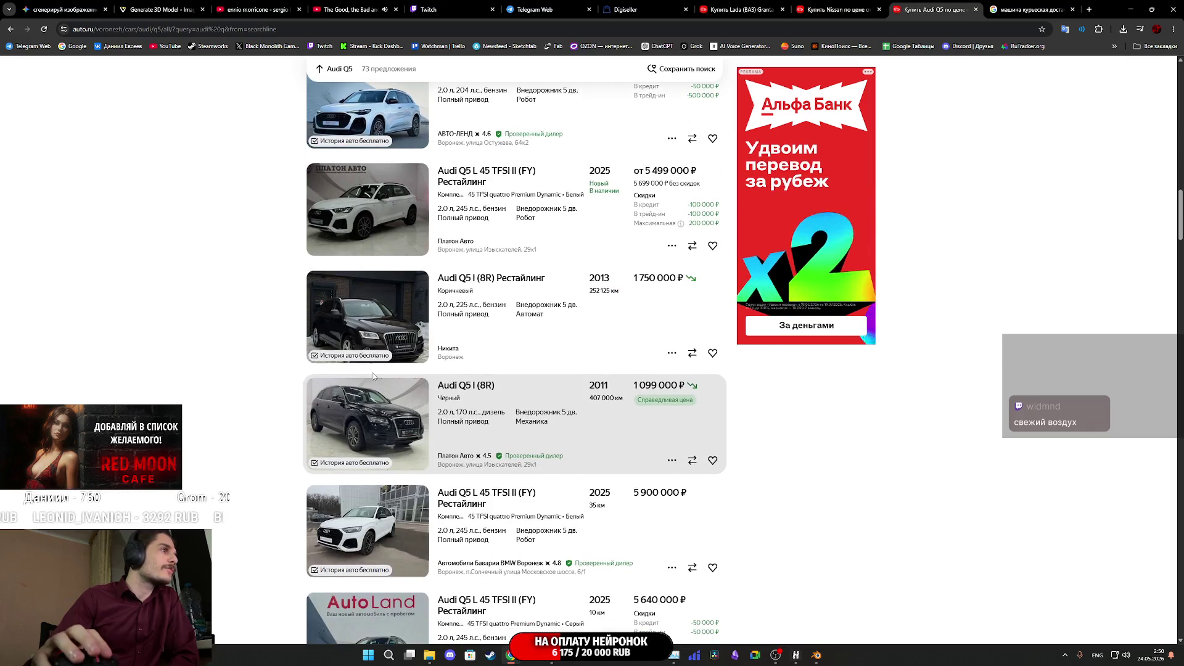
{"action": "scroll", "coordinate": [338, 330], "scroll_direction": "down", "scroll_amount": 6}
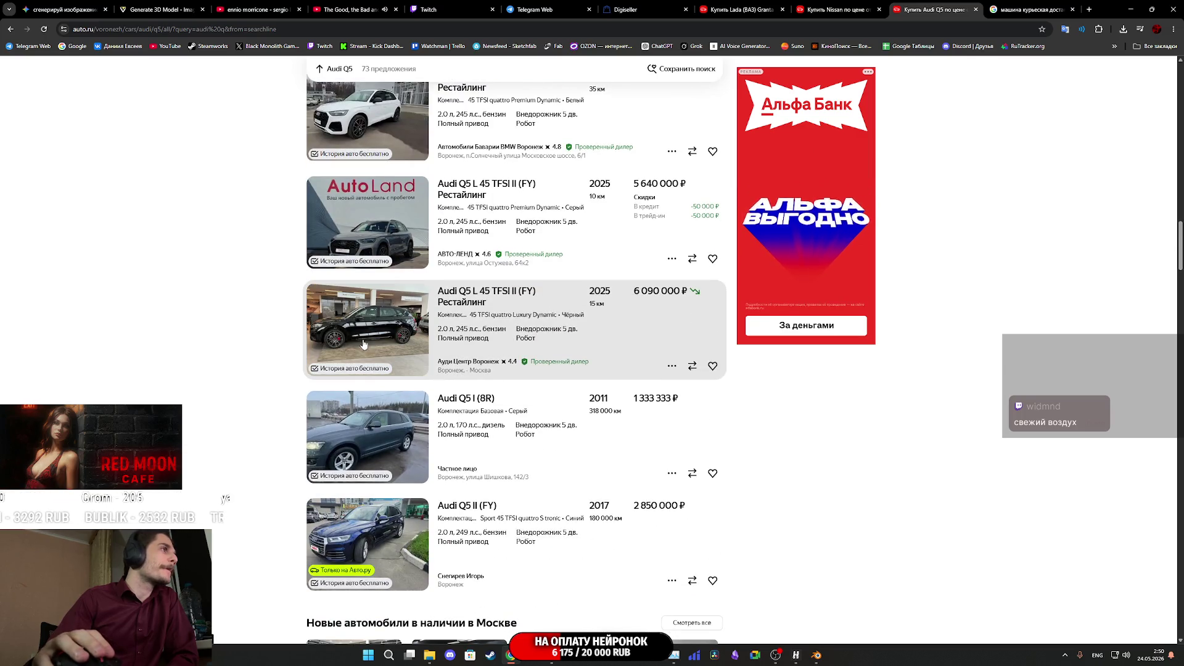
{"action": "scroll", "coordinate": [345, 350], "scroll_direction": "down", "scroll_amount": 3}
{"action": "scroll", "coordinate": [344, 349], "scroll_direction": "down", "scroll_amount": 3}
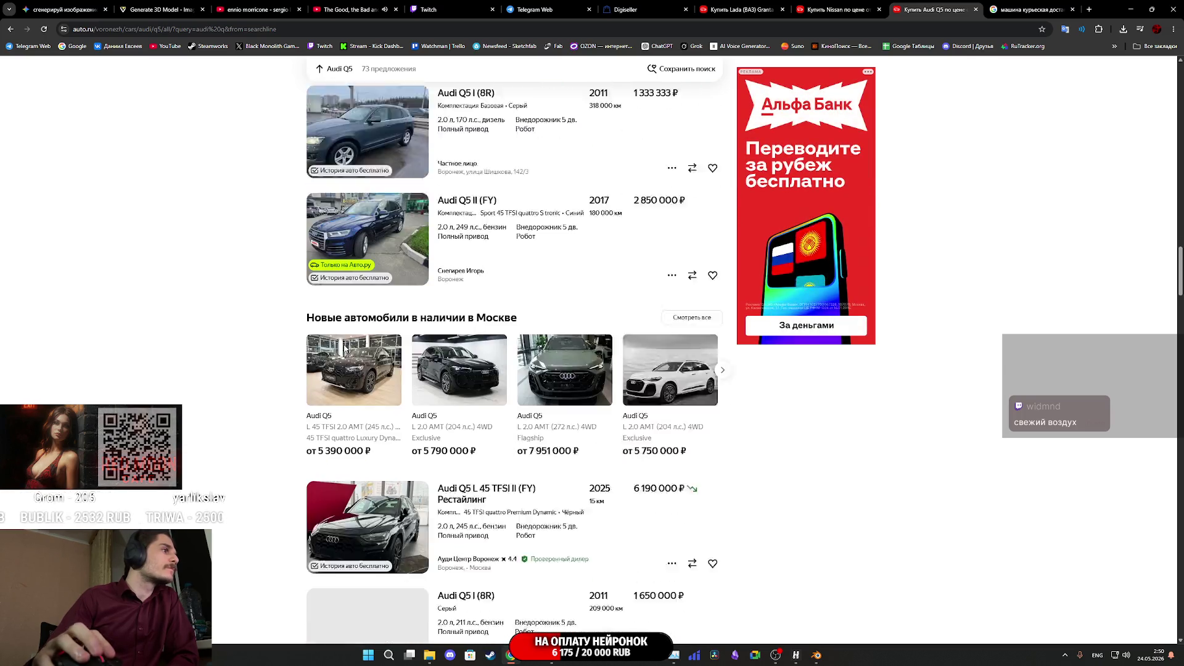
{"action": "scroll", "coordinate": [344, 349], "scroll_direction": "down", "scroll_amount": 4}
{"action": "scroll", "coordinate": [344, 350], "scroll_direction": "down", "scroll_amount": 3}
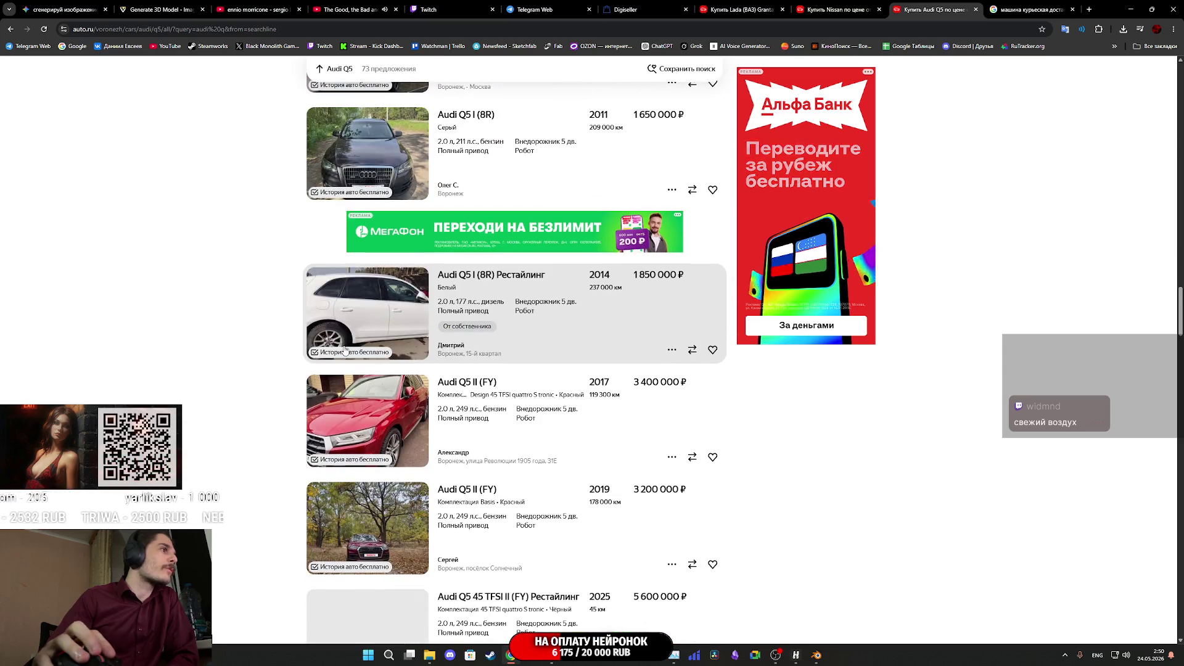
{"action": "scroll", "coordinate": [371, 383], "scroll_direction": "down", "scroll_amount": 5}
{"action": "scroll", "coordinate": [389, 419], "scroll_direction": "down", "scroll_amount": 3}
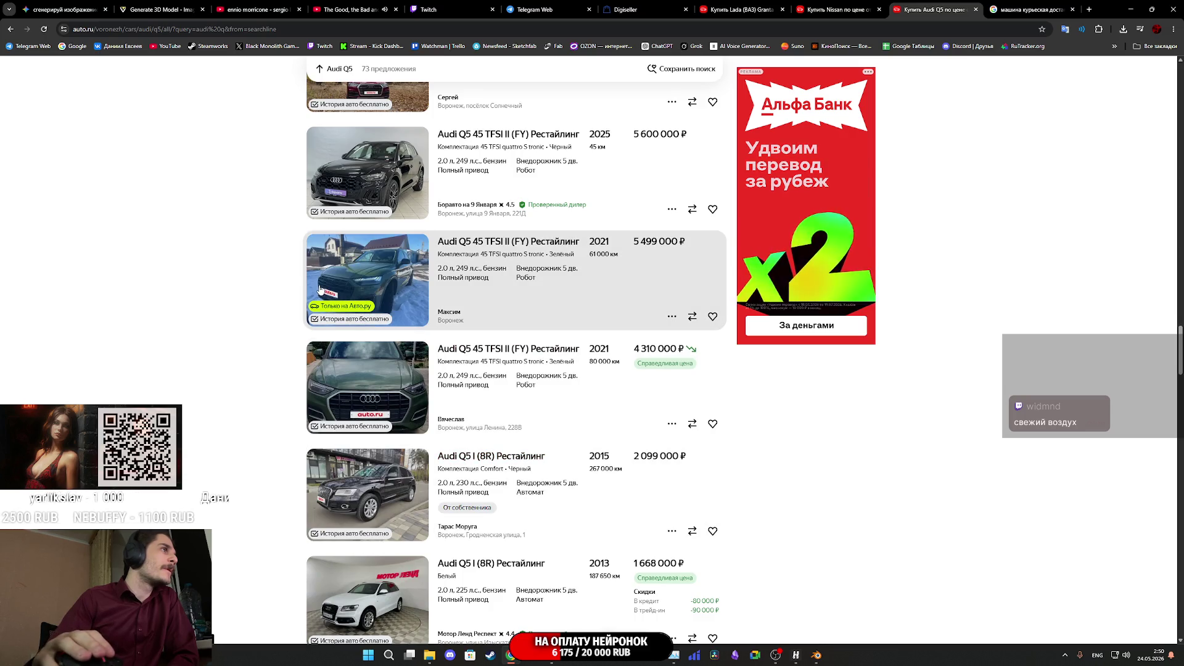
{"action": "scroll", "coordinate": [404, 307], "scroll_direction": "down", "scroll_amount": 5}
{"action": "scroll", "coordinate": [404, 307], "scroll_direction": "down", "scroll_amount": 12}
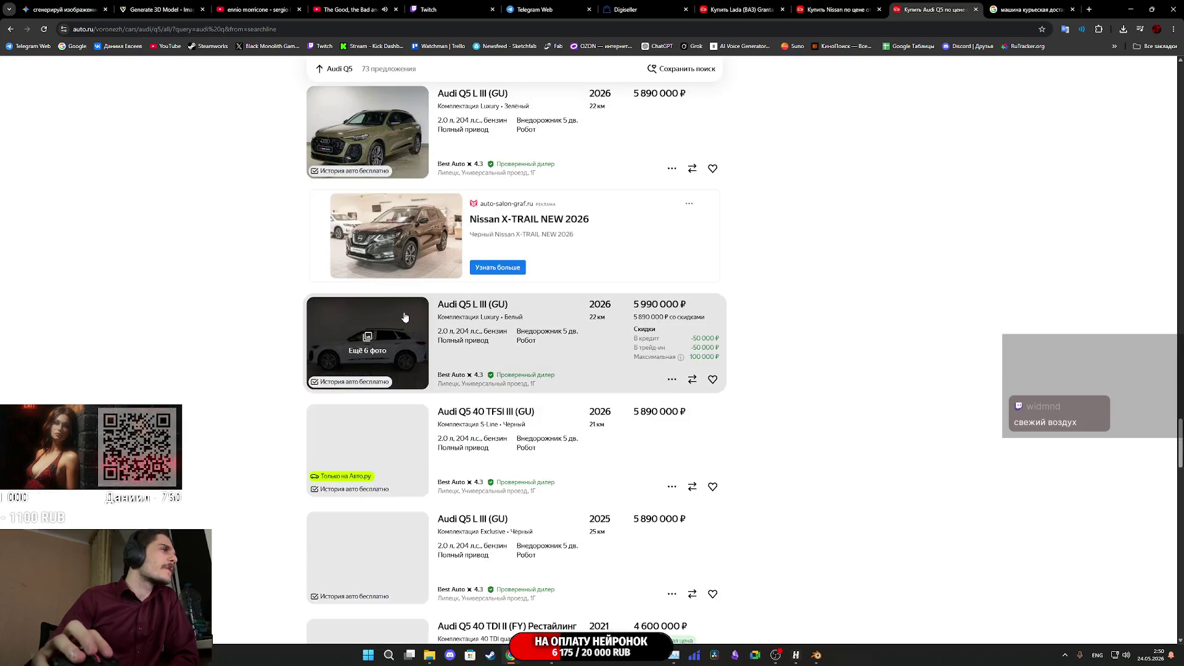
{"action": "scroll", "coordinate": [405, 317], "scroll_direction": "down", "scroll_amount": 3}
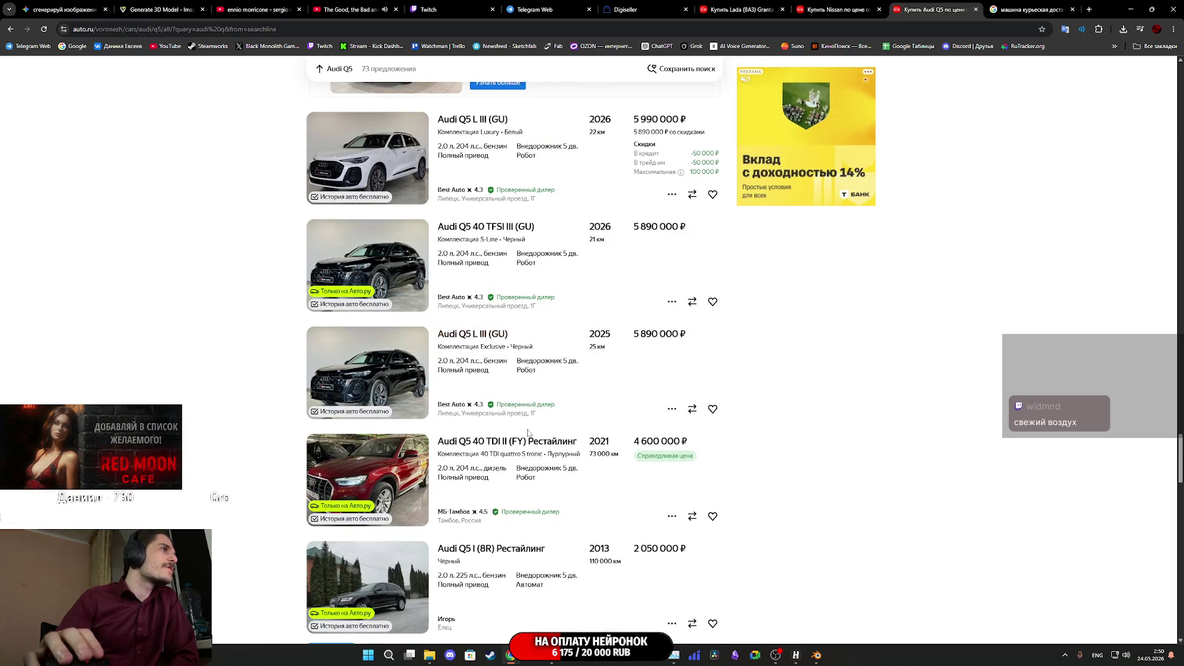
{"action": "scroll", "coordinate": [460, 414], "scroll_direction": "down", "scroll_amount": 8}
{"action": "scroll", "coordinate": [464, 423], "scroll_direction": "down", "scroll_amount": 19}
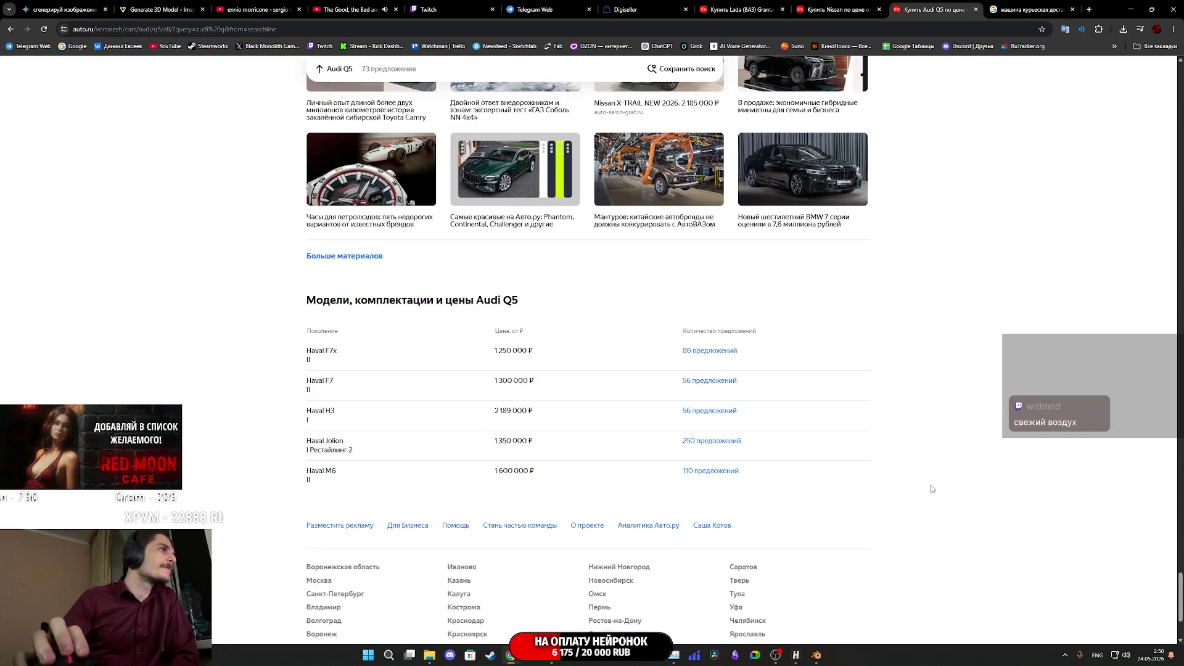
Go to page 2 of the Audi Q5 listings
{"action": "scroll", "coordinate": [931, 490], "scroll_direction": "up", "scroll_amount": 20}
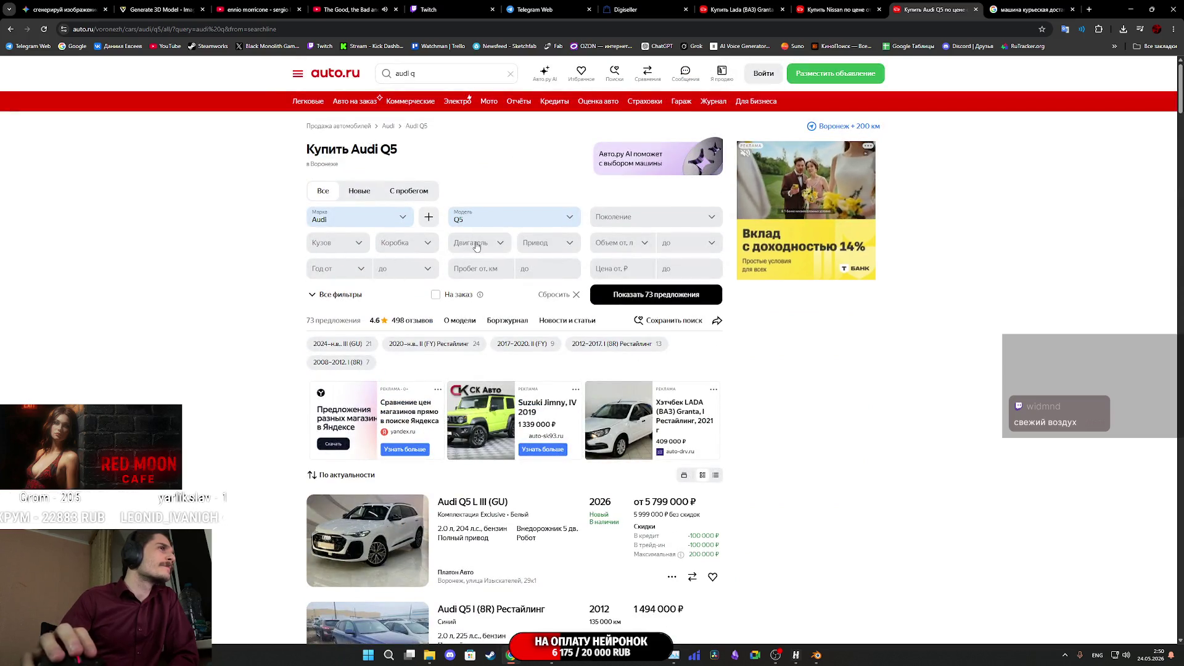
{"action": "scroll", "coordinate": [497, 410], "scroll_direction": "down", "scroll_amount": 7}
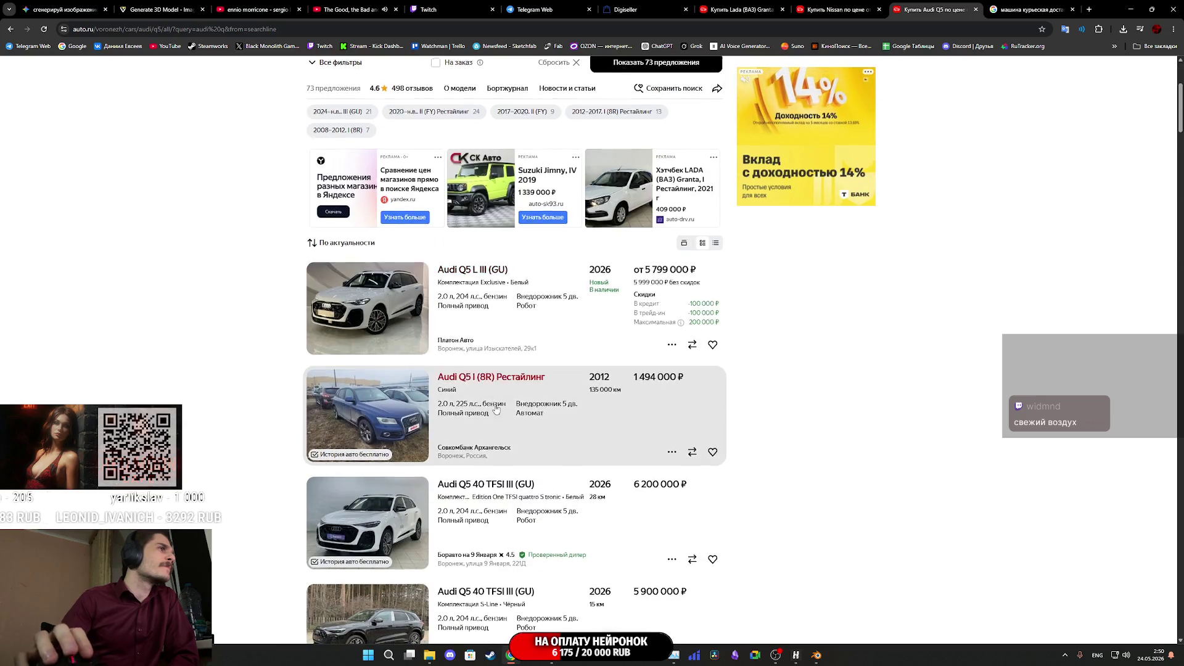
{"action": "scroll", "coordinate": [498, 410], "scroll_direction": "up", "scroll_amount": 7}
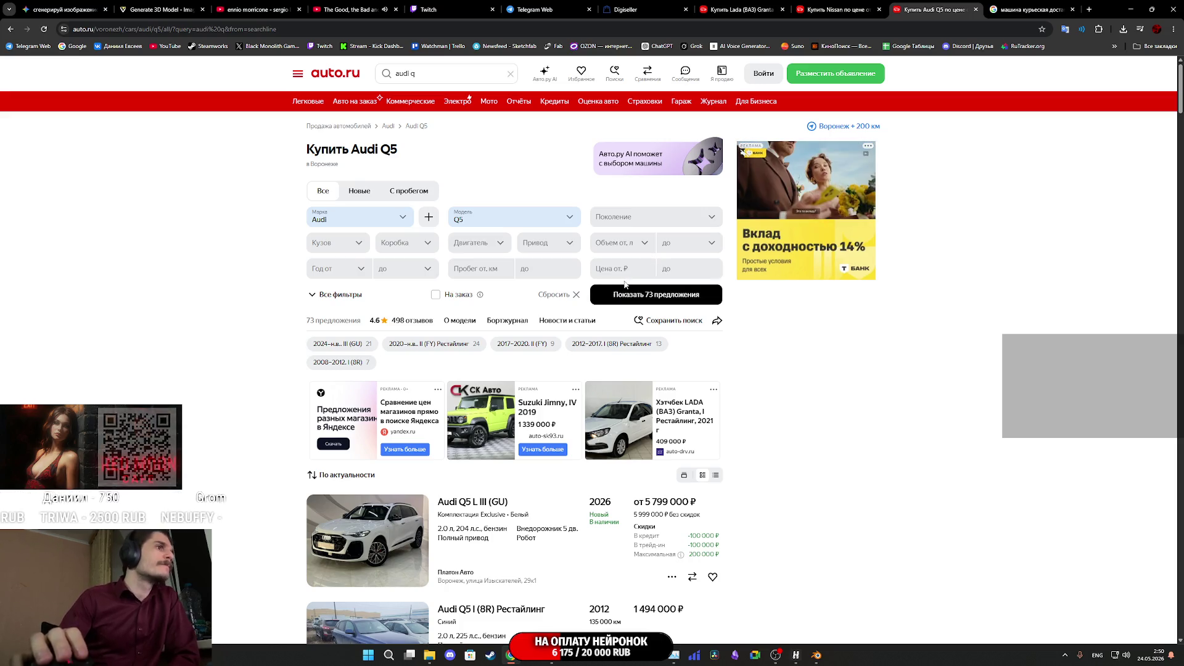
{"action": "scroll", "coordinate": [635, 290], "scroll_direction": "down", "scroll_amount": 20}
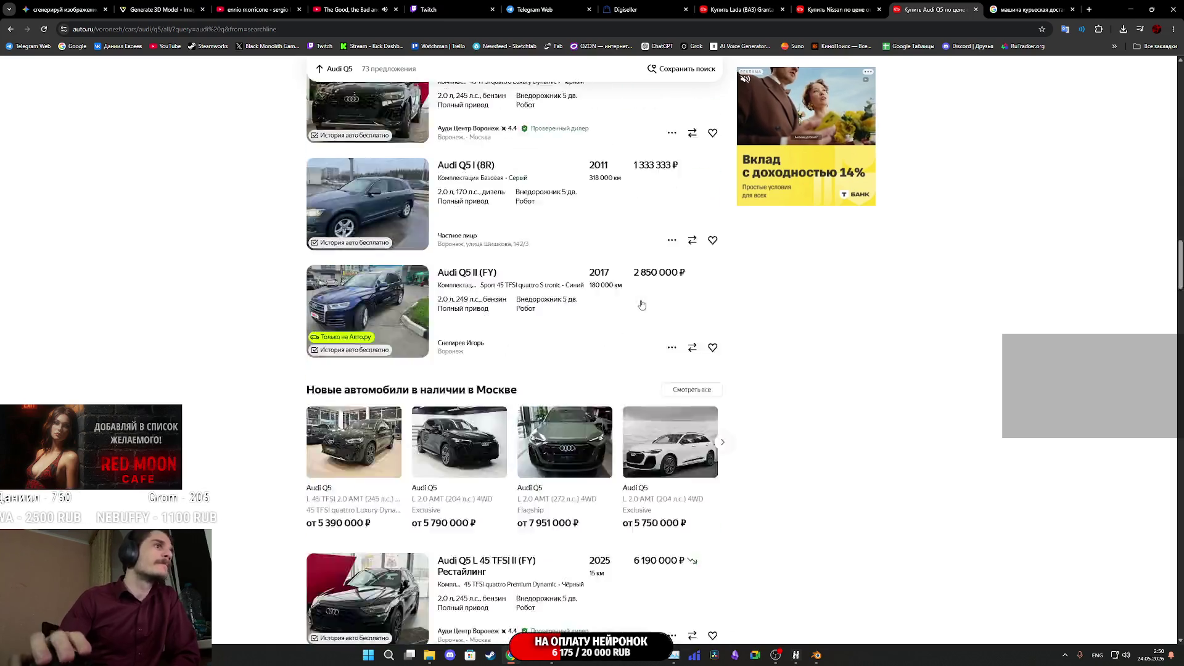
{"action": "scroll", "coordinate": [647, 301], "scroll_direction": "down", "scroll_amount": 15}
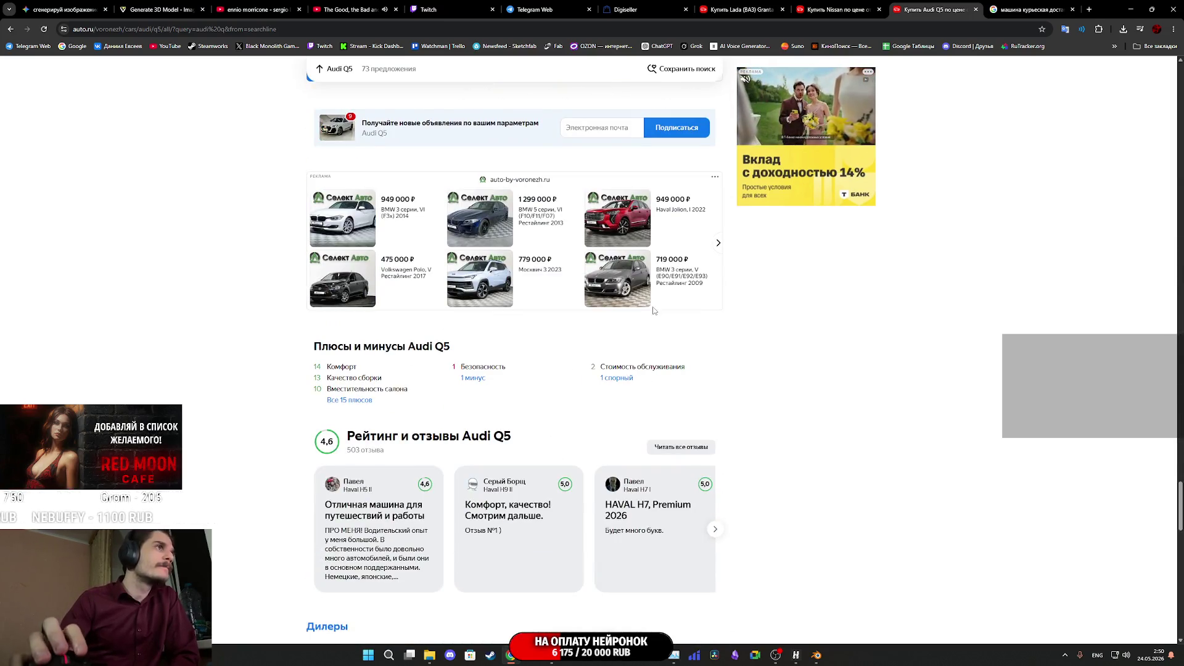
{"action": "scroll", "coordinate": [649, 310], "scroll_direction": "up", "scroll_amount": 5}
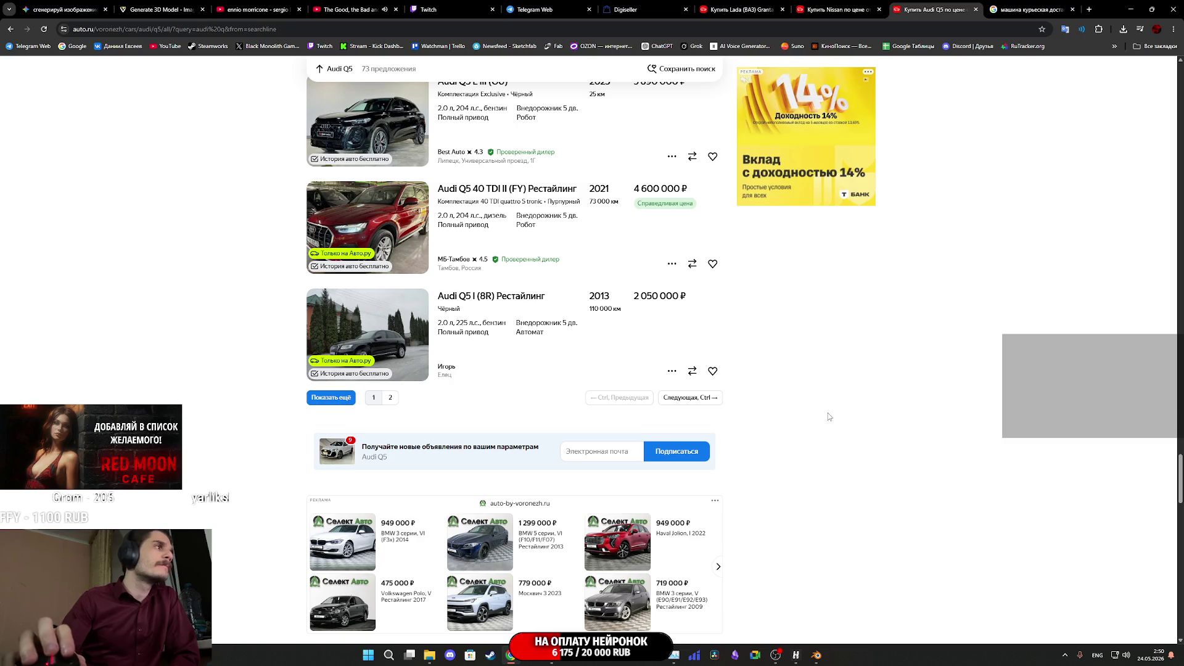
{"action": "left_click", "coordinate": [393, 399]}
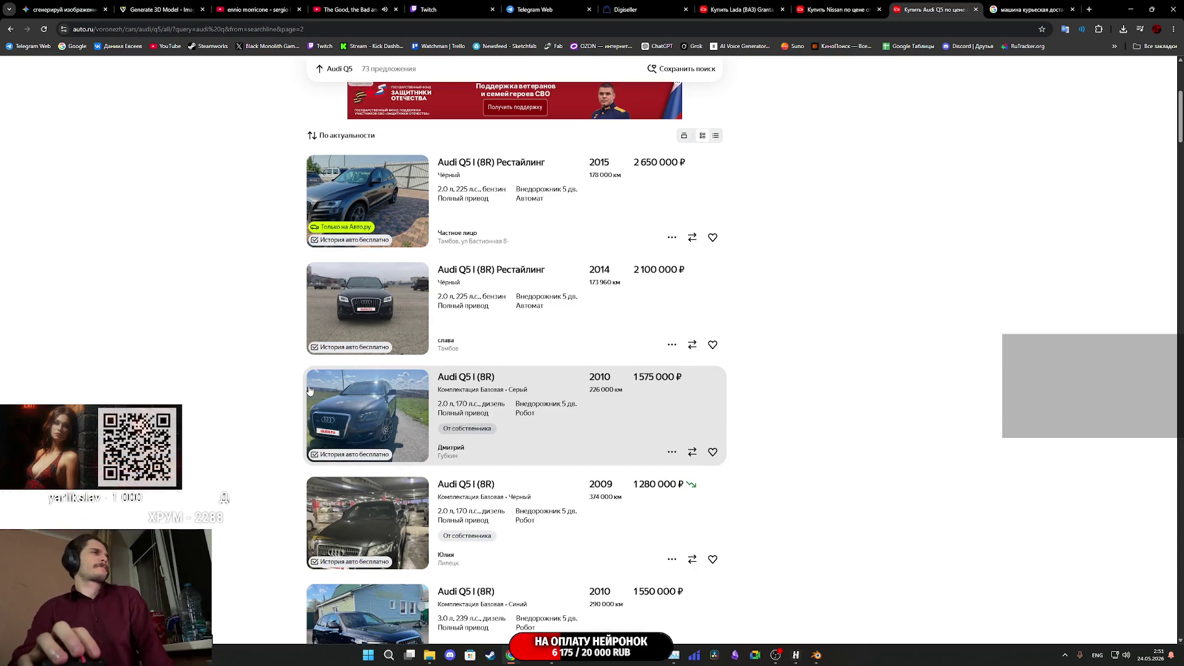
Open the brown 2013 Audi Q5 Рестайлинг listing (1 600 000 ₽) in a new tab and switch to it
{"action": "scroll", "coordinate": [297, 379], "scroll_direction": "down", "scroll_amount": 5}
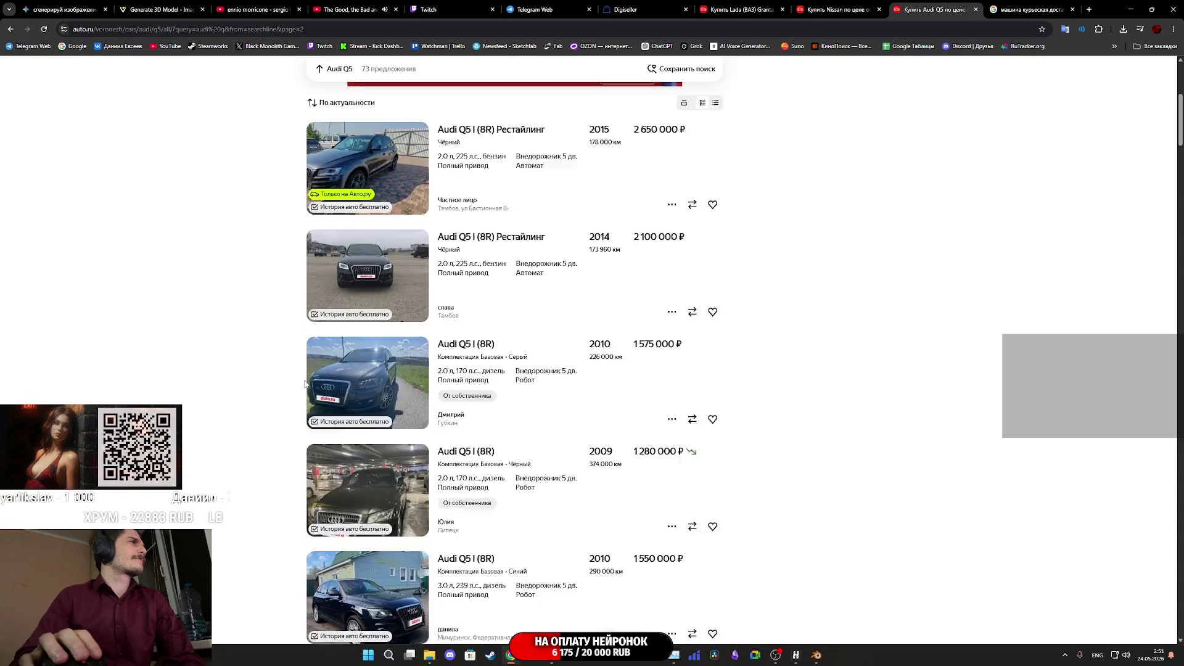
{"action": "scroll", "coordinate": [692, 392], "scroll_direction": "down", "scroll_amount": 6}
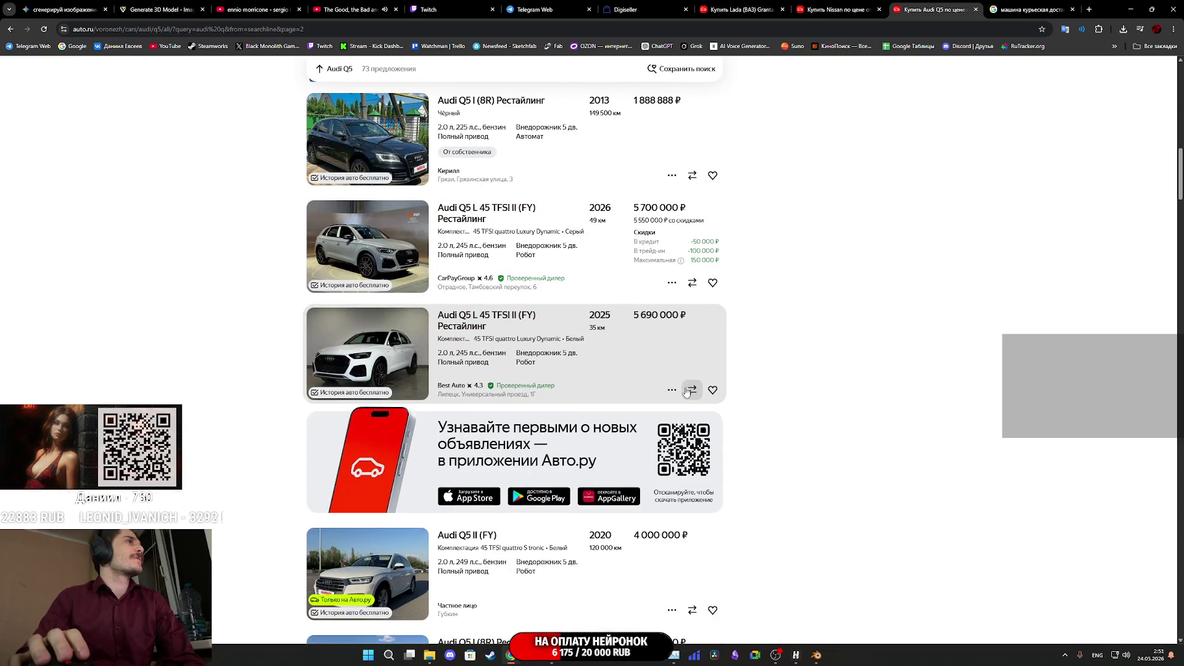
{"action": "scroll", "coordinate": [685, 391], "scroll_direction": "down", "scroll_amount": 10}
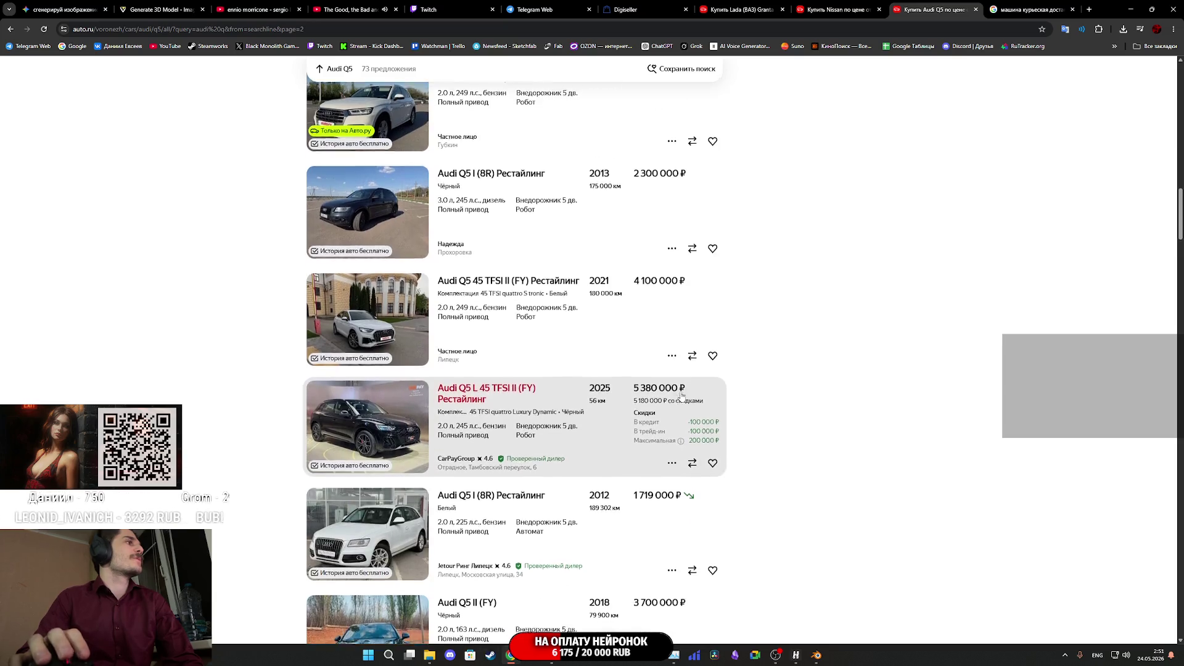
{"action": "scroll", "coordinate": [682, 397], "scroll_direction": "down", "scroll_amount": 6}
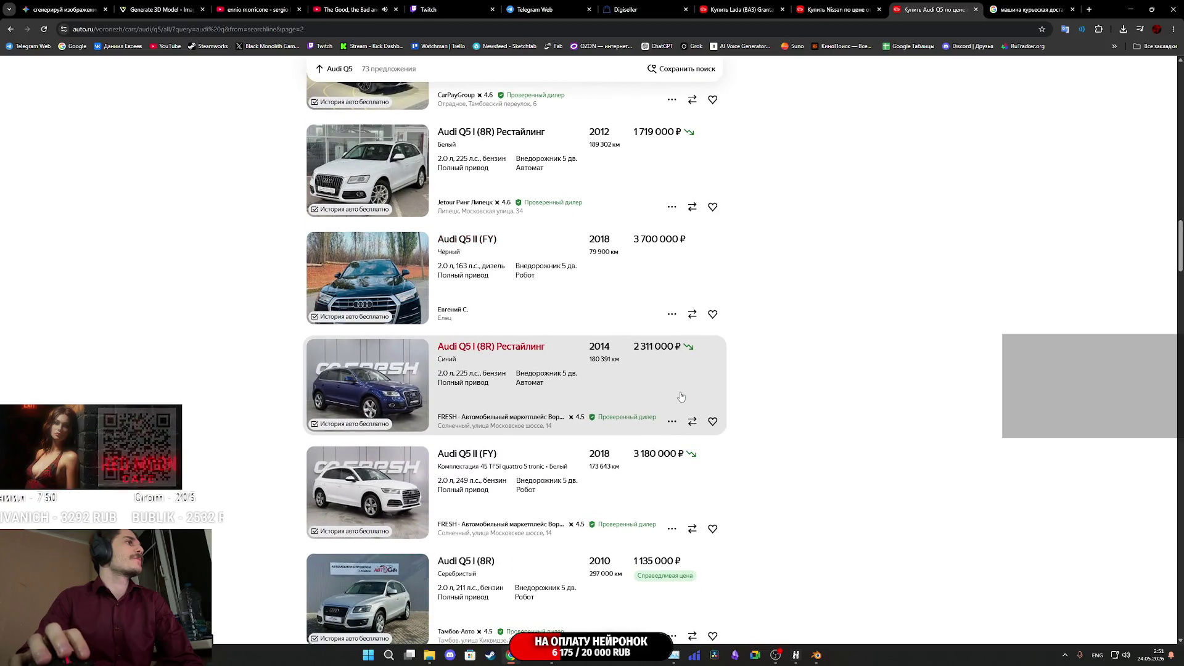
{"action": "scroll", "coordinate": [681, 398], "scroll_direction": "down", "scroll_amount": 5}
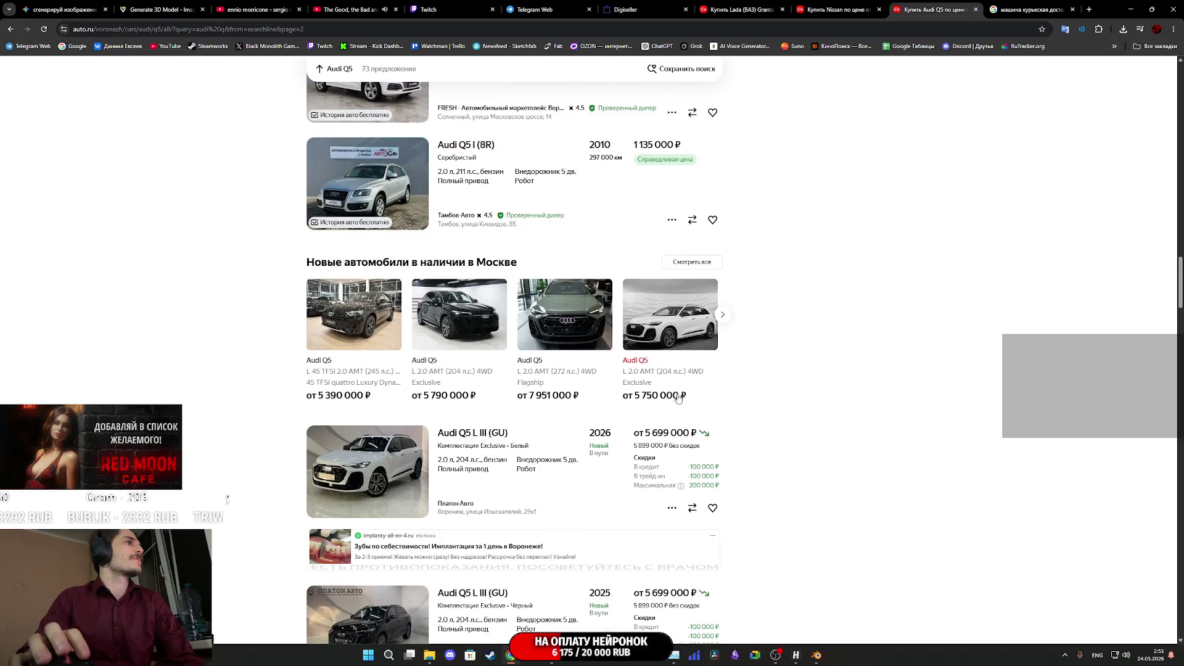
{"action": "scroll", "coordinate": [678, 397], "scroll_direction": "down", "scroll_amount": 10}
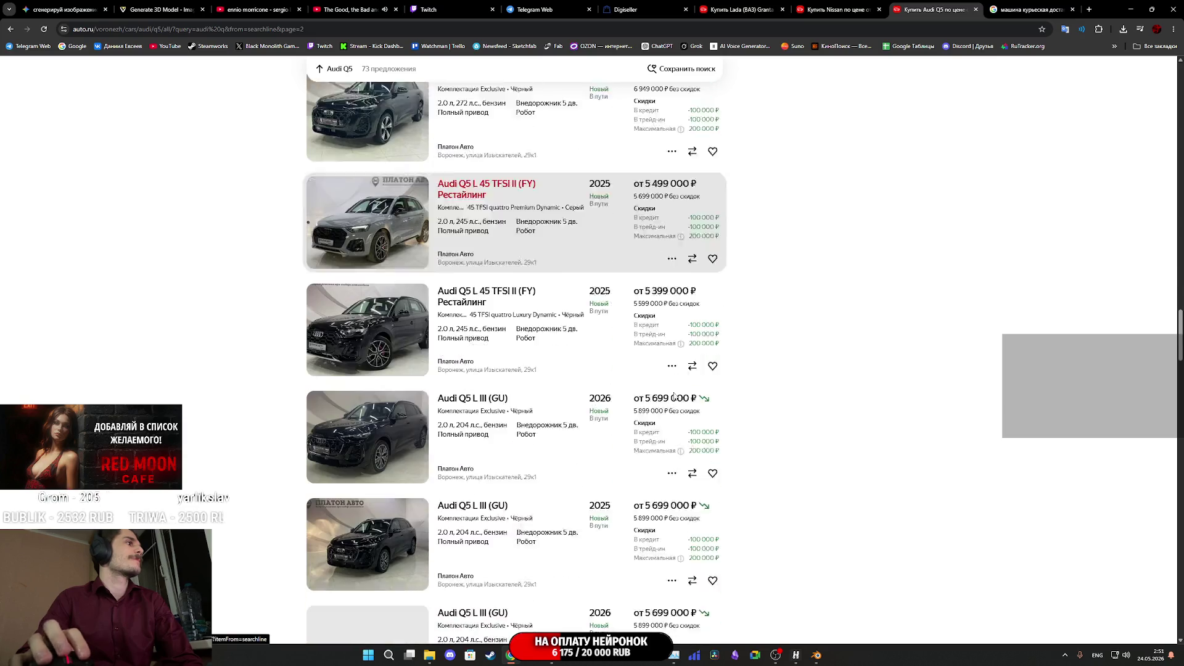
{"action": "scroll", "coordinate": [687, 353], "scroll_direction": "down", "scroll_amount": 8}
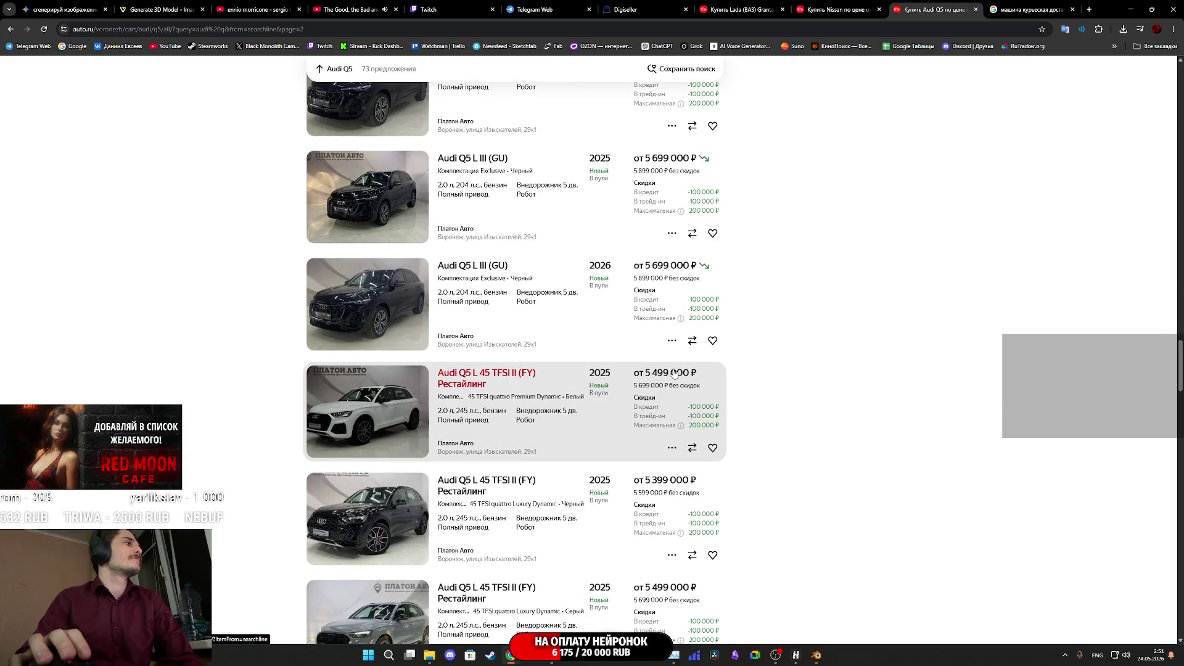
{"action": "scroll", "coordinate": [659, 373], "scroll_direction": "down", "scroll_amount": 15}
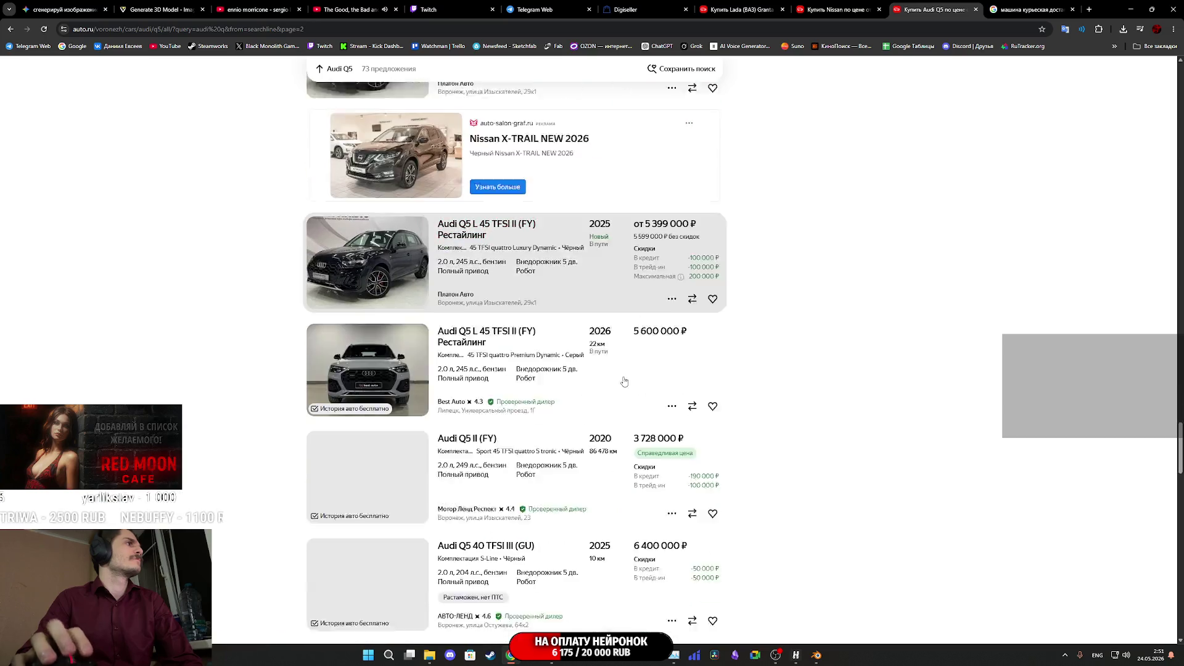
{"action": "scroll", "coordinate": [623, 381], "scroll_direction": "down", "scroll_amount": 5}
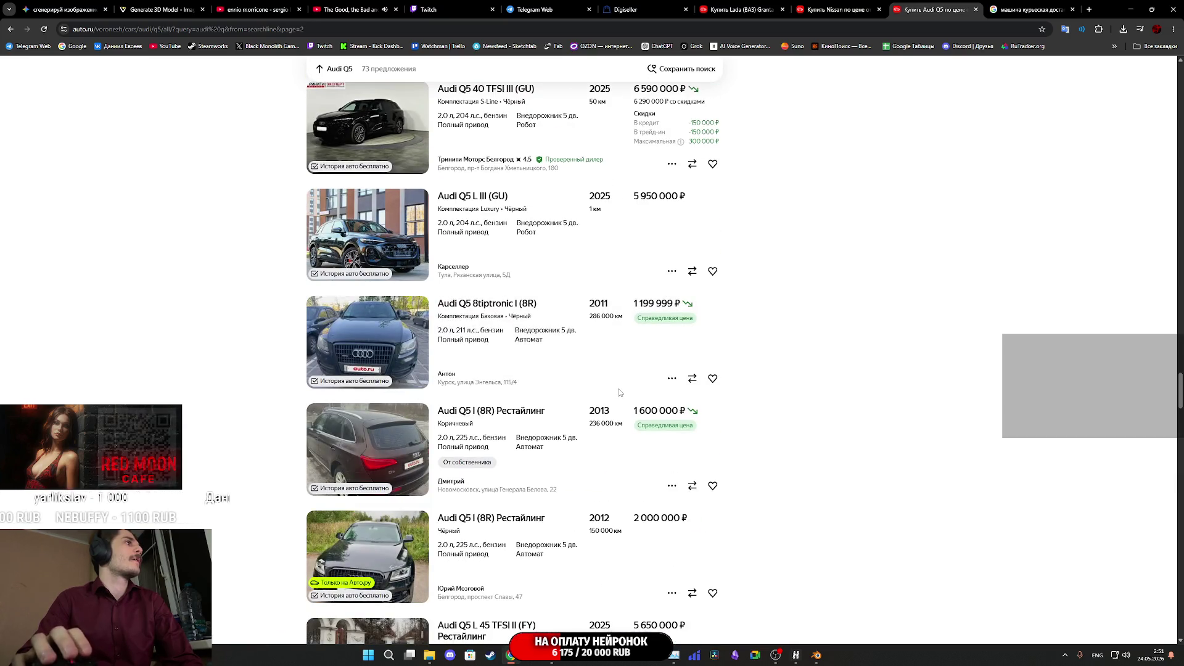
{"action": "scroll", "coordinate": [624, 392], "scroll_direction": "down", "scroll_amount": 5}
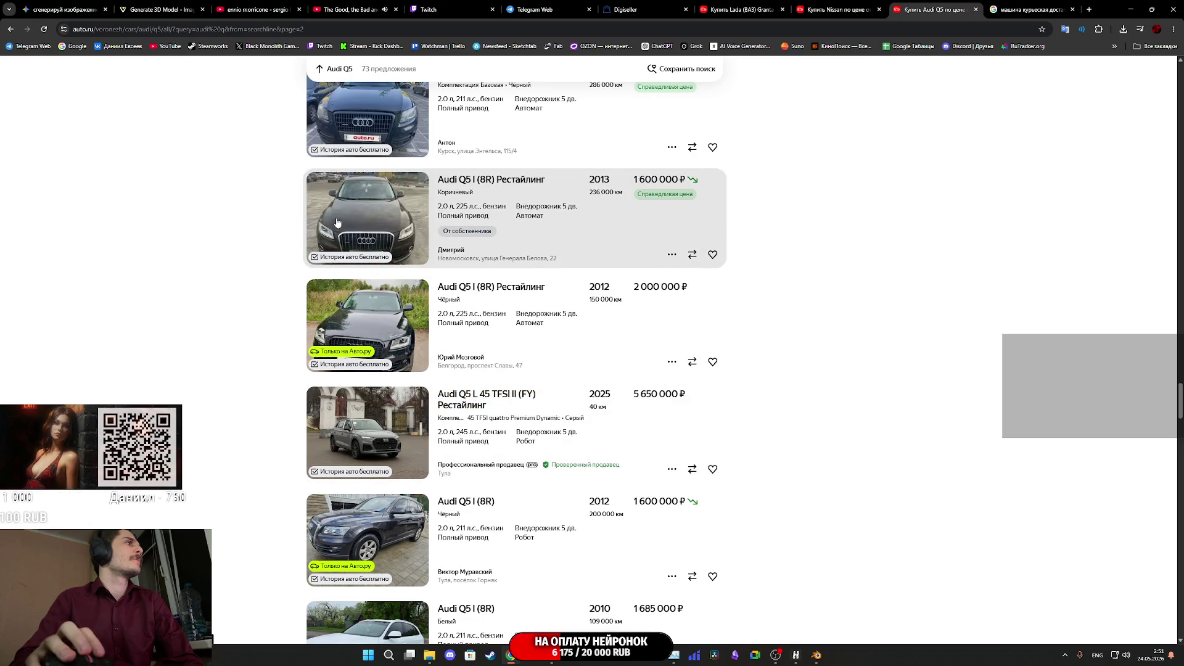
{"action": "middle_click", "coordinate": [370, 226]}
{"action": "scroll", "coordinate": [370, 226], "scroll_direction": "down", "scroll_amount": 8}
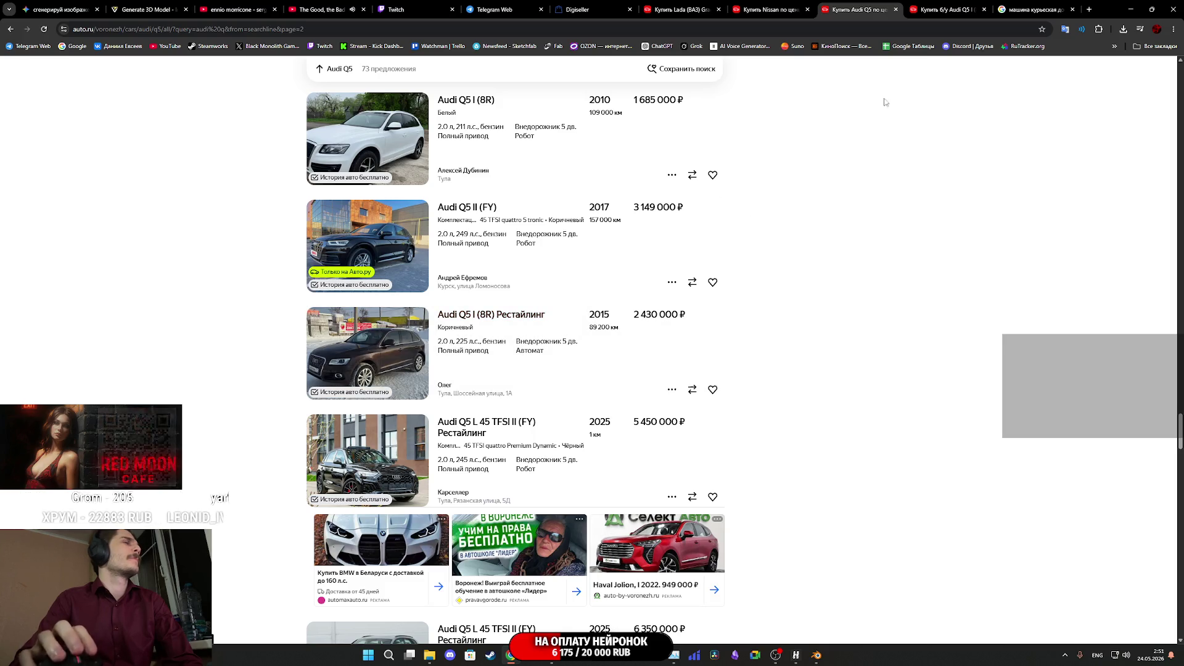
{"action": "left_click", "coordinate": [938, 11]}
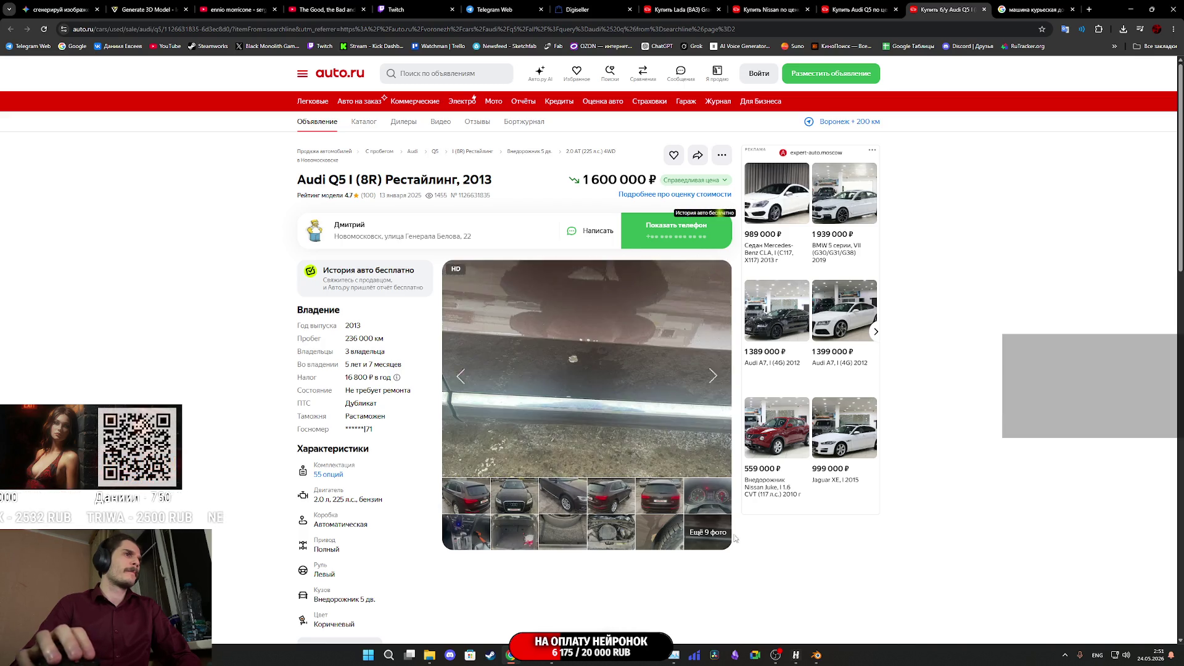
Copy the overhead exterior photo from the brown Q5 listing's gallery
{"action": "left_click", "coordinate": [612, 460]}
{"action": "scroll", "coordinate": [613, 461], "scroll_direction": "down", "scroll_amount": 10}
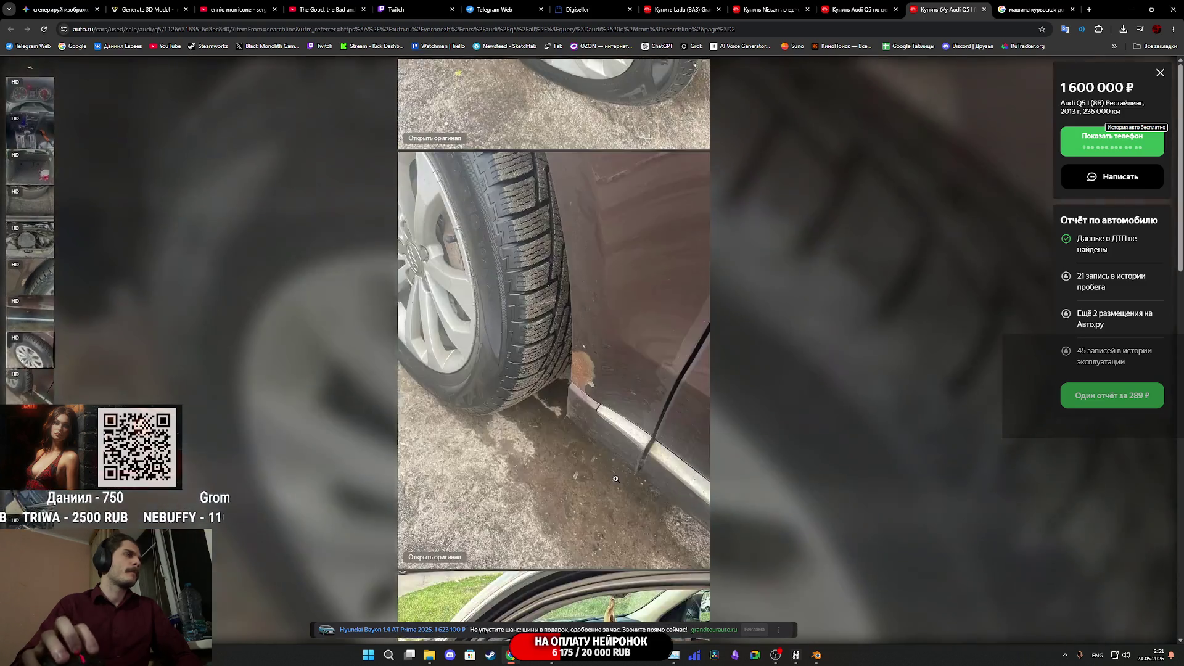
{"action": "scroll", "coordinate": [627, 475], "scroll_direction": "down", "scroll_amount": 5}
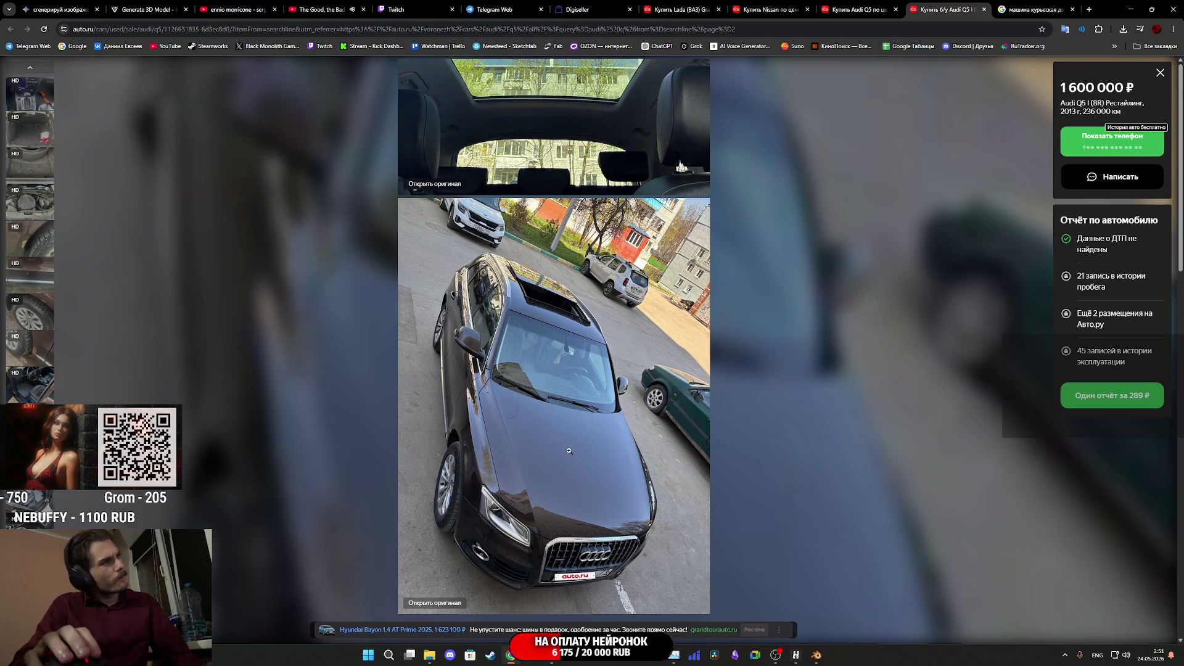
{"action": "right_click", "coordinate": [567, 448]}
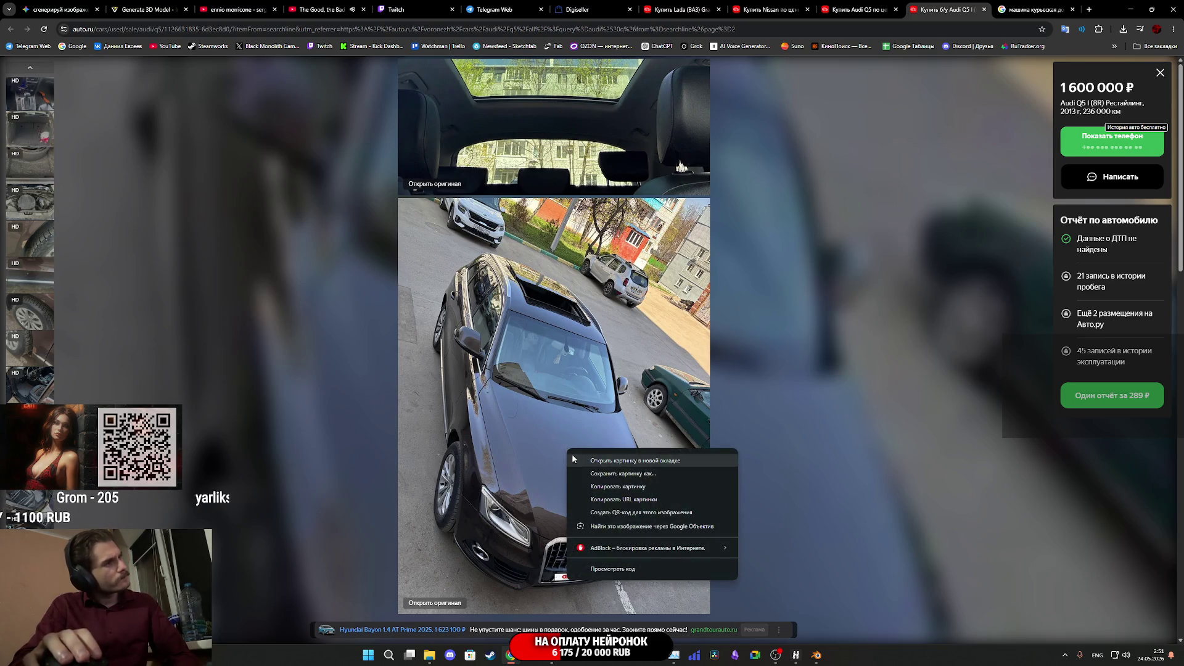
{"action": "left_click", "coordinate": [586, 485]}
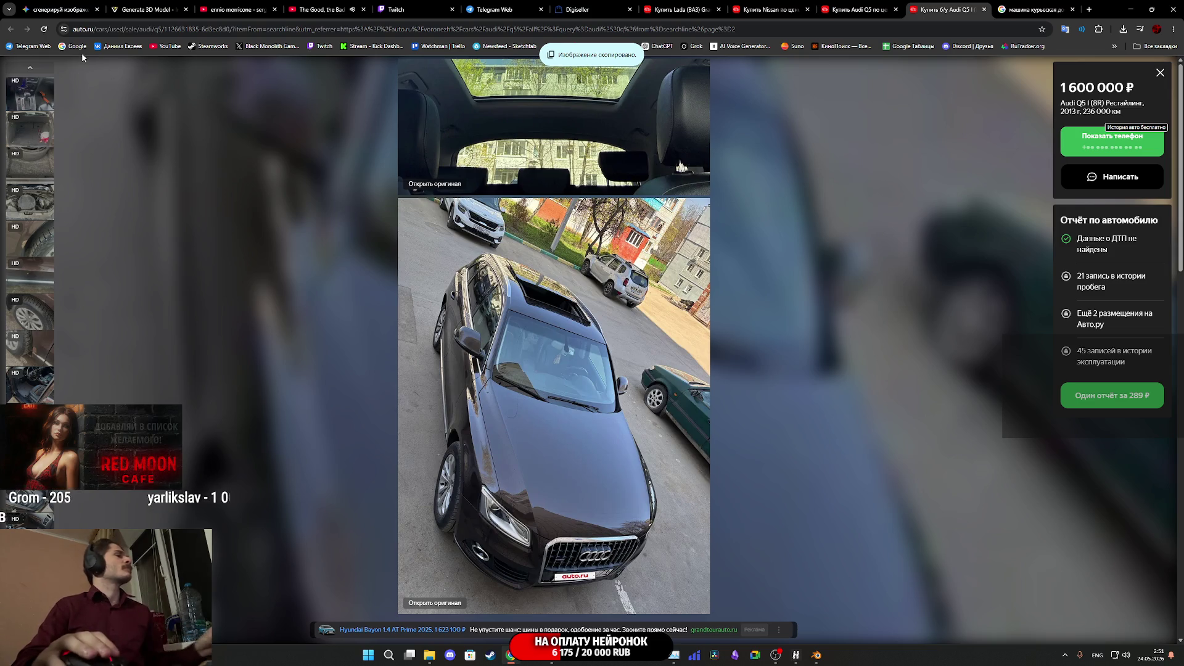
Return to Gemini and start a new empty chat
{"action": "left_click", "coordinate": [66, 11]}
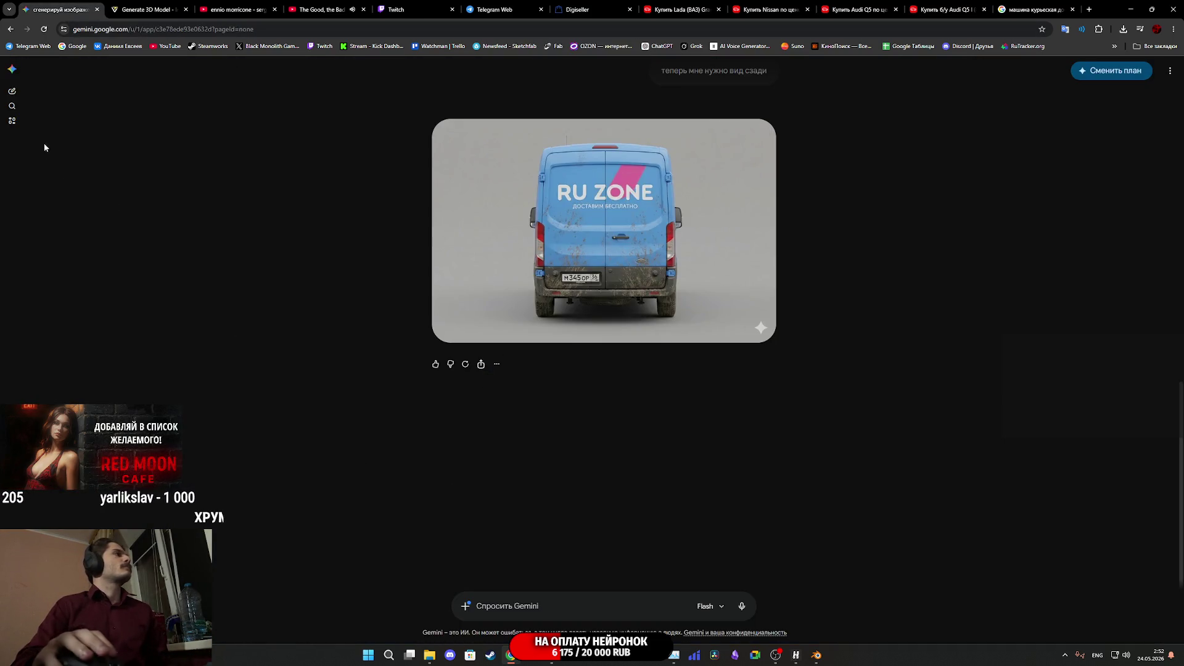
{"action": "scroll", "coordinate": [469, 357], "scroll_direction": "up", "scroll_amount": 15}
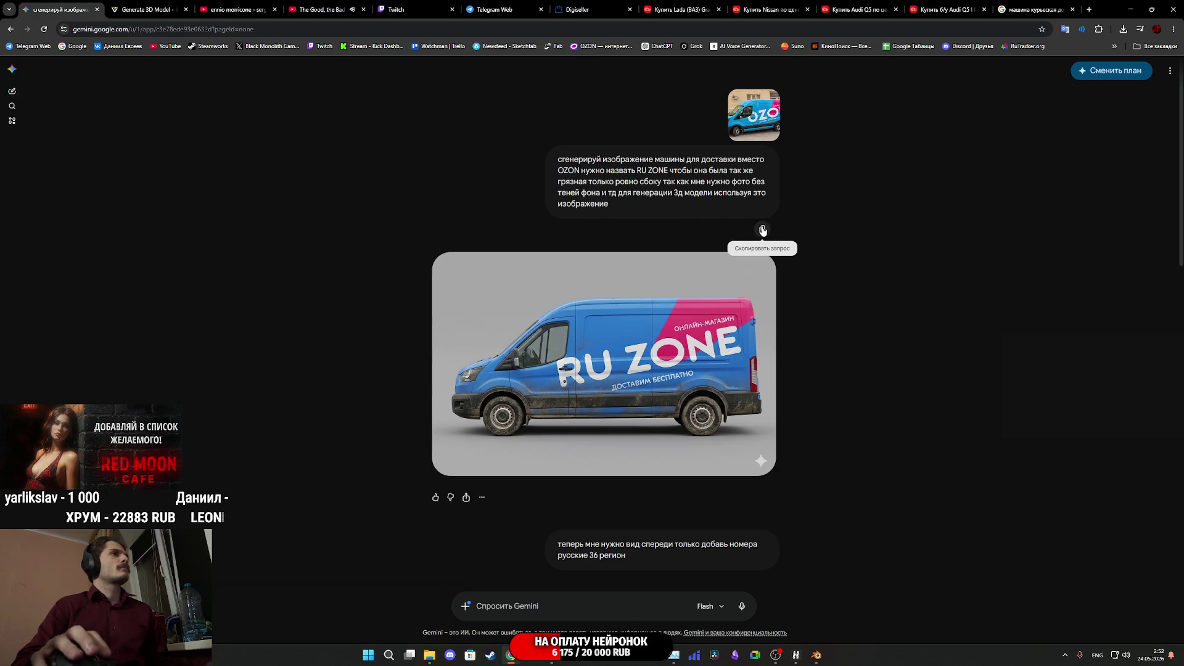
{"action": "left_click", "coordinate": [14, 90]}
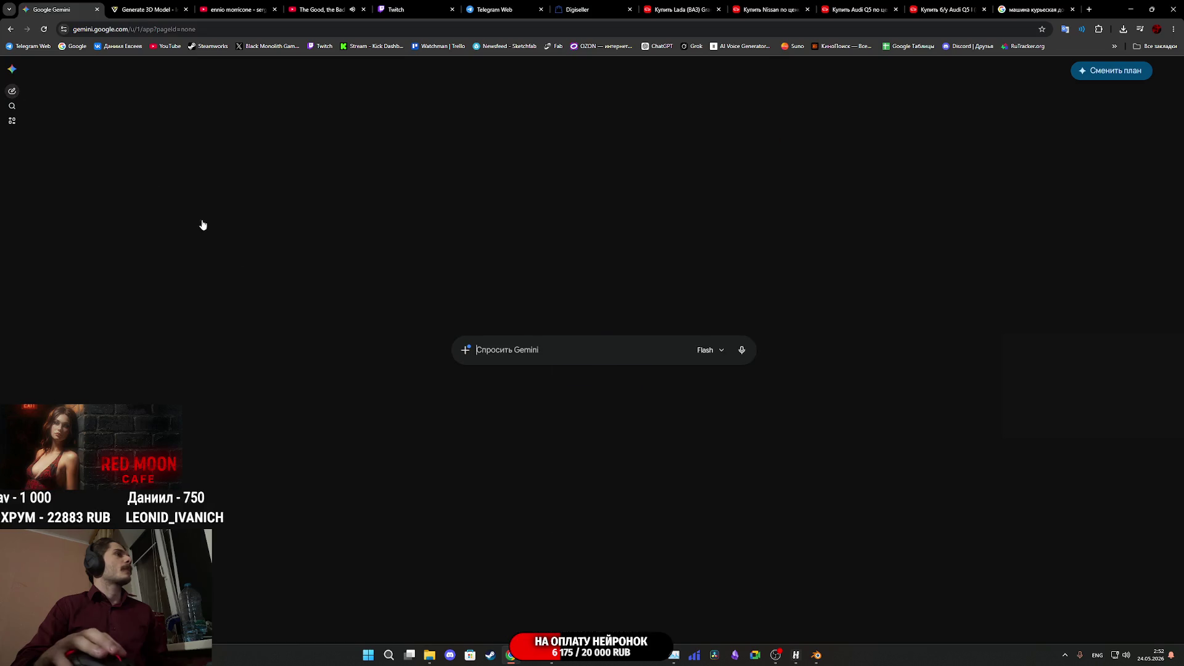
Paste the earlier car prompt, removing the OZON-to-RU ZONE phrase, and start adding the Audi wording
{"action": "type", "text": "сгенерируй изображение машины для доставки вместо OZON нужно назвать RU ZONE чтобы она была так же грязная только ровно сбоку так как мне нужно фото без теней фона и тд для генерации 3д модели используя это изображение"}
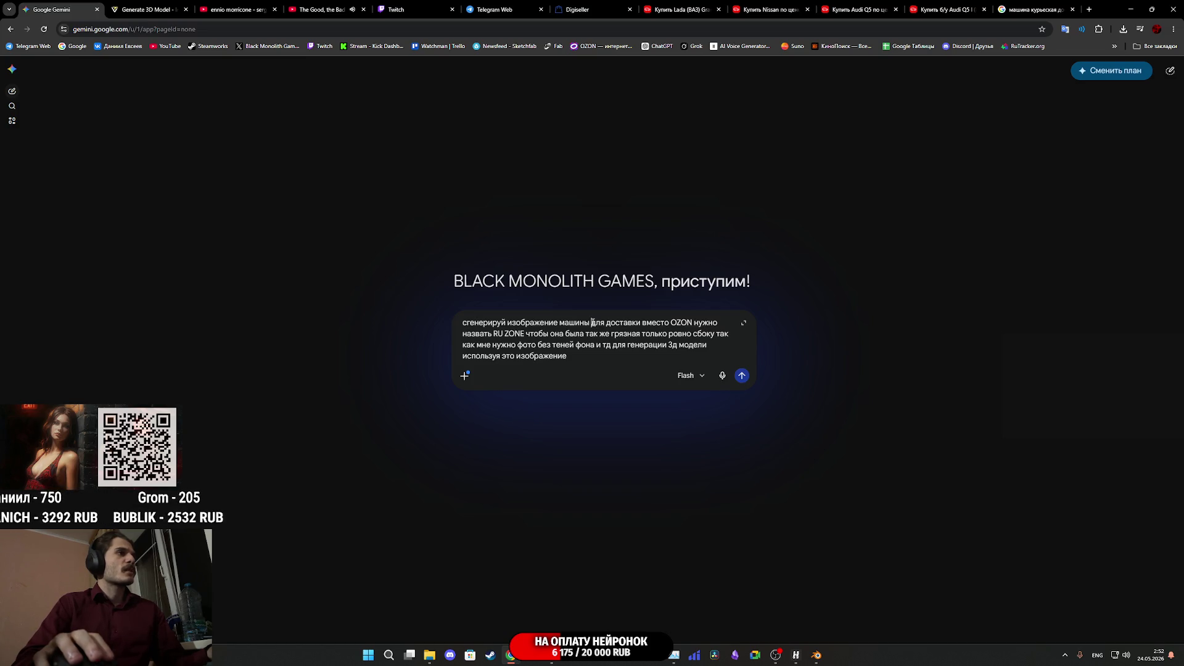
{"action": "left_click_drag", "start_coordinate": [622, 327], "coordinate": [528, 331]}
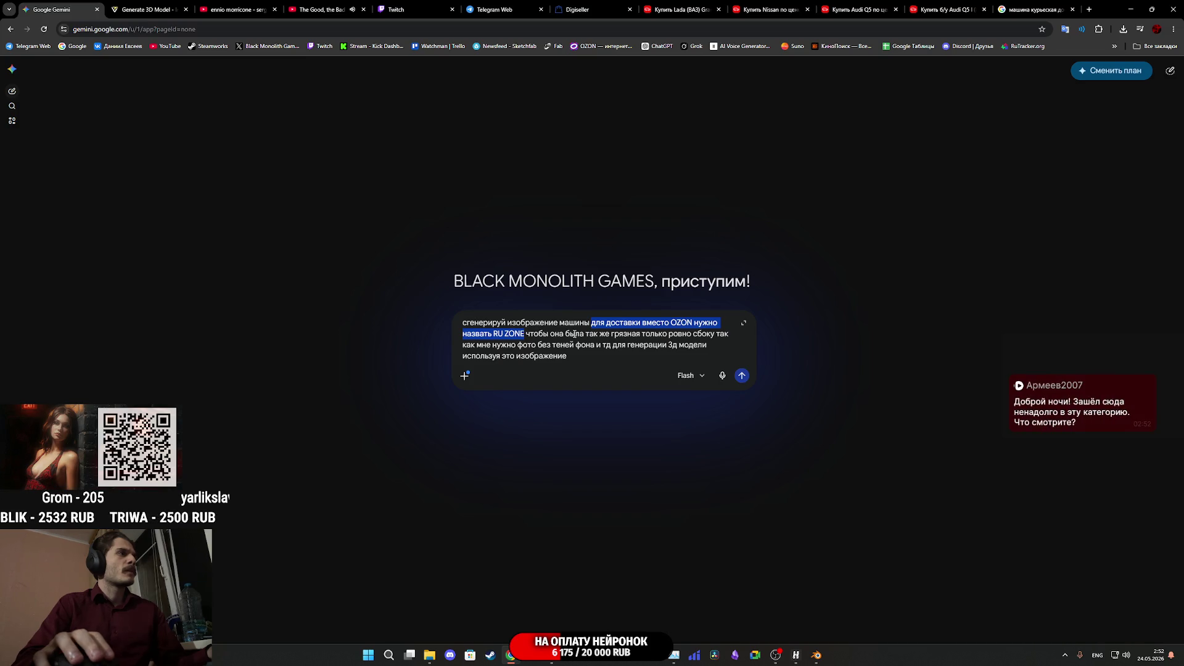
{"action": "key", "text": "BackSpace"}
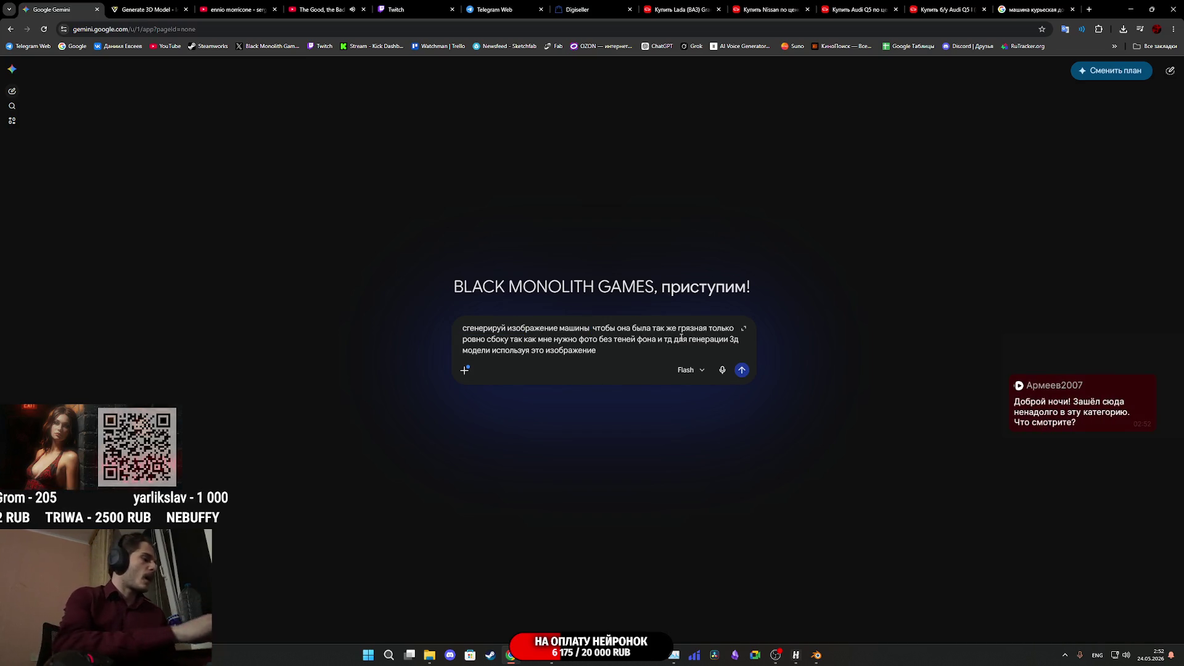
{"action": "type", "text": "Audi q5"}
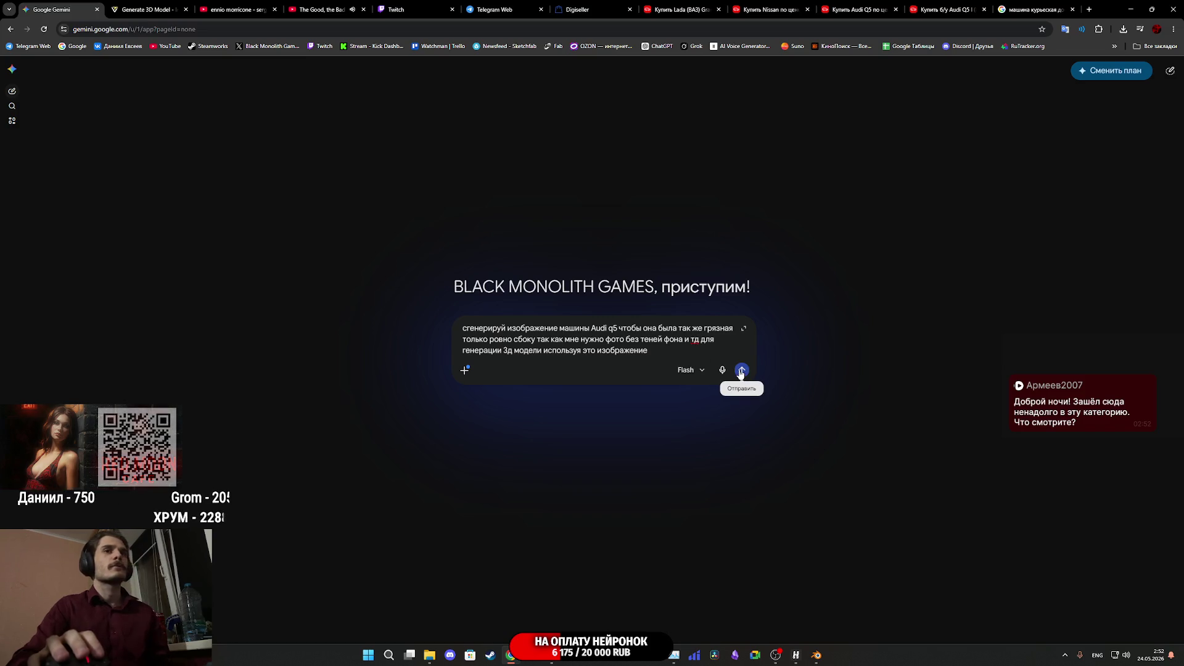
Attach the Audi Q5 listing photo to the Gemini prompt
{"action": "left_click", "coordinate": [944, 10]}
{"action": "right_click", "coordinate": [576, 336]}
{"action": "left_click", "coordinate": [639, 378]}
{"action": "left_click", "coordinate": [59, 10]}
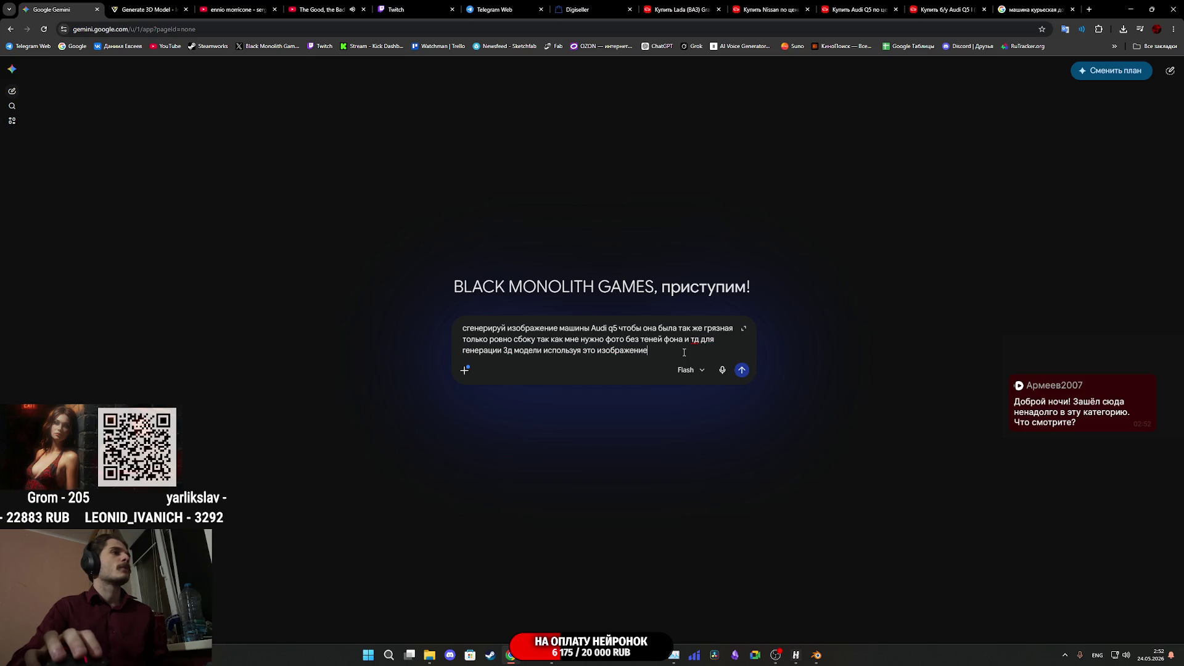
{"action": "key", "text": "ctrl+v"}
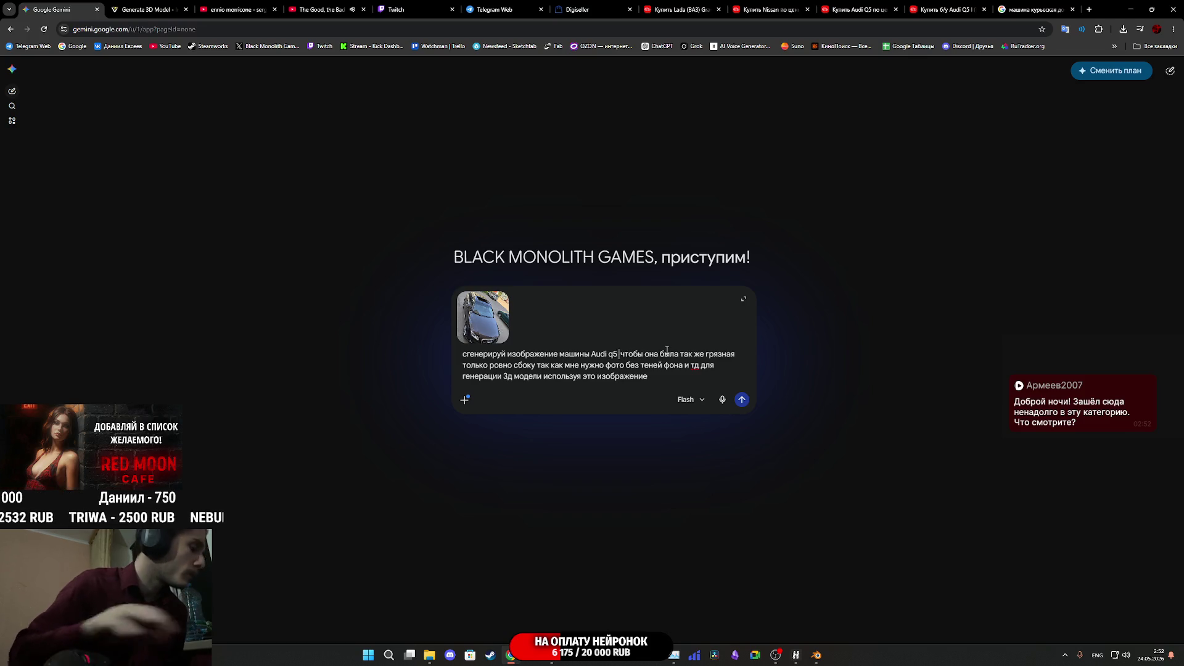
Finish the prompt wording and send the request with the Audi photo
{"action": "type", "text": "п"}
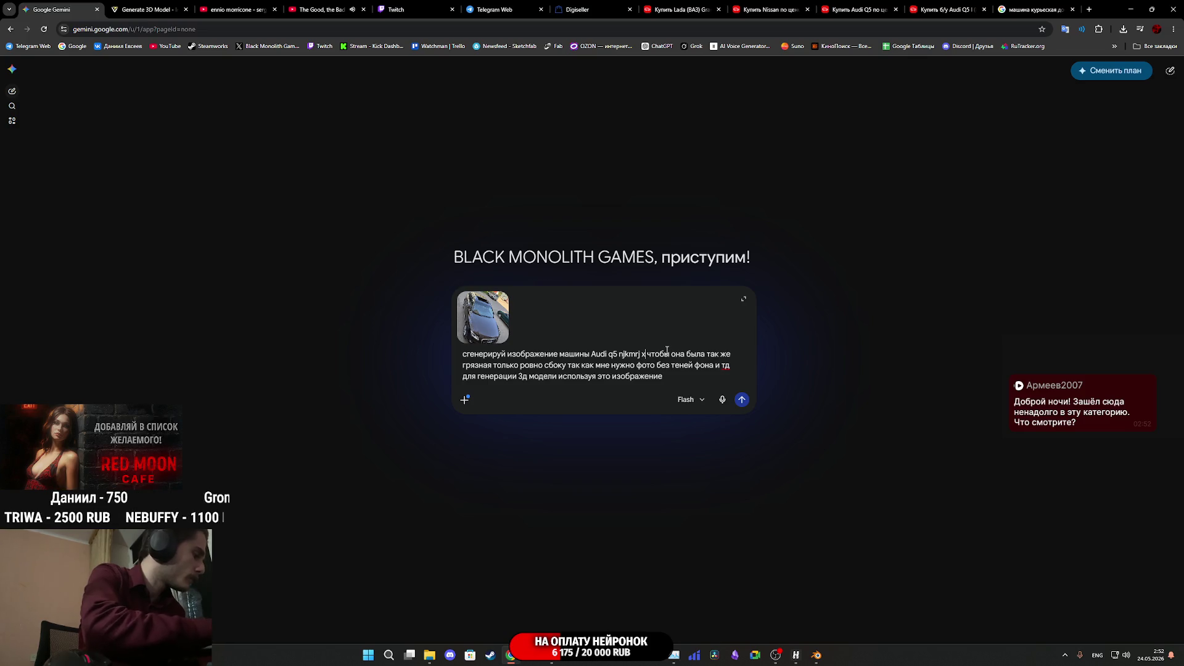
{"action": "type", "text": "yjt"}
{"action": "type", "text": "j"}
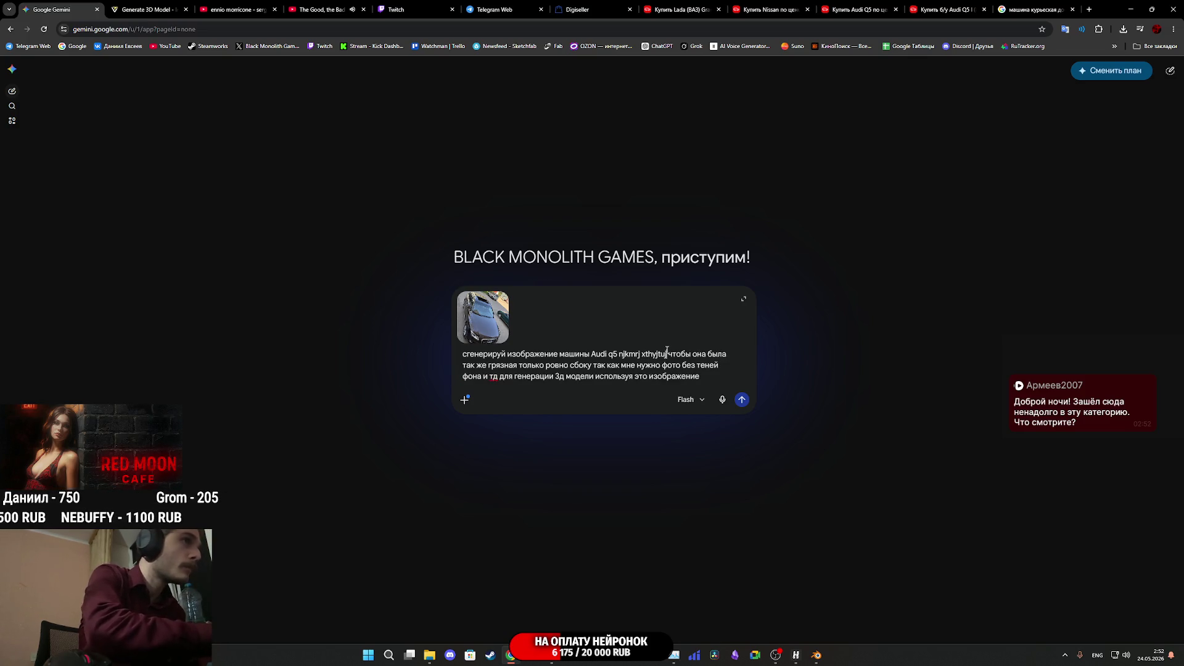
{"action": "key", "text": "BackSpace"}
{"action": "key", "text": "BackSpace"}
{"action": "key", "text": "BackSpace"}
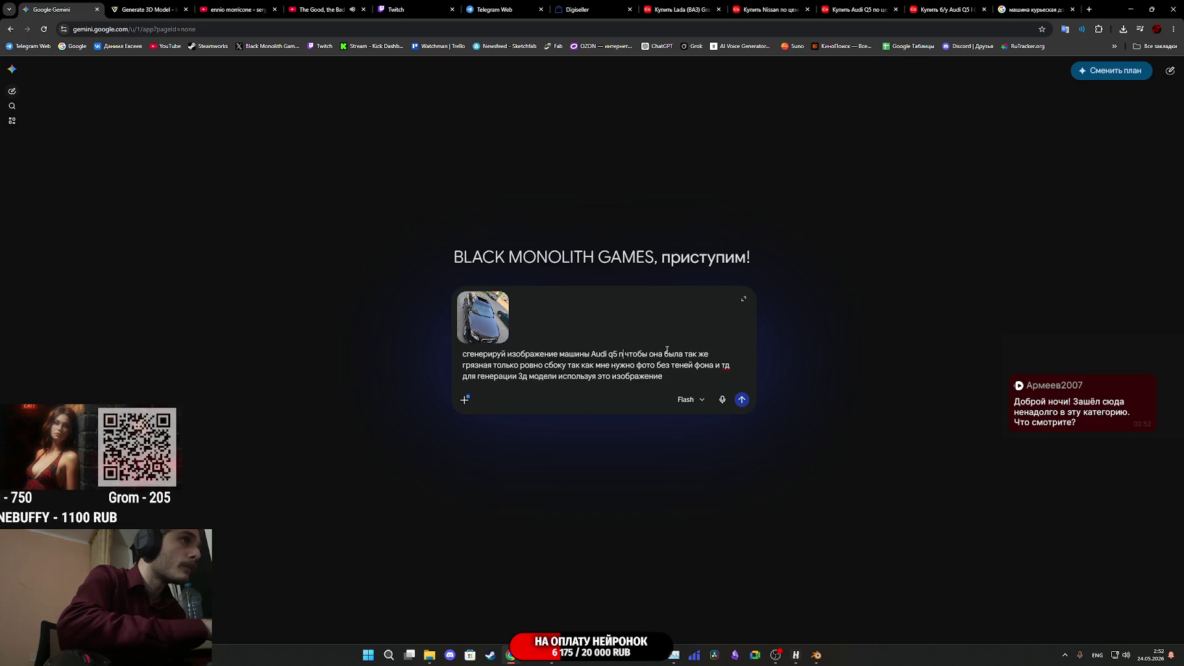
{"action": "type", "text": "ольk"}
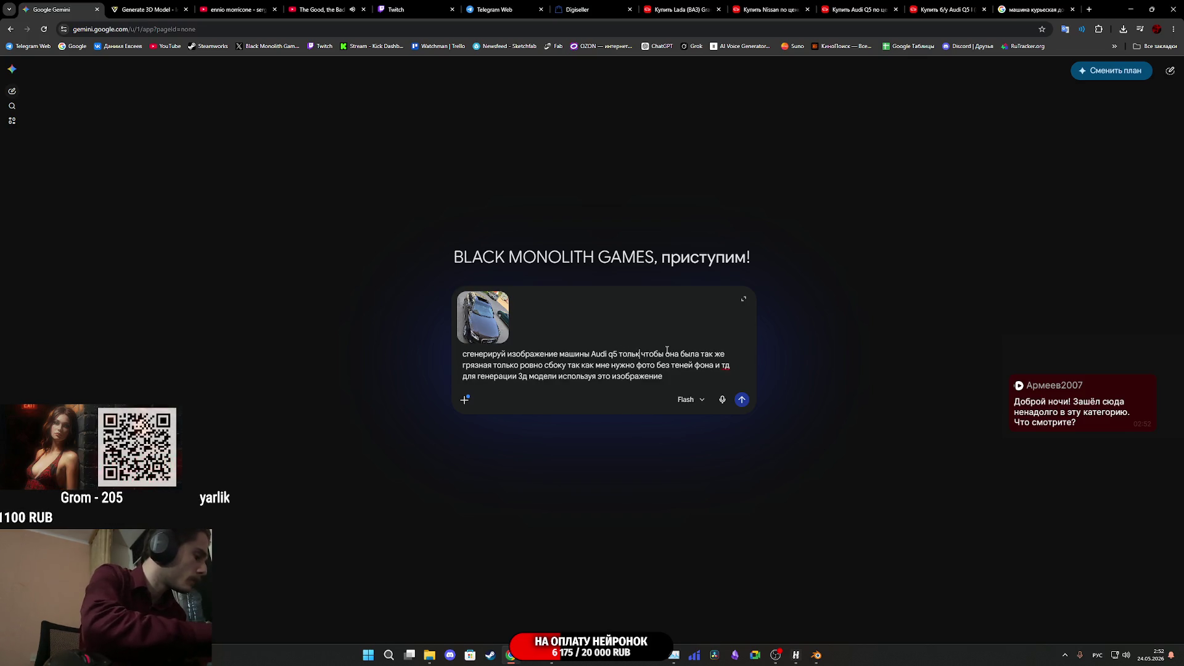
{"action": "type", "text": "ерно"}
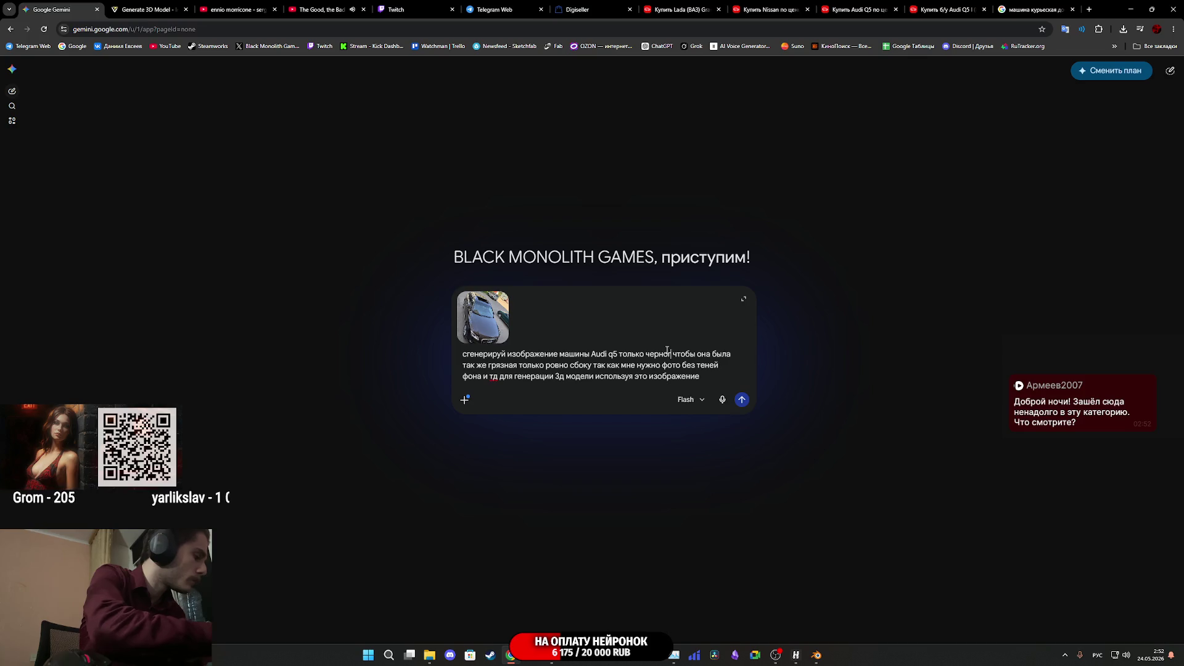
{"action": "type", "text": "цвета"}
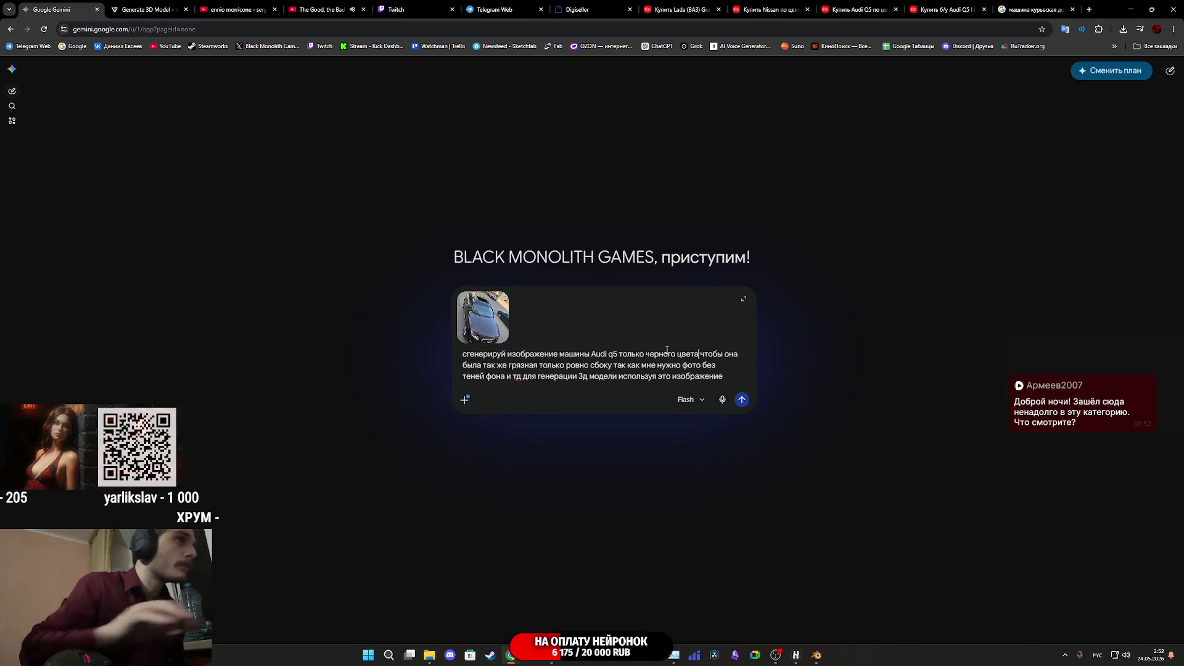
{"action": "left_click", "coordinate": [743, 402]}
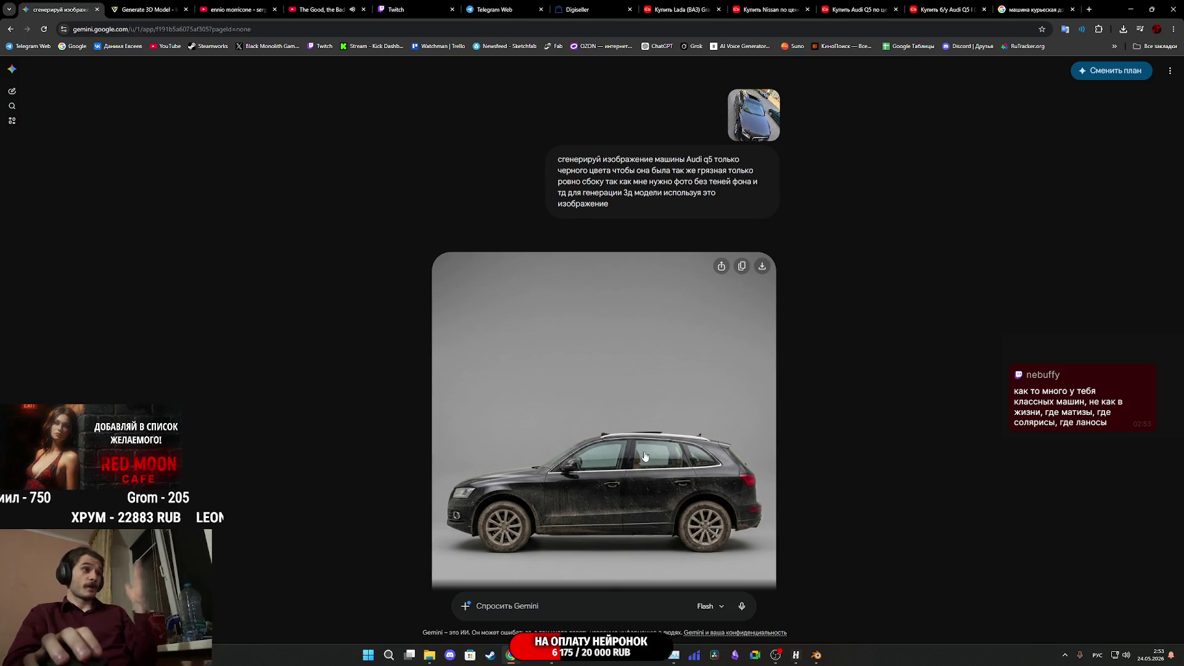
Open the generated dirty black Audi Q5 side-view image full-size and bring up its options
{"action": "scroll", "coordinate": [653, 457], "scroll_direction": "down", "scroll_amount": 3}
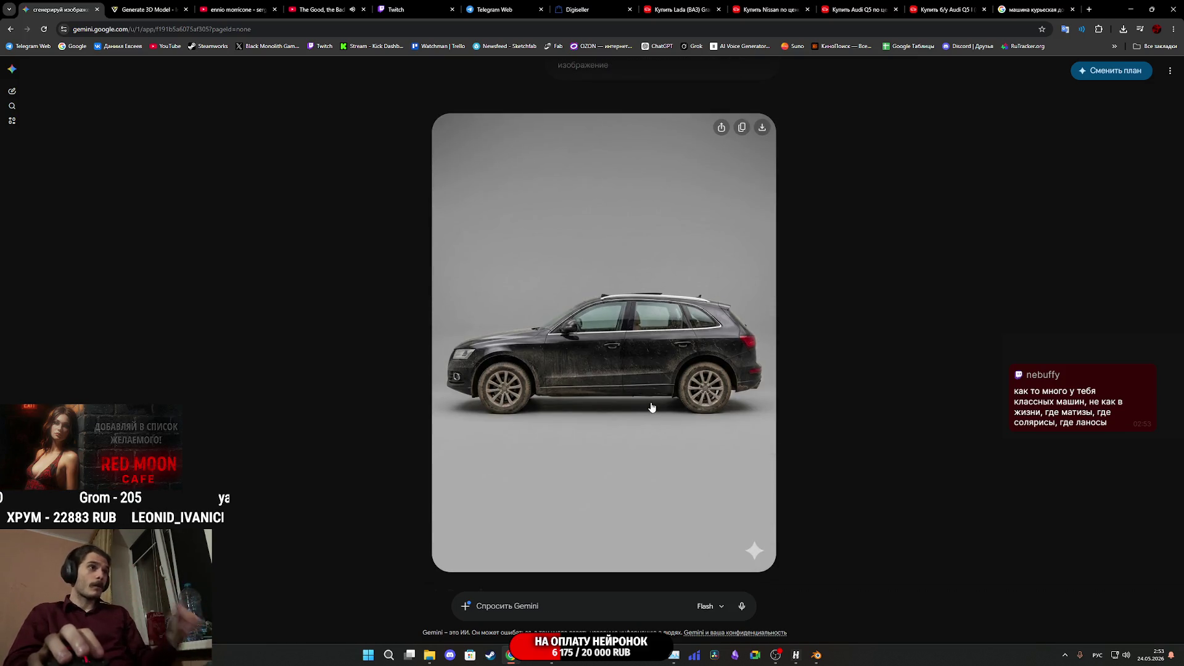
{"action": "left_click", "coordinate": [653, 407]}
{"action": "right_click", "coordinate": [653, 402]}
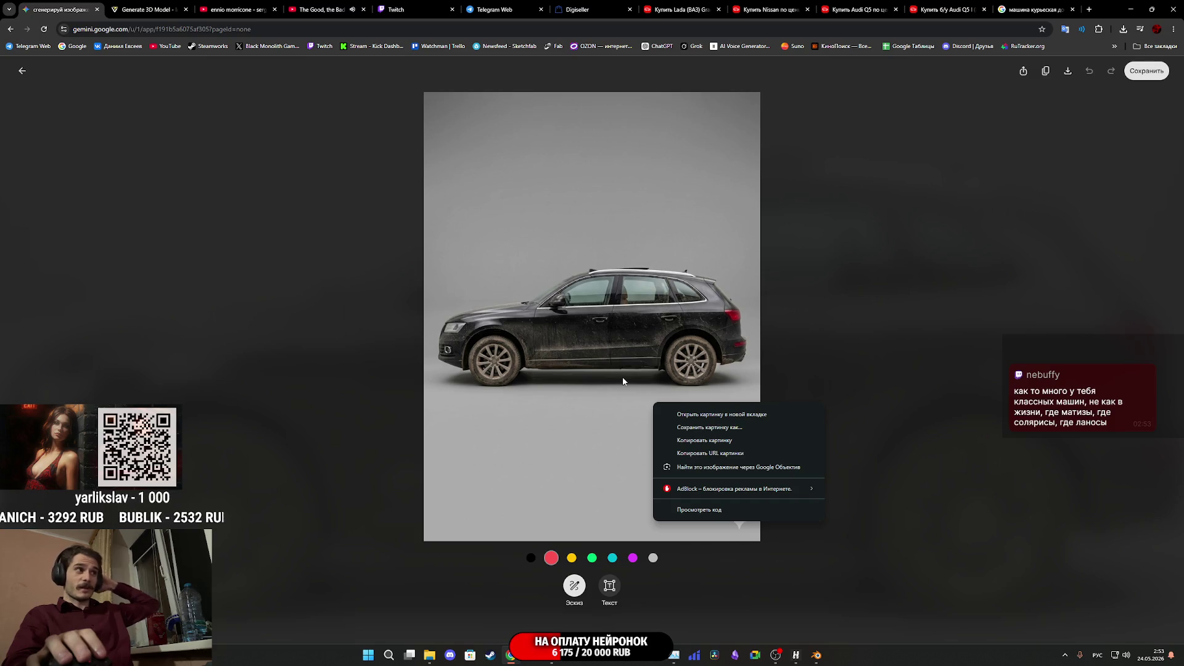
Save the side-view Audi image to Downloads as a JPEG and exit the image editor
{"action": "left_click", "coordinate": [731, 428]}
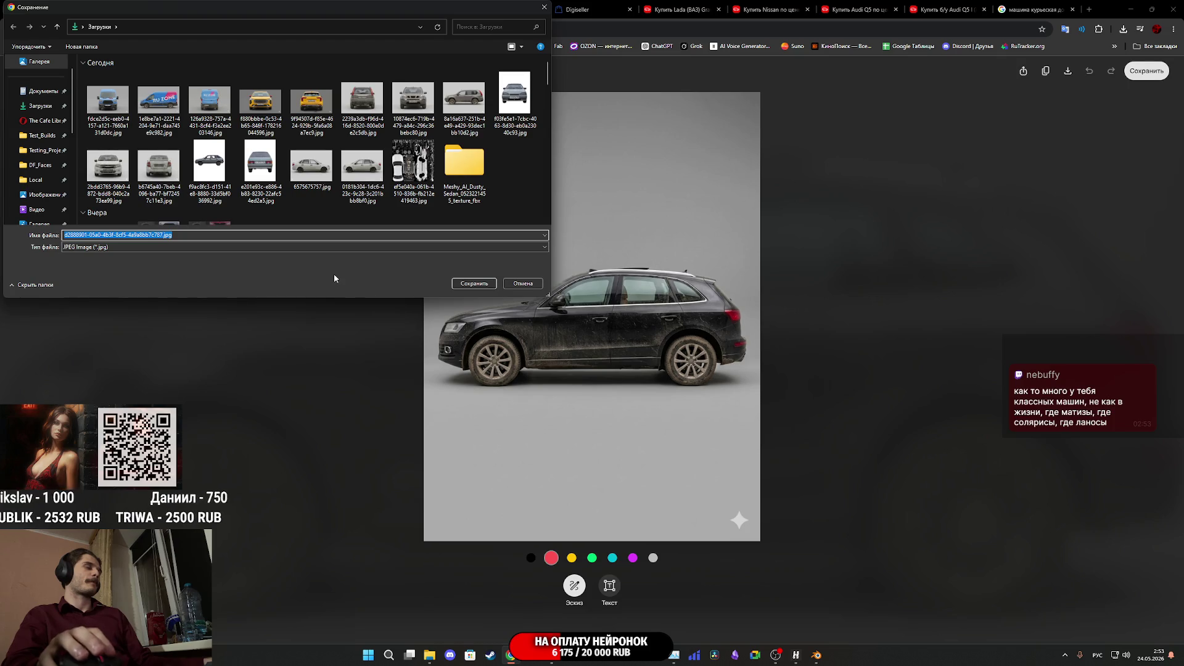
{"action": "left_click", "coordinate": [469, 285]}
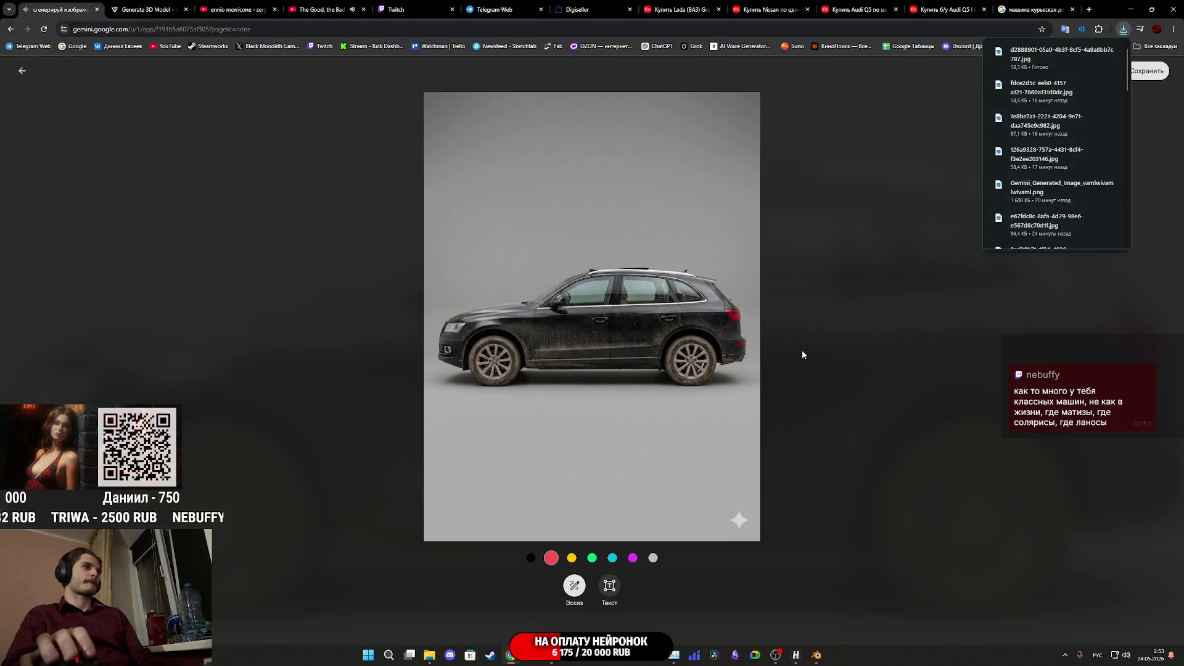
{"action": "key", "text": "Escape"}
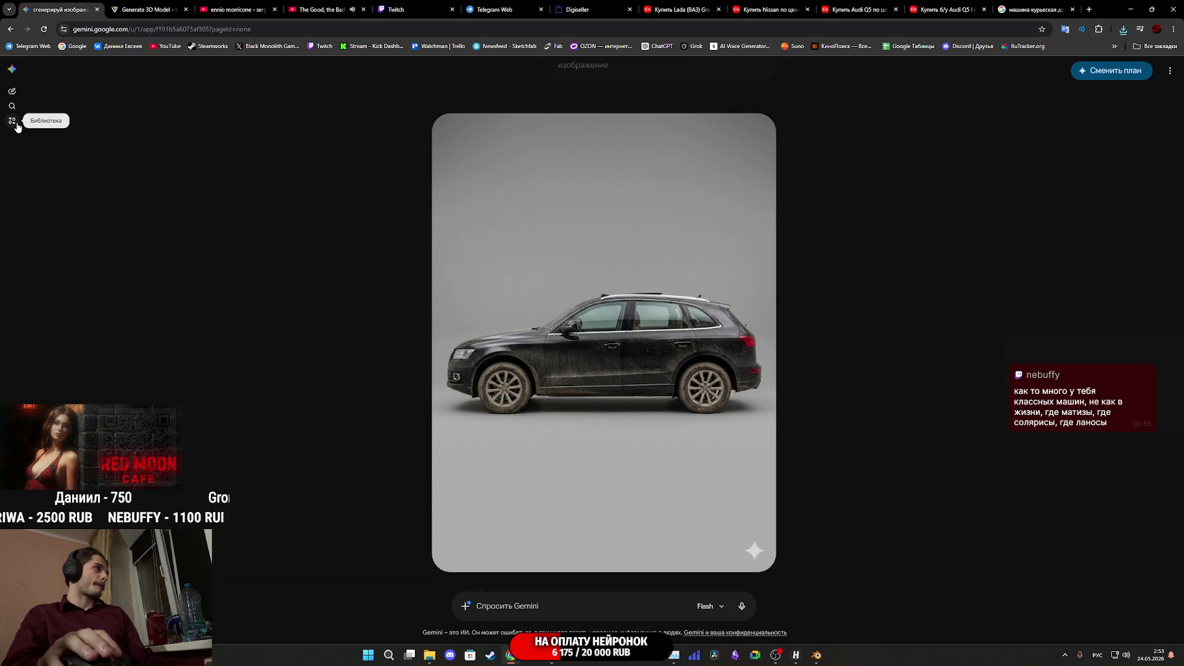
Find and reopen the Audi Q5 conversation from the past chats list
{"action": "left_click", "coordinate": [17, 123]}
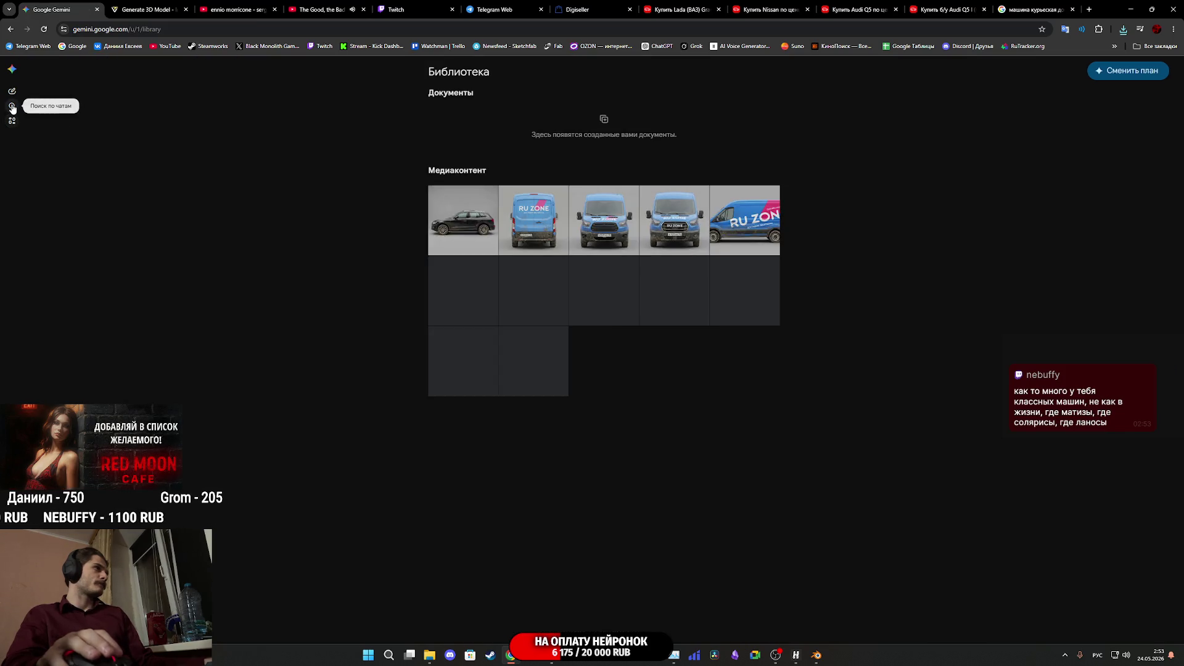
{"action": "left_click", "coordinate": [11, 106]}
{"action": "left_click", "coordinate": [11, 92]}
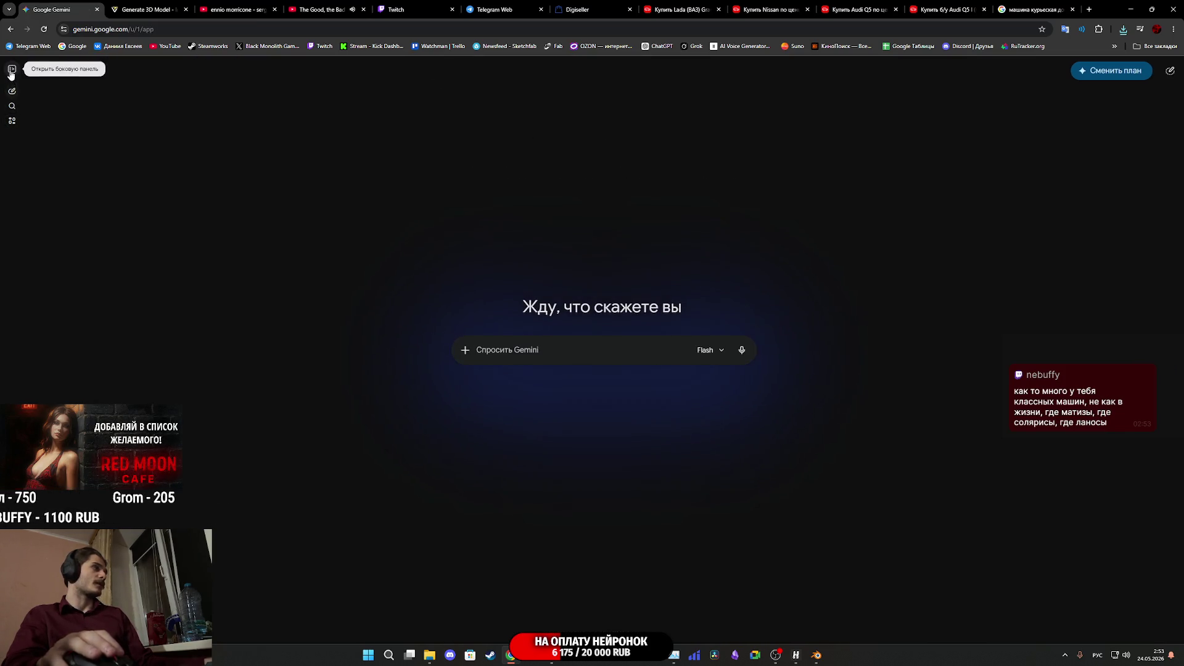
{"action": "left_click", "coordinate": [10, 75]}
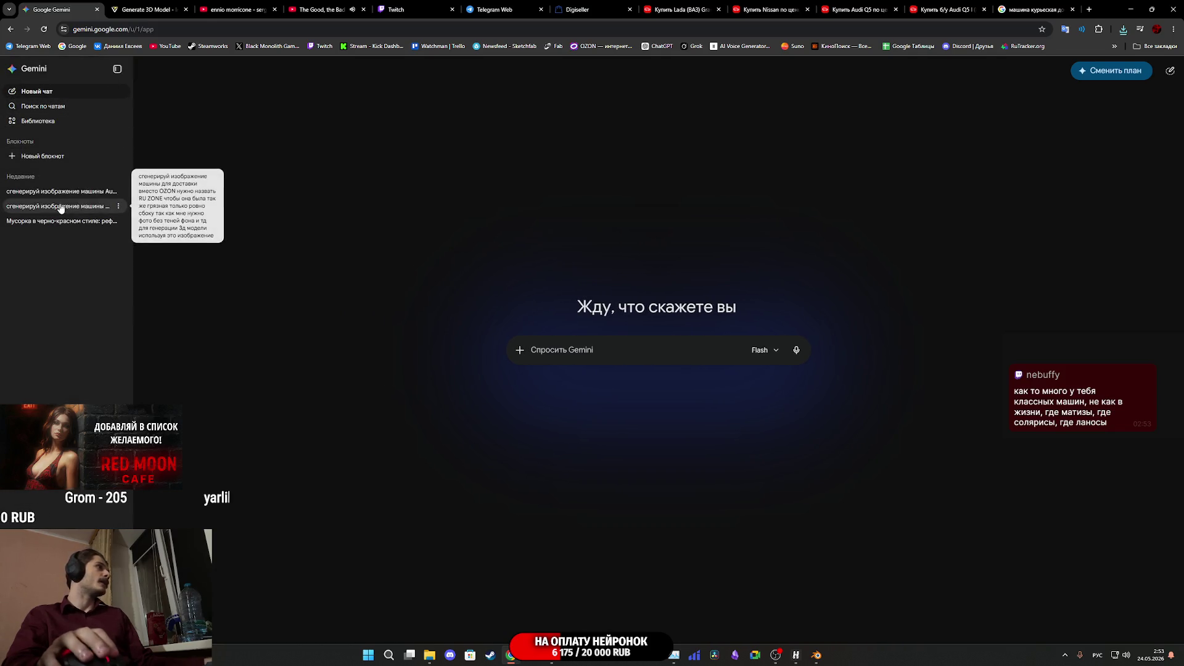
{"action": "left_click", "coordinate": [93, 206]}
{"action": "scroll", "coordinate": [612, 317], "scroll_direction": "up", "scroll_amount": 15}
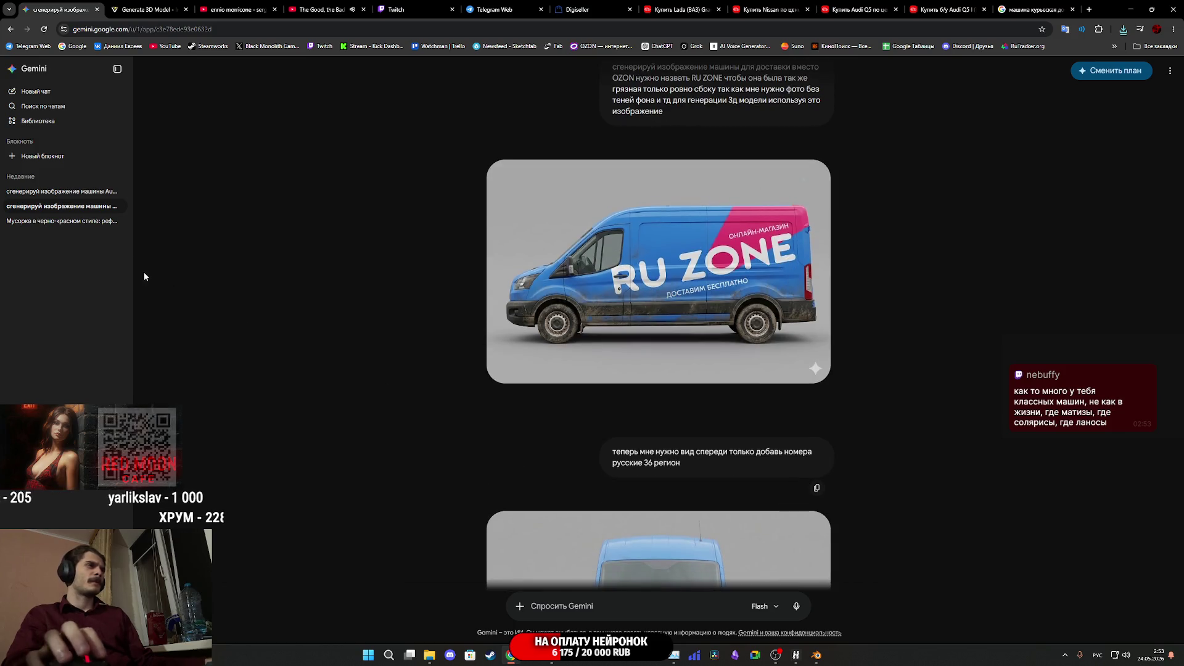
{"action": "left_click", "coordinate": [62, 191]}
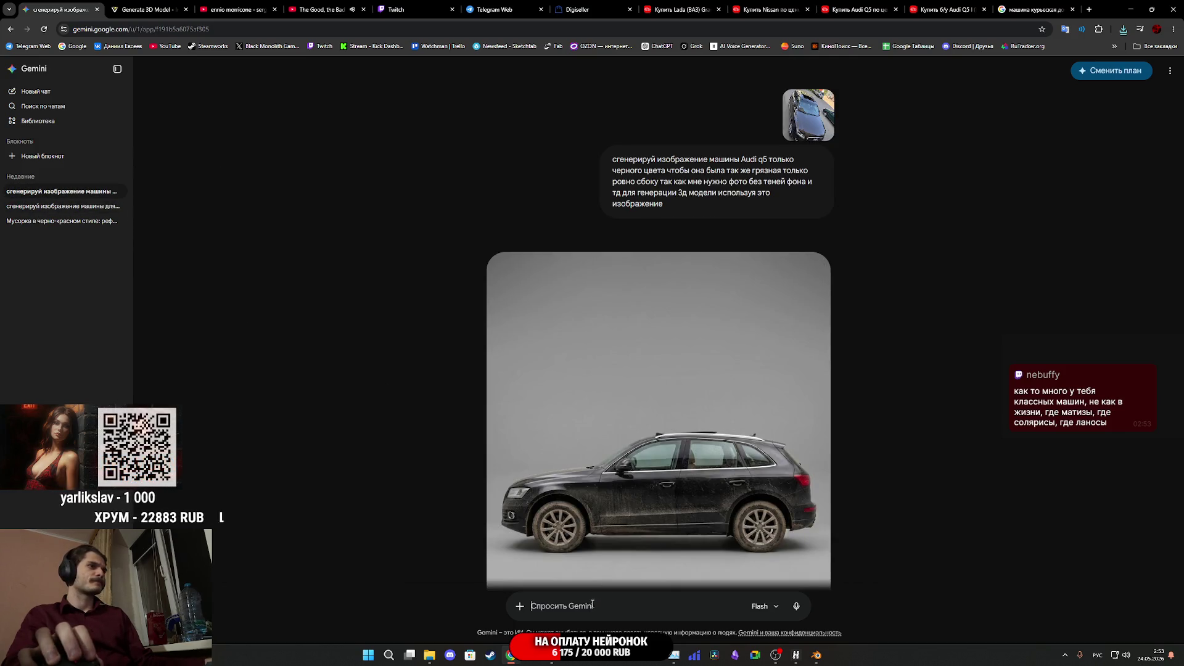
Request a front view with region-36 Russian plates, adding 'логотип ауди убрать', and send it
{"action": "left_click", "coordinate": [575, 606]}
{"action": "type", "text": "теперь мне нужно вид спереди только добавь номера русские 36 регион"}
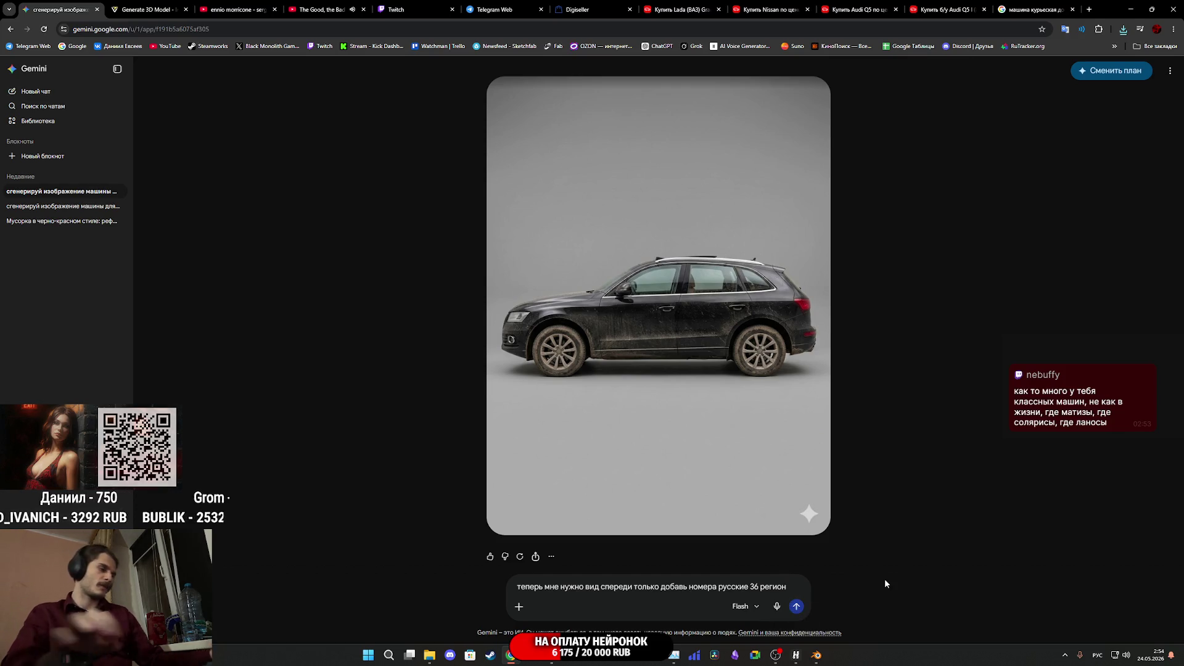
{"action": "type", "text": " логот"}
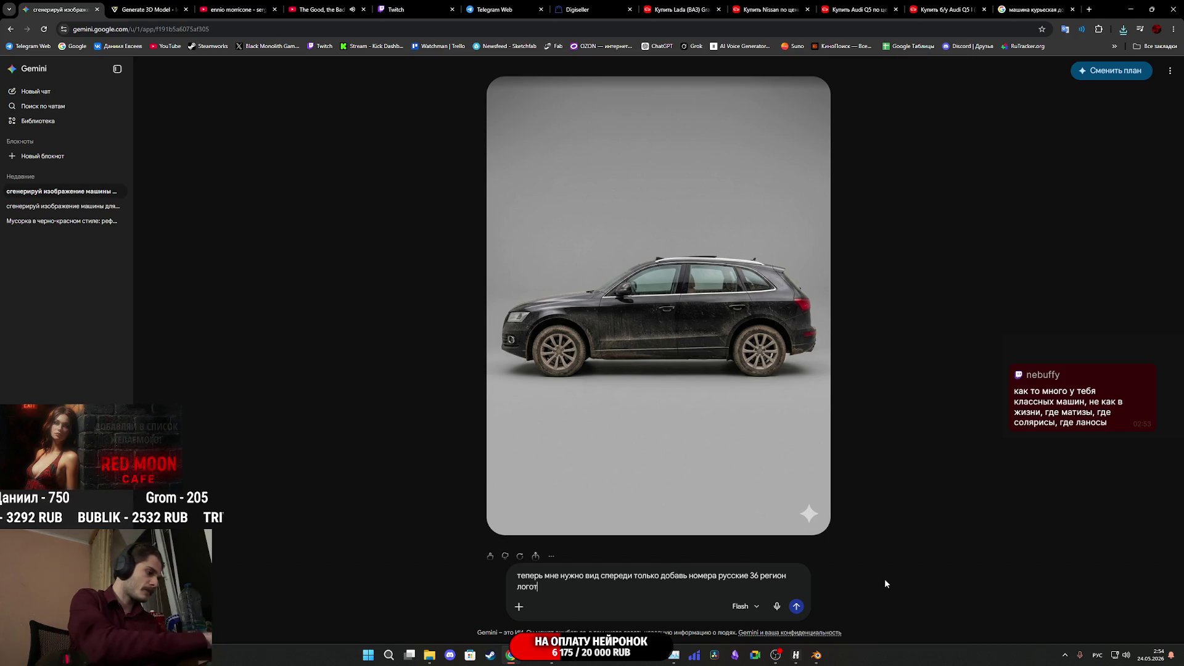
{"action": "type", "text": "ип ауди"}
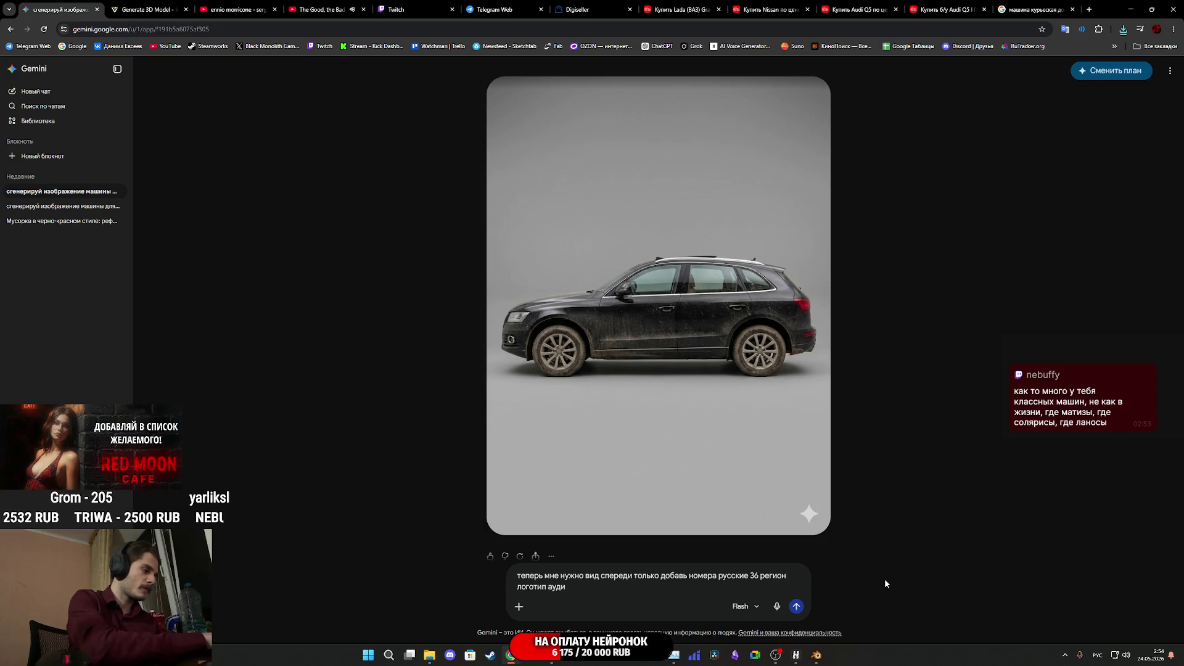
{"action": "key", "text": "BackSpace"}
{"action": "key", "text": "BackSpace"}
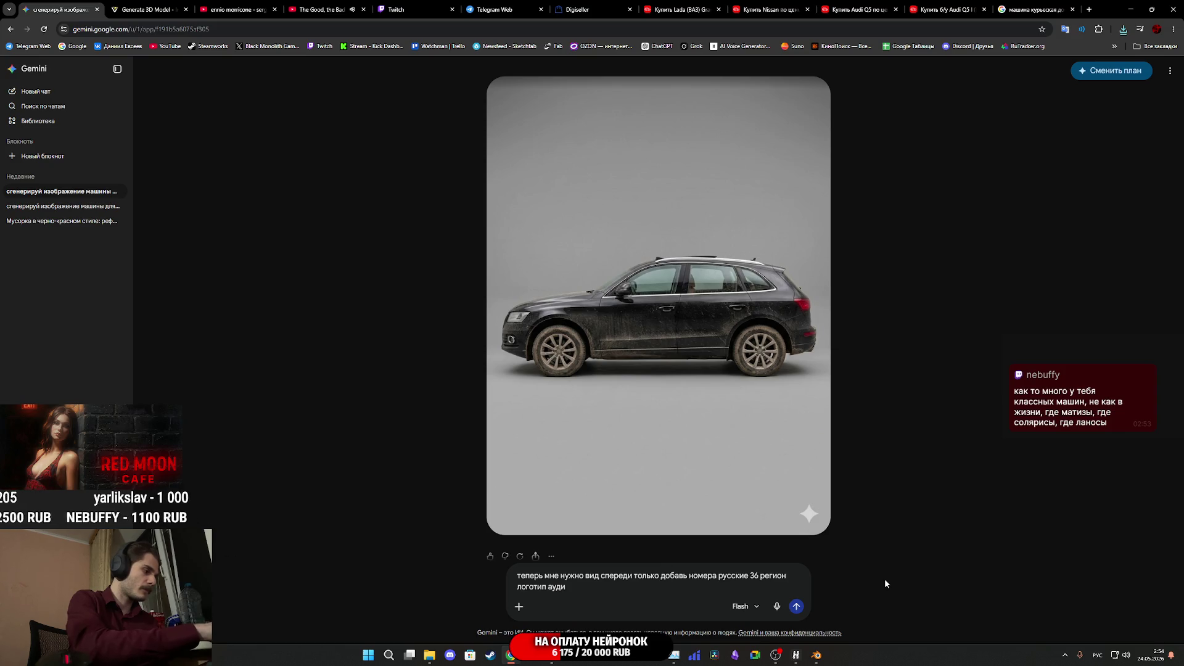
{"action": "type", "text": "рать"}
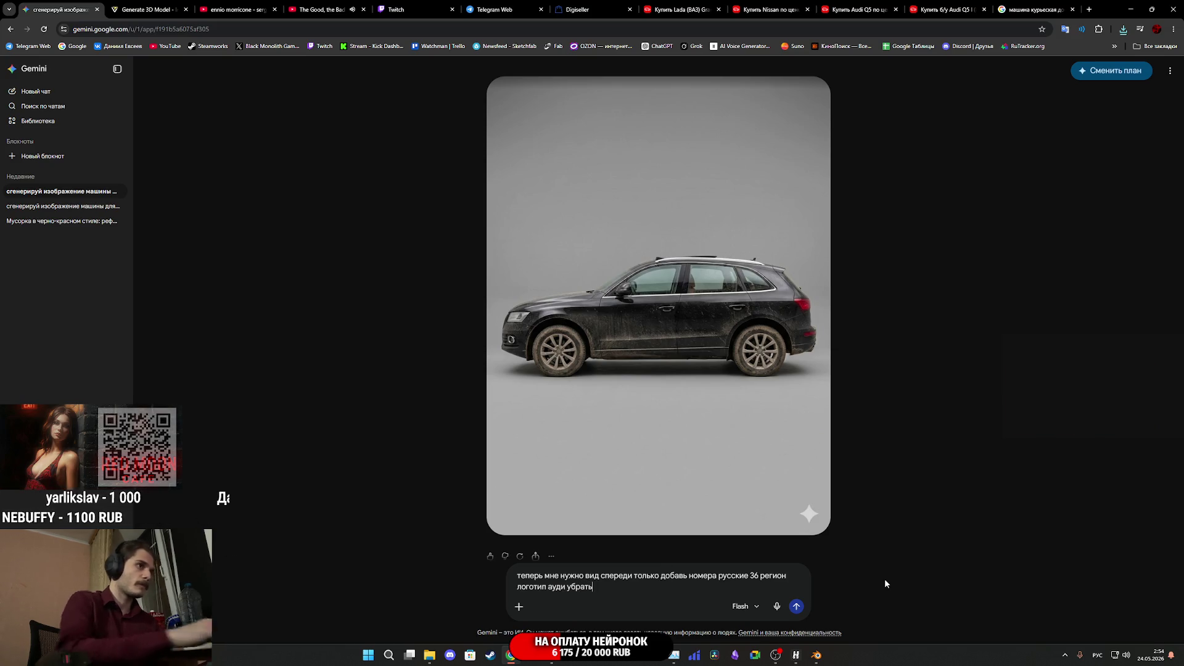
{"action": "left_click", "coordinate": [798, 606]}
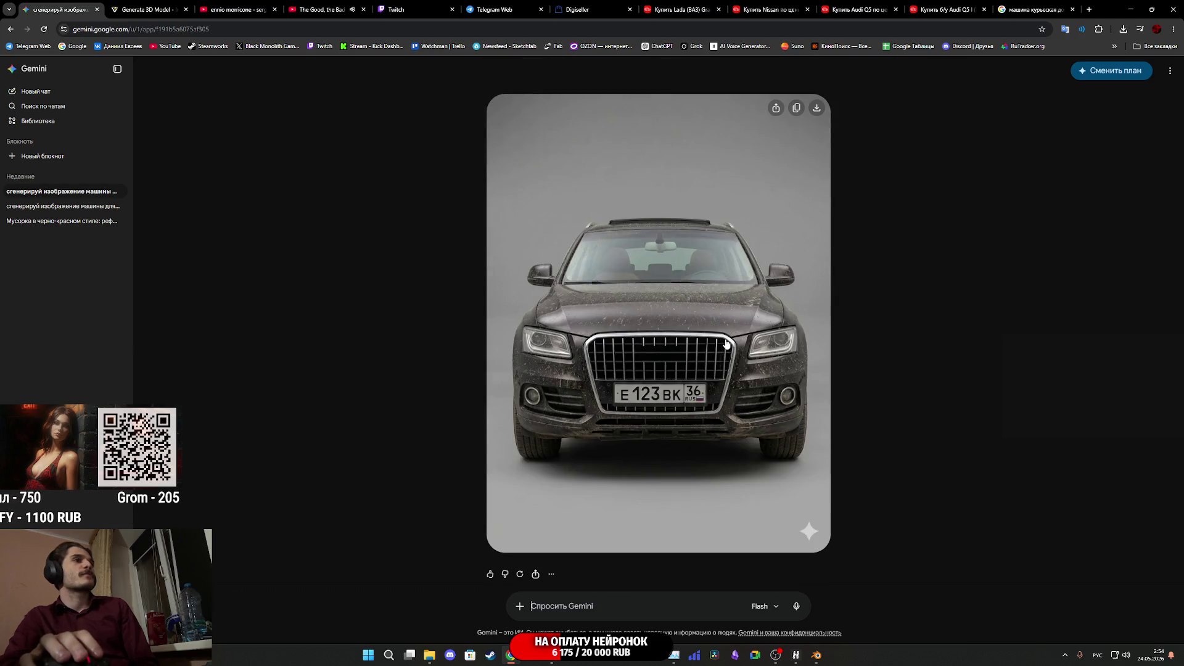
Save the front-view region-36 Audi image to Downloads as a JPEG and close the viewer
{"action": "right_click", "coordinate": [725, 339]}
{"action": "left_click", "coordinate": [724, 338]}
{"action": "right_click", "coordinate": [682, 320]}
{"action": "left_click", "coordinate": [733, 339]}
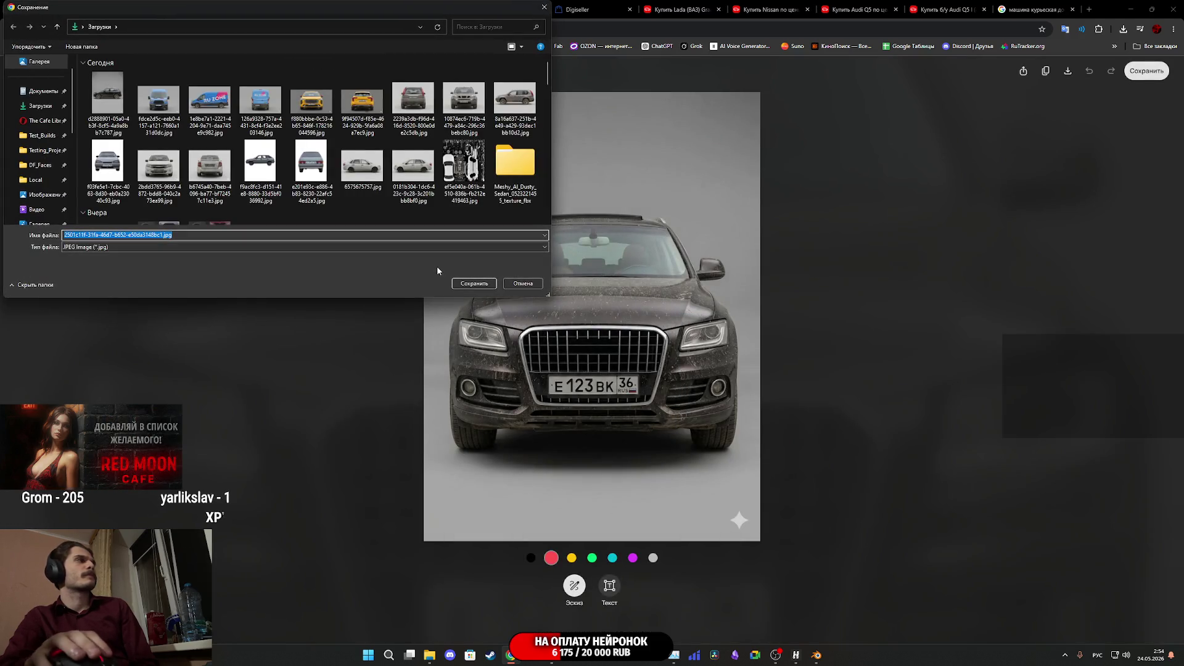
{"action": "left_click", "coordinate": [475, 285]}
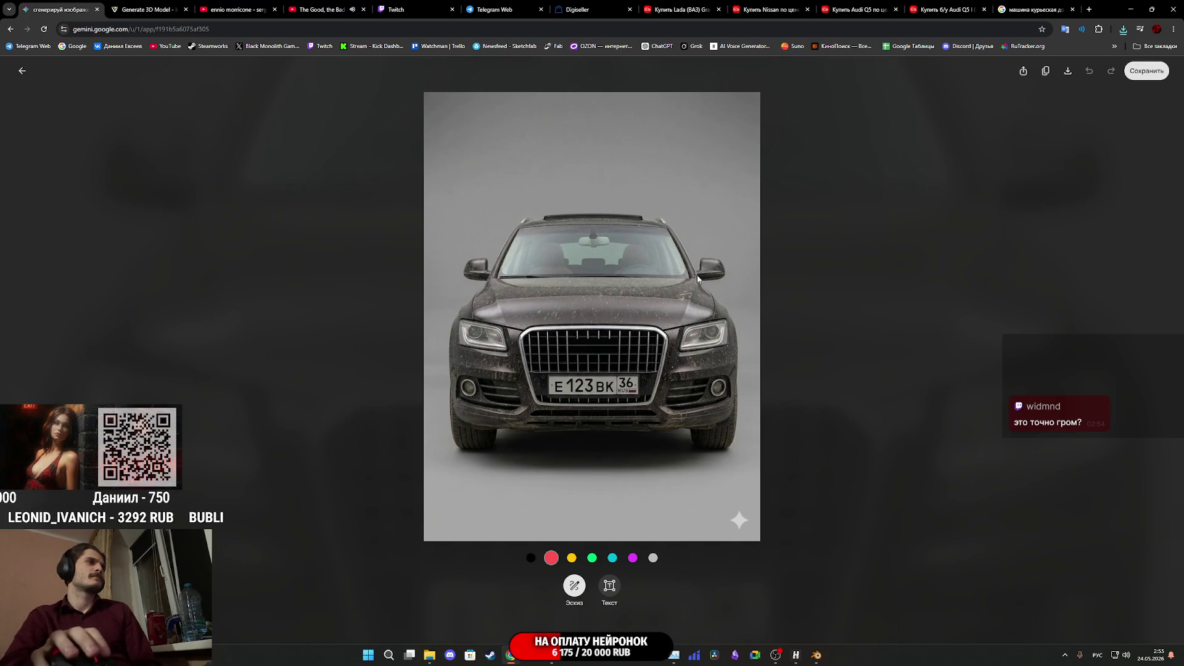
{"action": "left_click", "coordinate": [820, 301]}
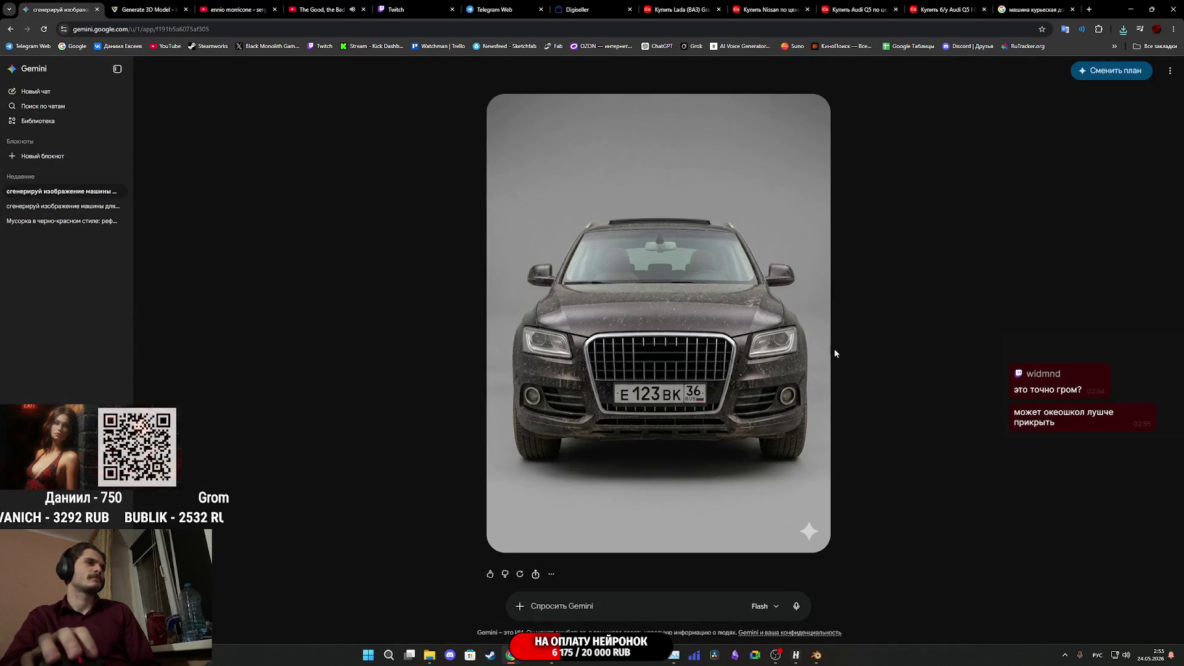
Reuse the front-view prompt with 'сзади' to request a rear view of the Audi
{"action": "scroll", "coordinate": [819, 377], "scroll_direction": "up", "scroll_amount": 5}
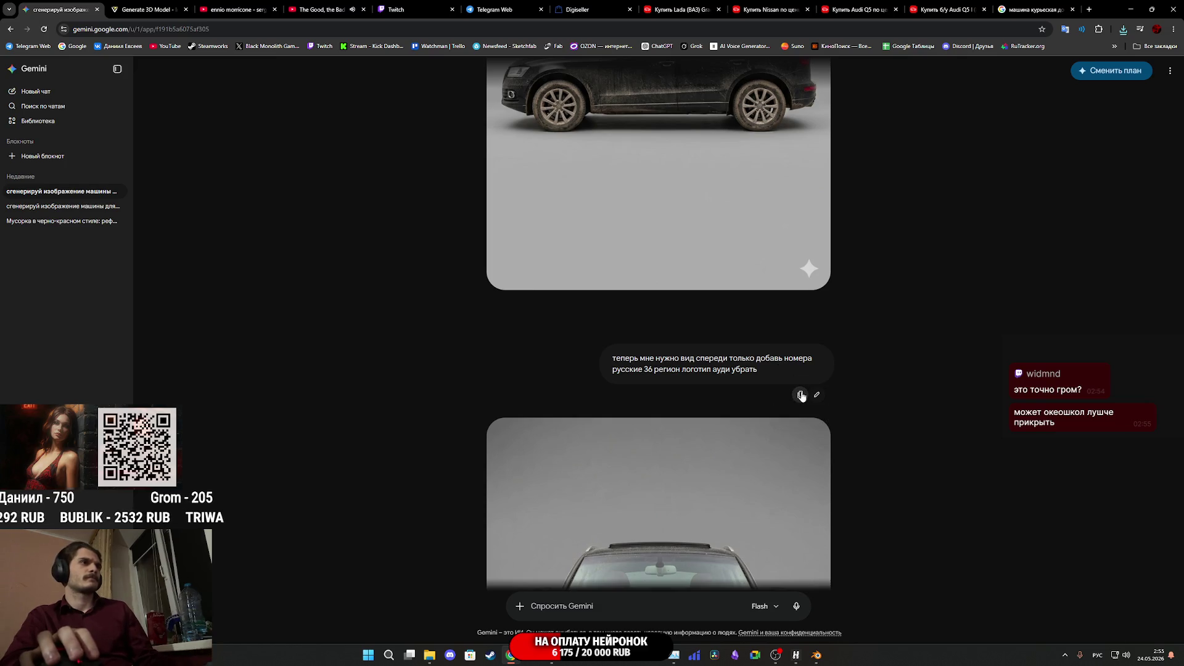
{"action": "scroll", "coordinate": [791, 397], "scroll_direction": "down", "scroll_amount": 5}
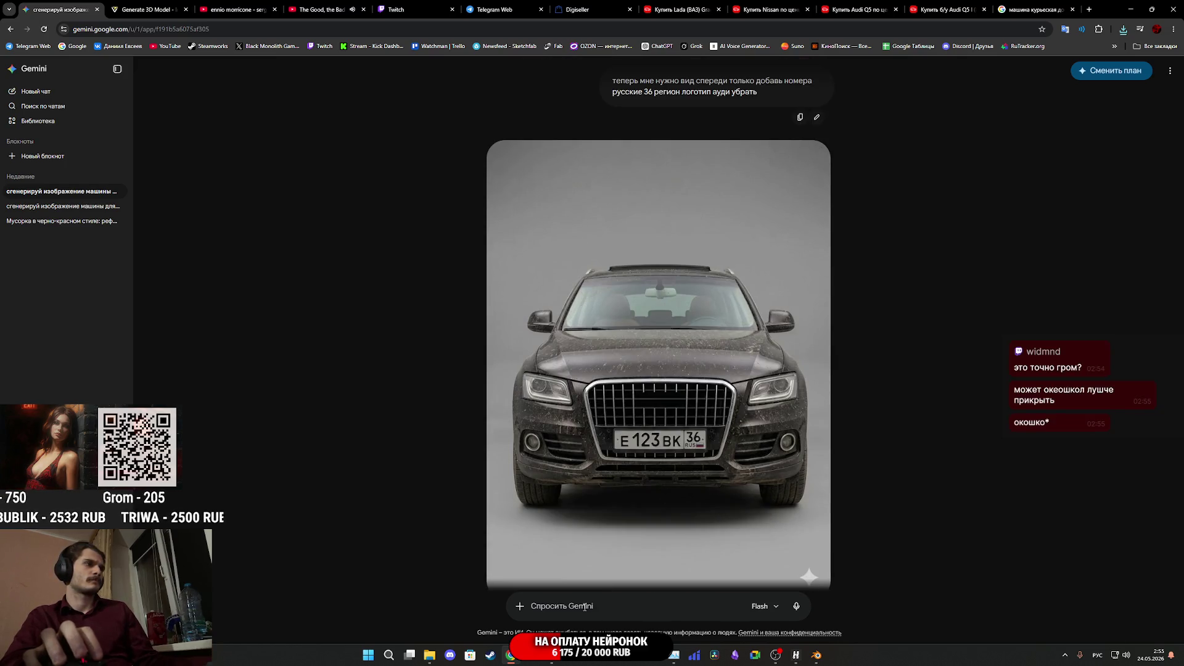
{"action": "left_click", "coordinate": [585, 607]}
{"action": "type", "text": "теперь мне нужно вид спереди только добавь номера русские 36 регион логотип ауди убрать"}
{"action": "mouse_move", "coordinate": [610, 589]}
{"action": "left_mouse_down"}
{"action": "mouse_move", "coordinate": [622, 577]}
{"action": "mouse_move", "coordinate": [608, 578]}
{"action": "left_mouse_up"}
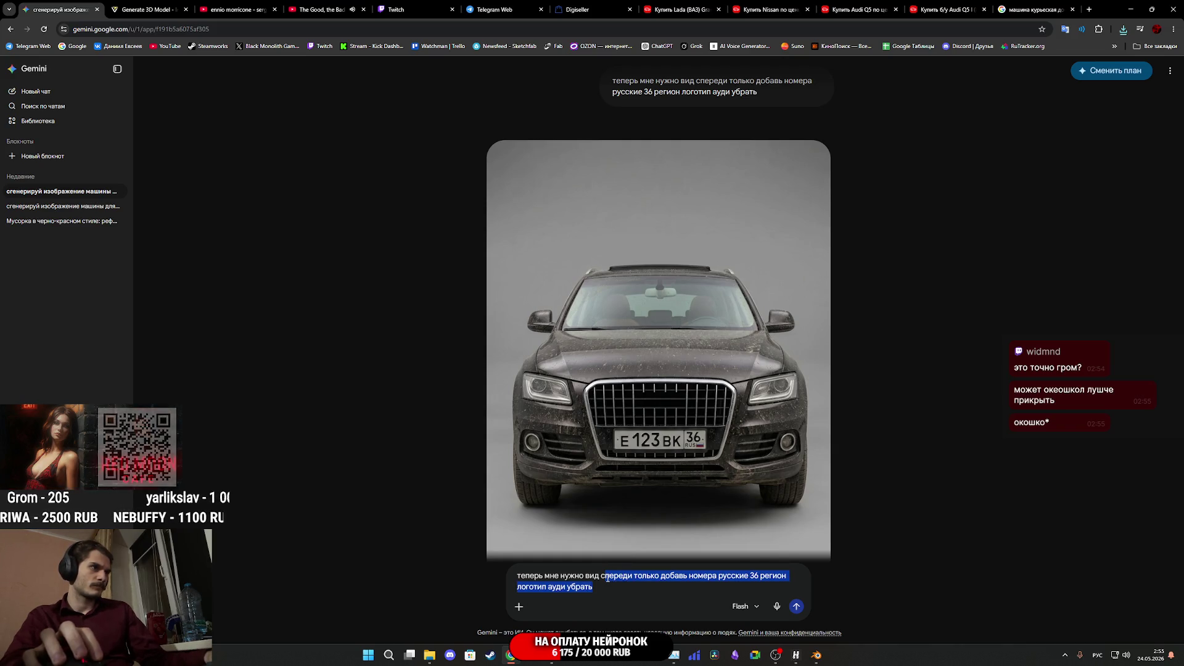
{"action": "type", "text": "зади"}
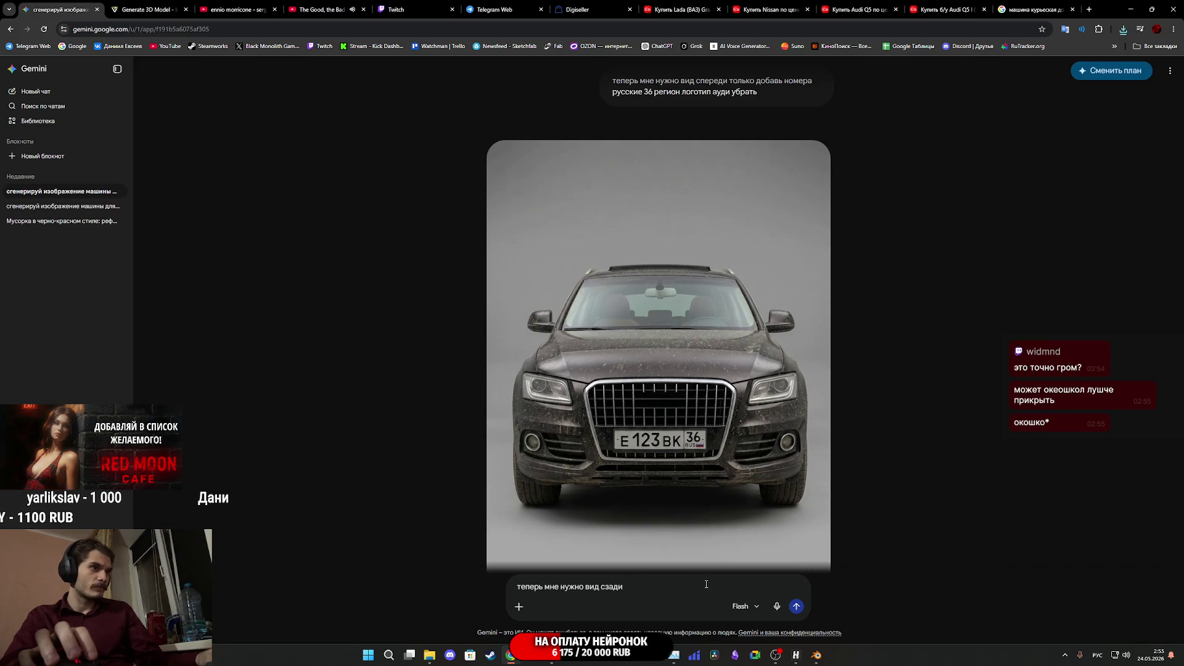
{"action": "key", "text": "Return"}
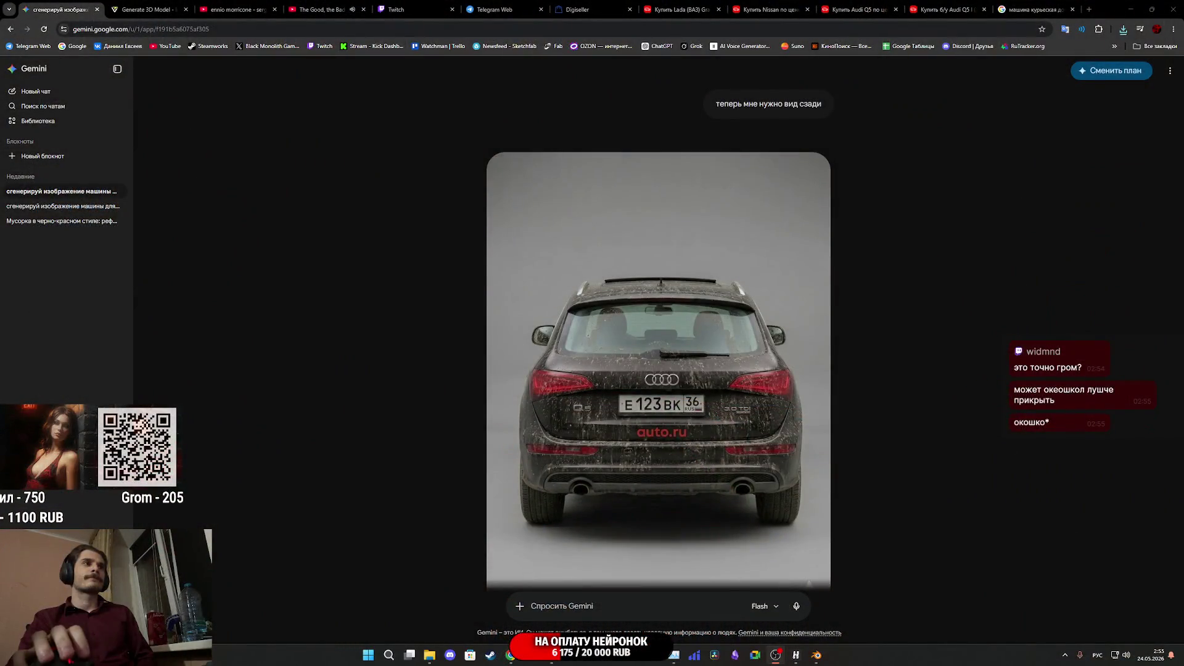
{"action": "mouse_move", "coordinate": [753, 418]}
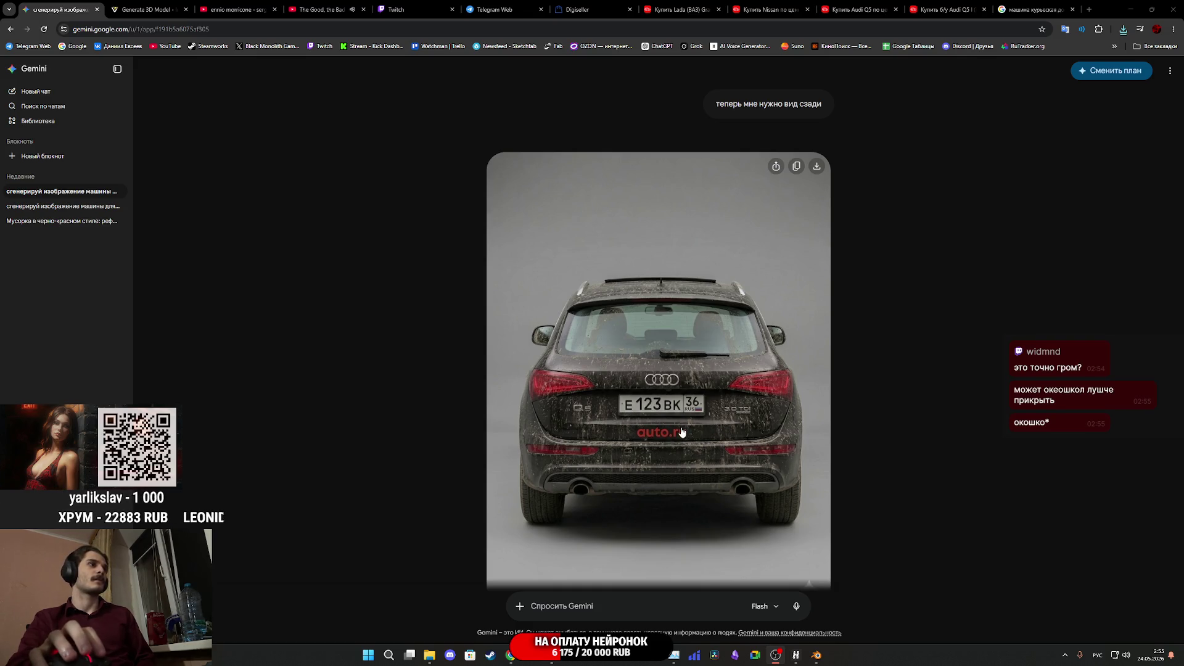
Save the rear-view Audi image from Gemini to the Downloads folder
{"action": "scroll", "coordinate": [700, 419], "scroll_direction": "down", "scroll_amount": 1}
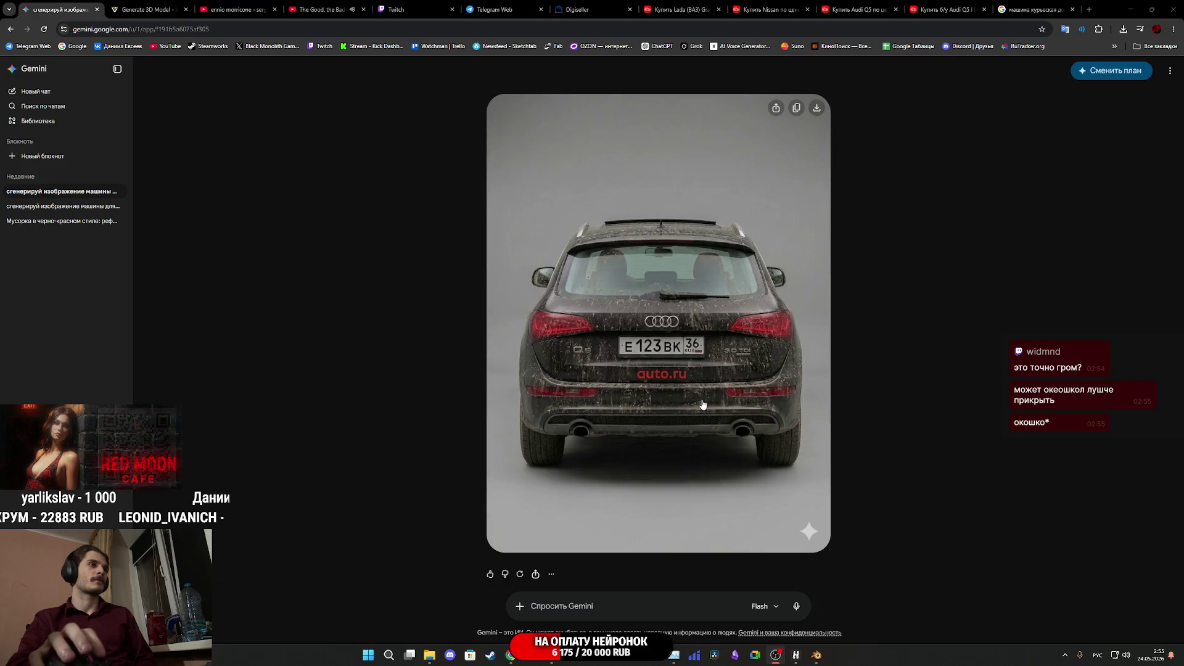
{"action": "left_click", "coordinate": [702, 405]}
{"action": "right_click", "coordinate": [630, 377]}
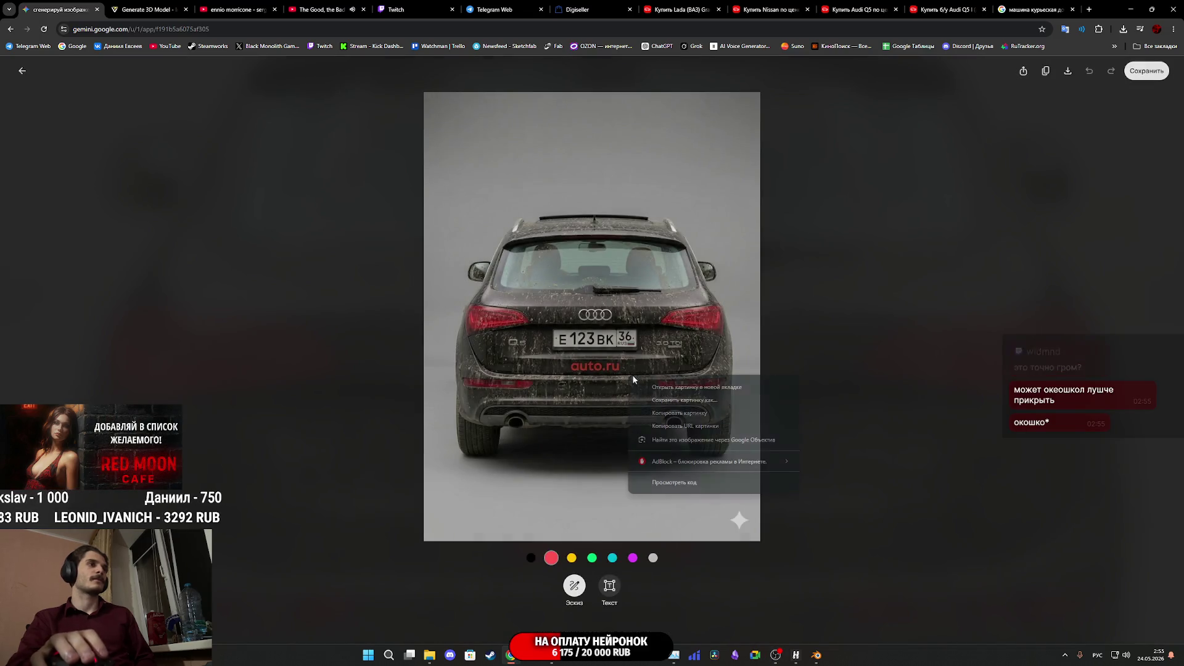
{"action": "left_click", "coordinate": [684, 400]}
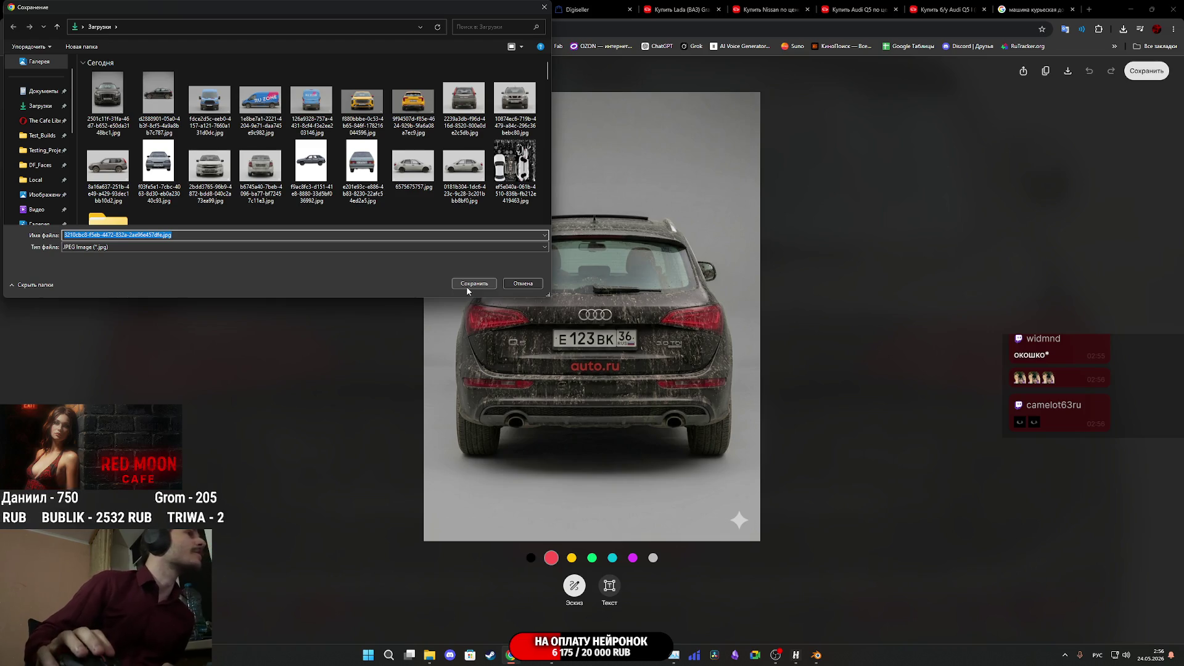
{"action": "left_click", "coordinate": [467, 286]}
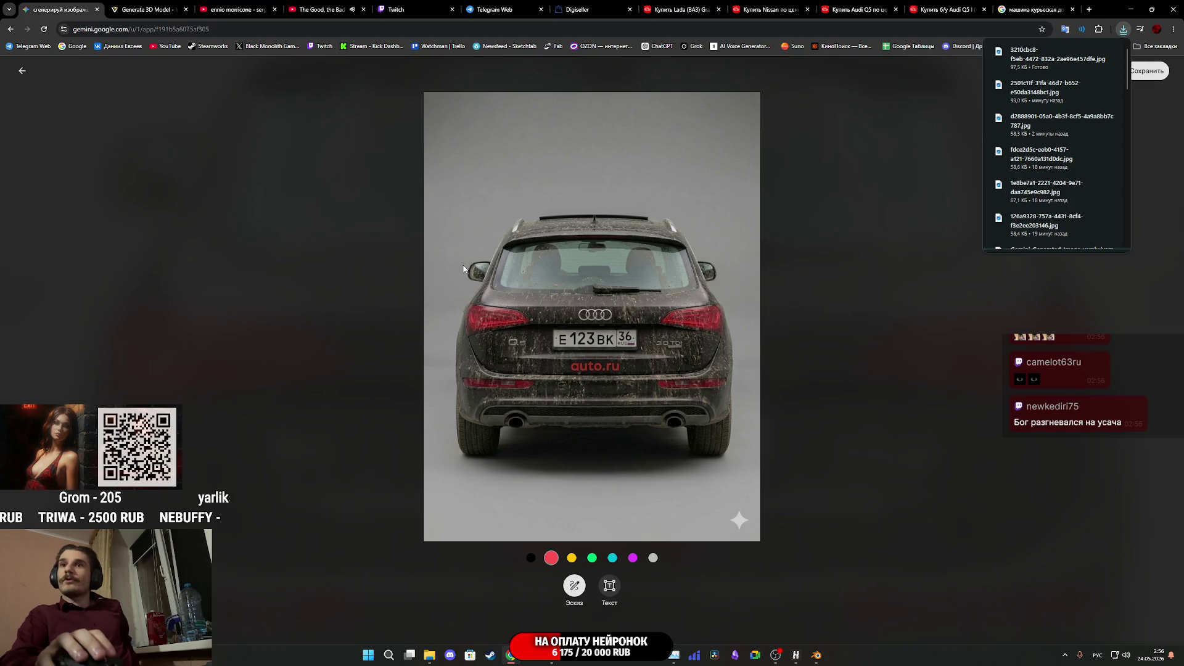
Refresh the Downloads folder in File Explorer and open the newest saved car image
{"action": "mouse_move", "coordinate": [428, 659]}
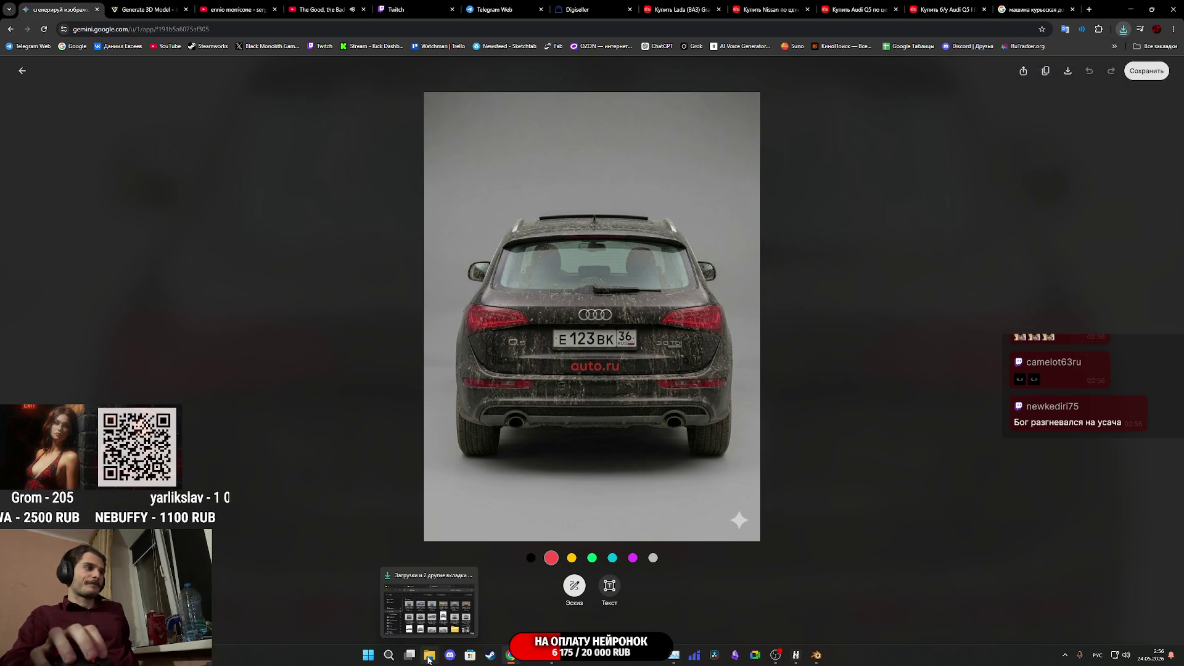
{"action": "left_click", "coordinate": [447, 630]}
{"action": "left_click", "coordinate": [155, 100]}
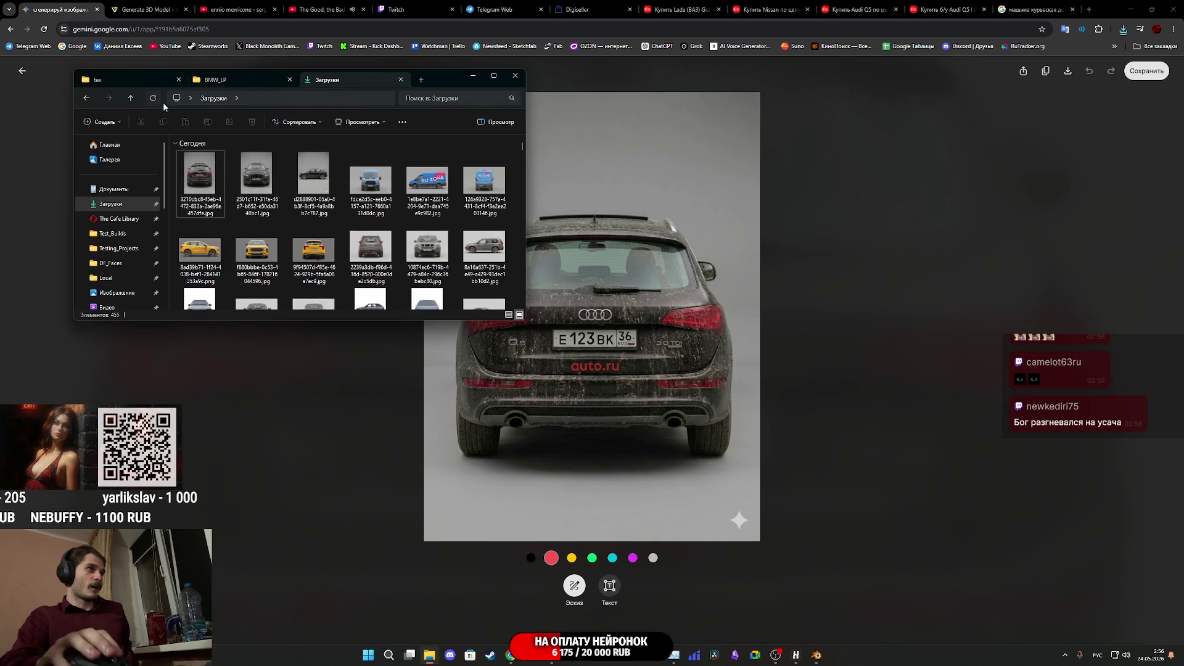
{"action": "double_click", "coordinate": [254, 185]}
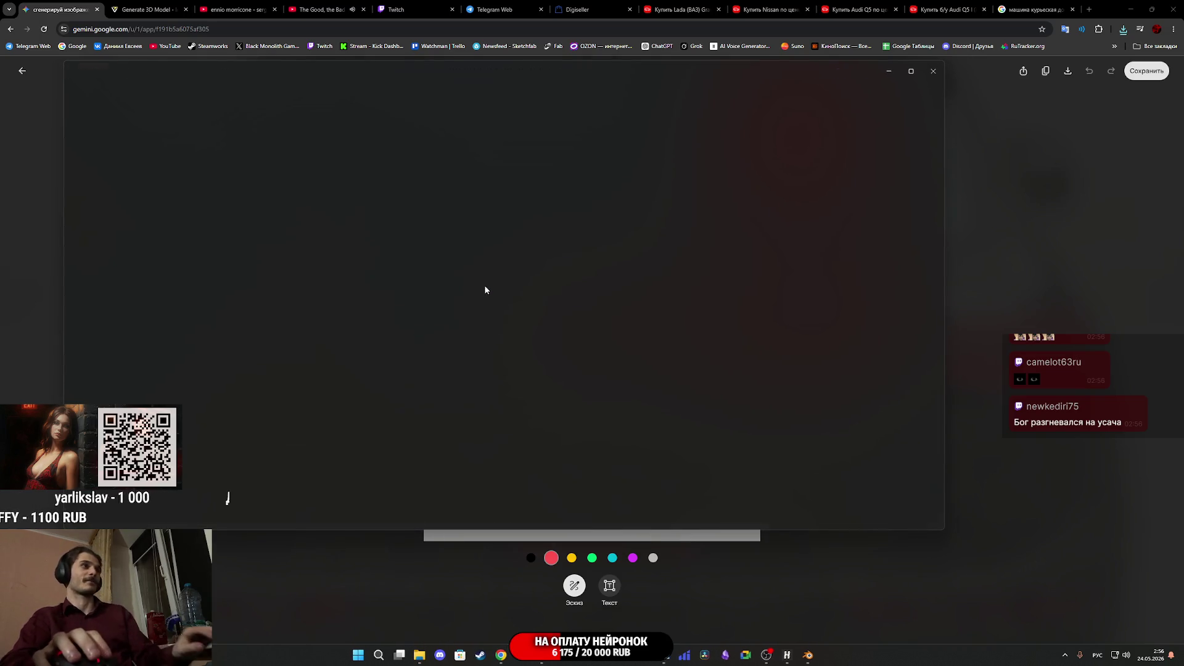
{"action": "scroll", "coordinate": [486, 287], "scroll_direction": "down", "scroll_amount": 1}
{"action": "scroll", "coordinate": [486, 290], "scroll_direction": "up", "scroll_amount": 1}
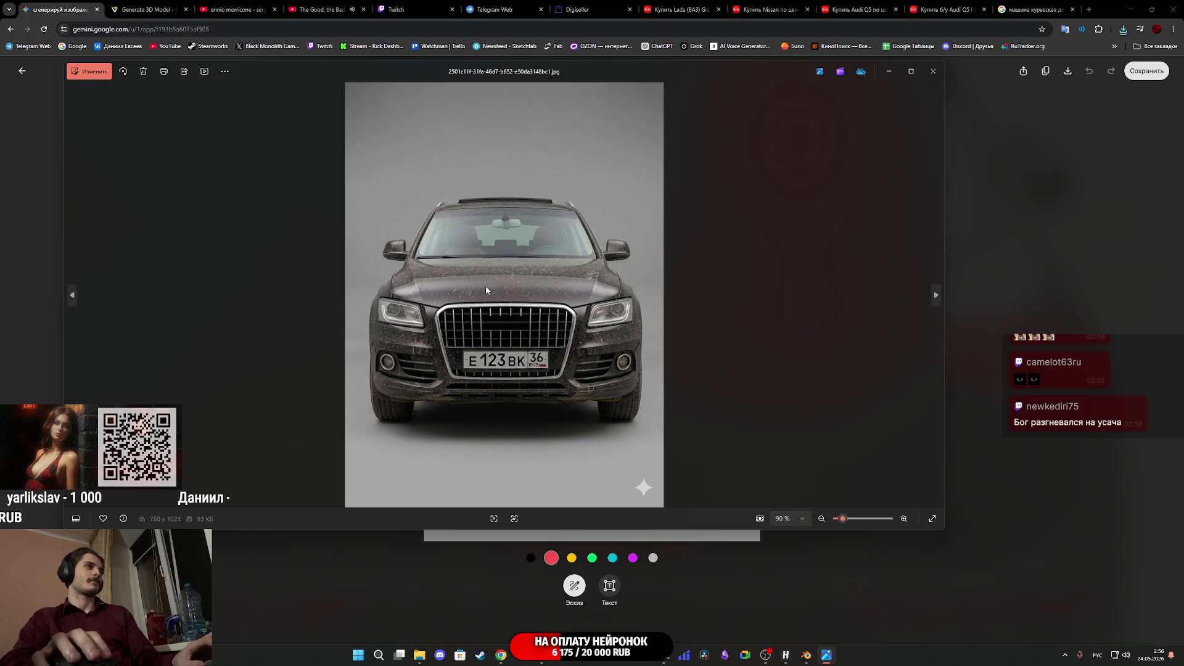
Compare the saved side and front Audi images in Photos, then close the viewer
{"action": "scroll", "coordinate": [486, 290], "scroll_direction": "up", "scroll_amount": 1}
{"action": "scroll", "coordinate": [486, 289], "scroll_direction": "down", "scroll_amount": 1}
{"action": "scroll", "coordinate": [486, 290], "scroll_direction": "down", "scroll_amount": 1}
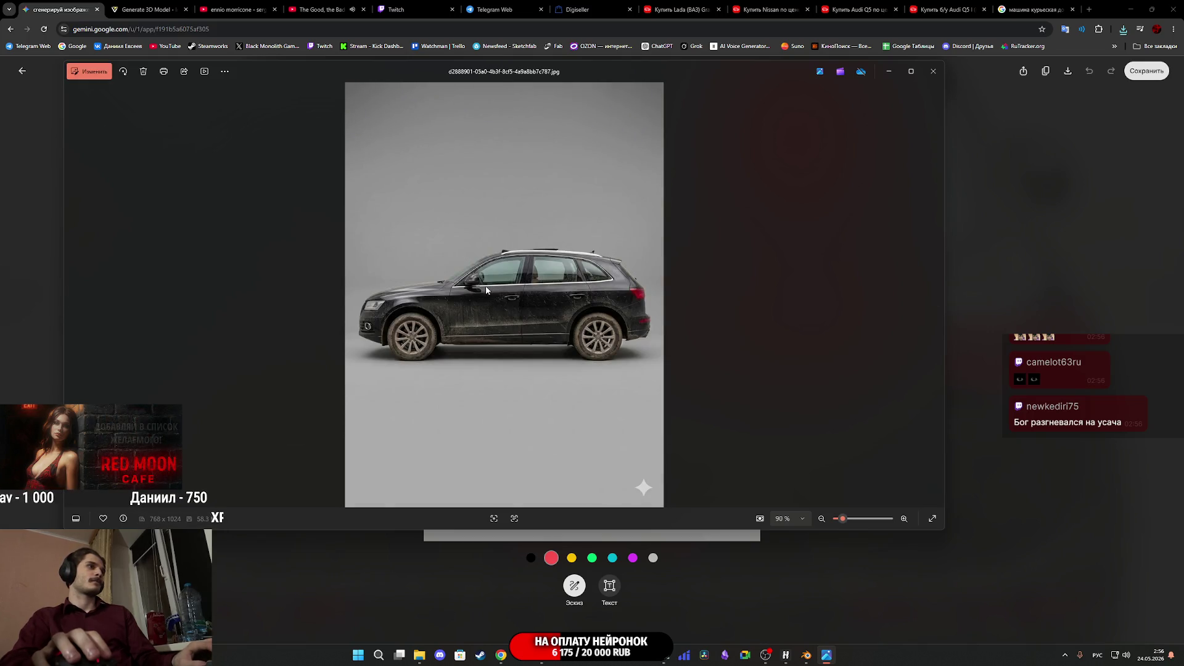
{"action": "scroll", "coordinate": [487, 290], "scroll_direction": "up", "scroll_amount": 1}
{"action": "scroll", "coordinate": [487, 290], "scroll_direction": "down", "scroll_amount": 1}
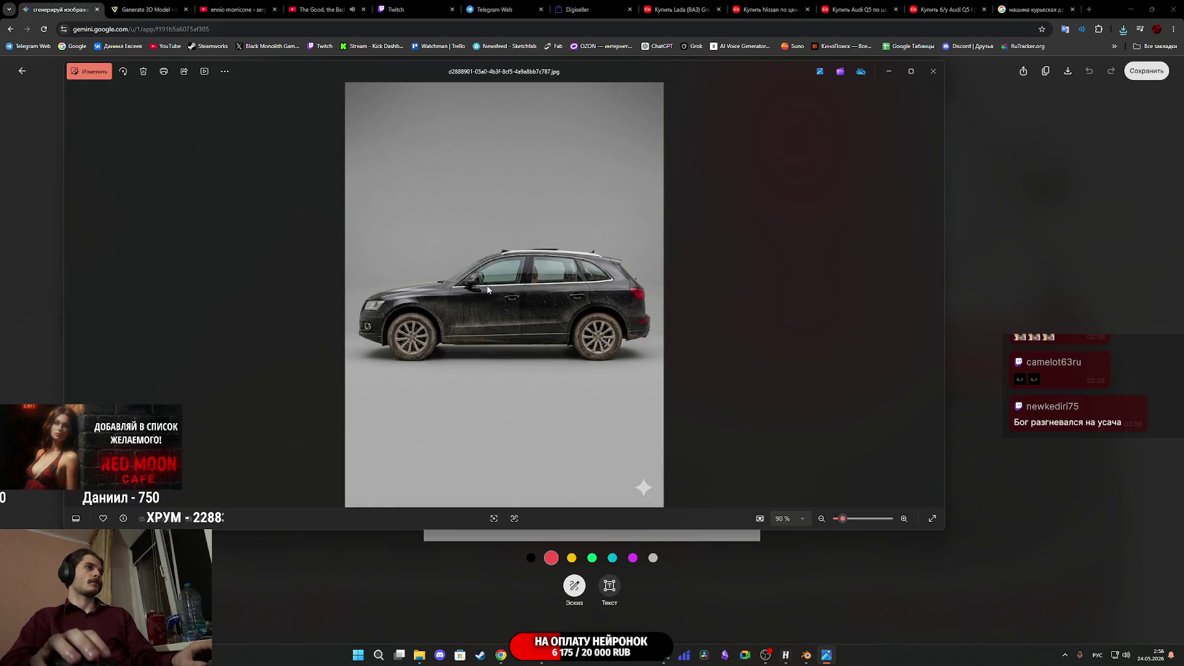
{"action": "scroll", "coordinate": [490, 290], "scroll_direction": "up", "scroll_amount": 1}
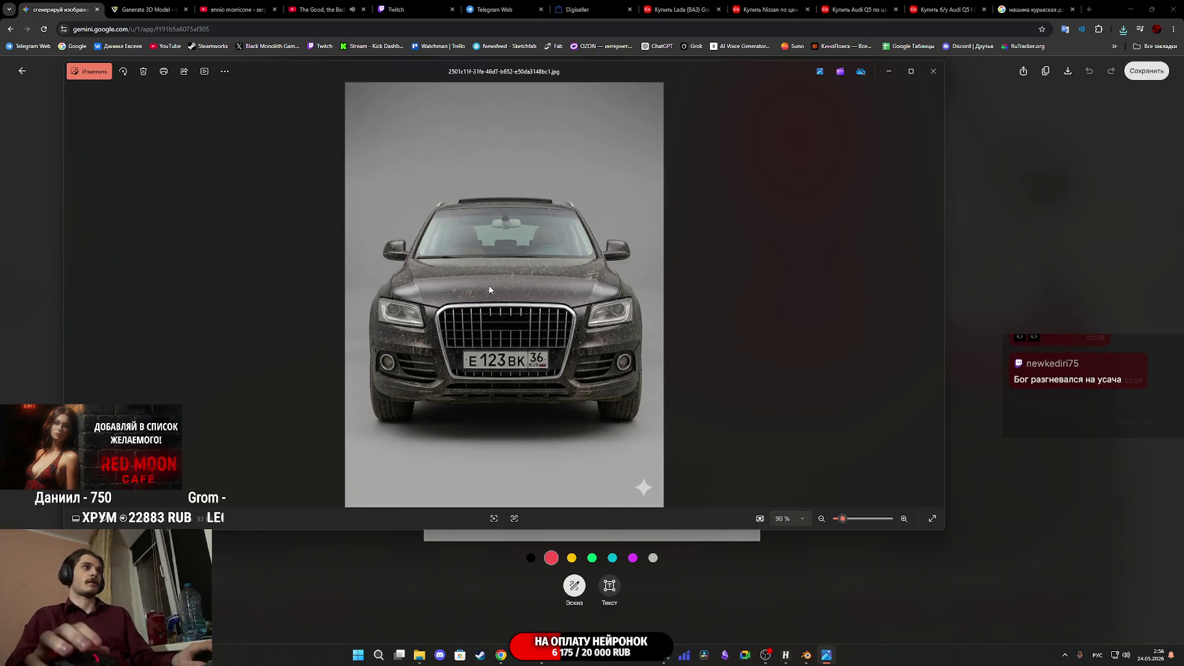
{"action": "scroll", "coordinate": [490, 290], "scroll_direction": "up", "scroll_amount": 1}
{"action": "scroll", "coordinate": [490, 290], "scroll_direction": "down", "scroll_amount": 1}
{"action": "scroll", "coordinate": [490, 290], "scroll_direction": "down", "scroll_amount": 1}
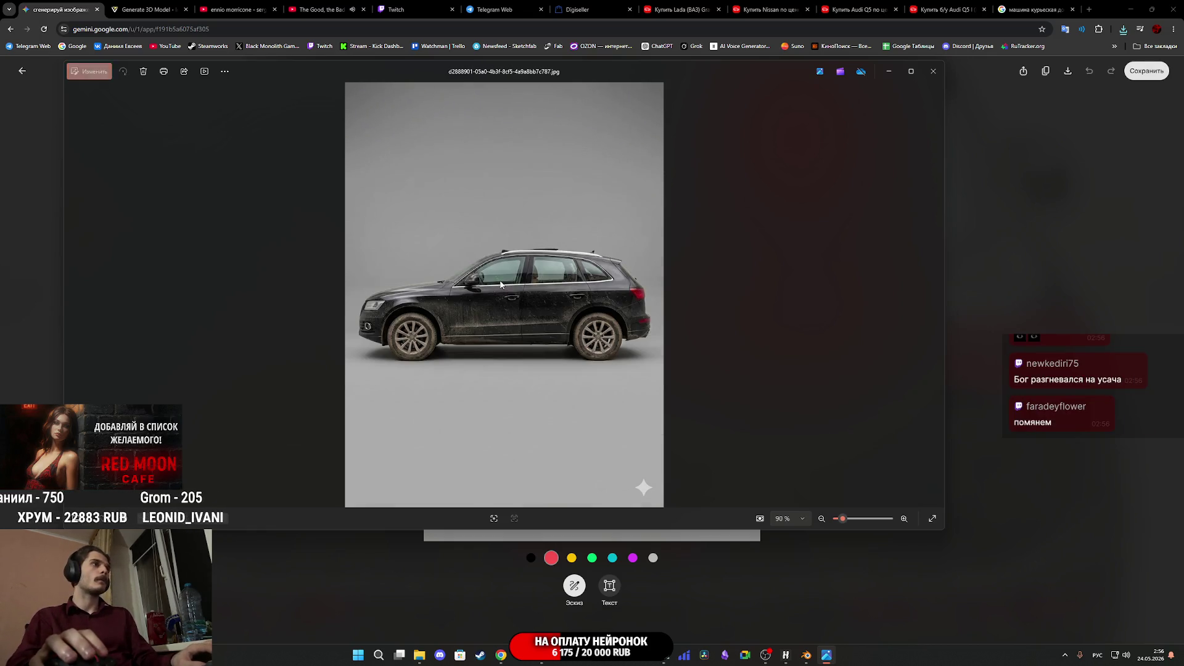
{"action": "key", "text": "Right"}
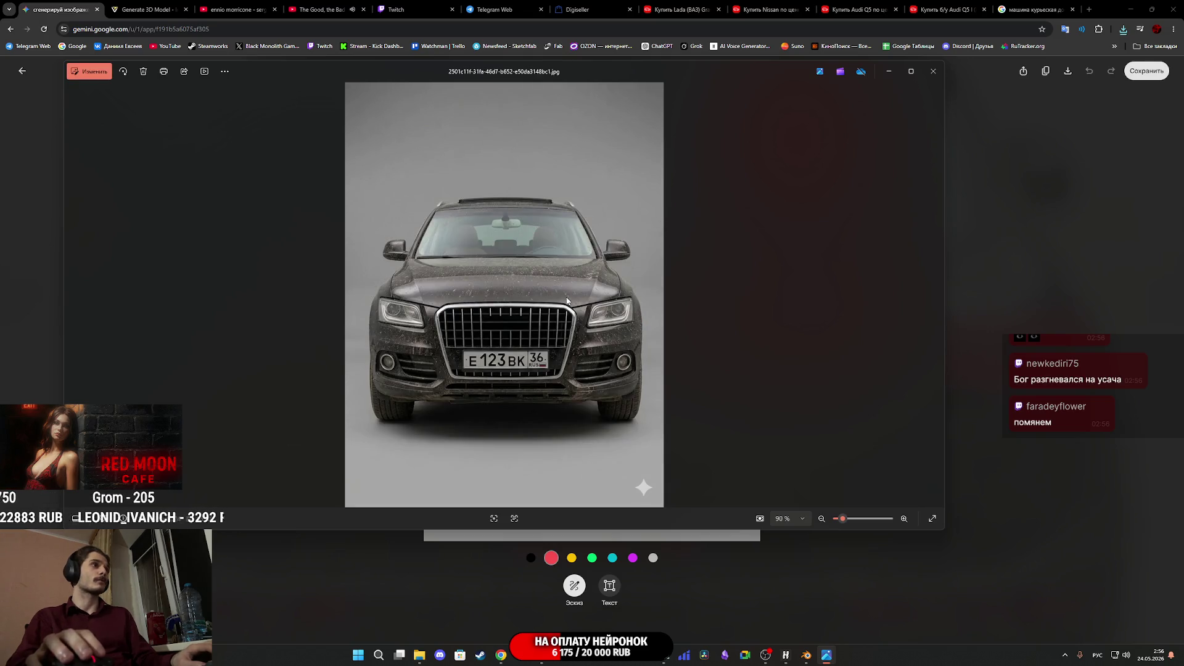
{"action": "key", "text": "Left"}
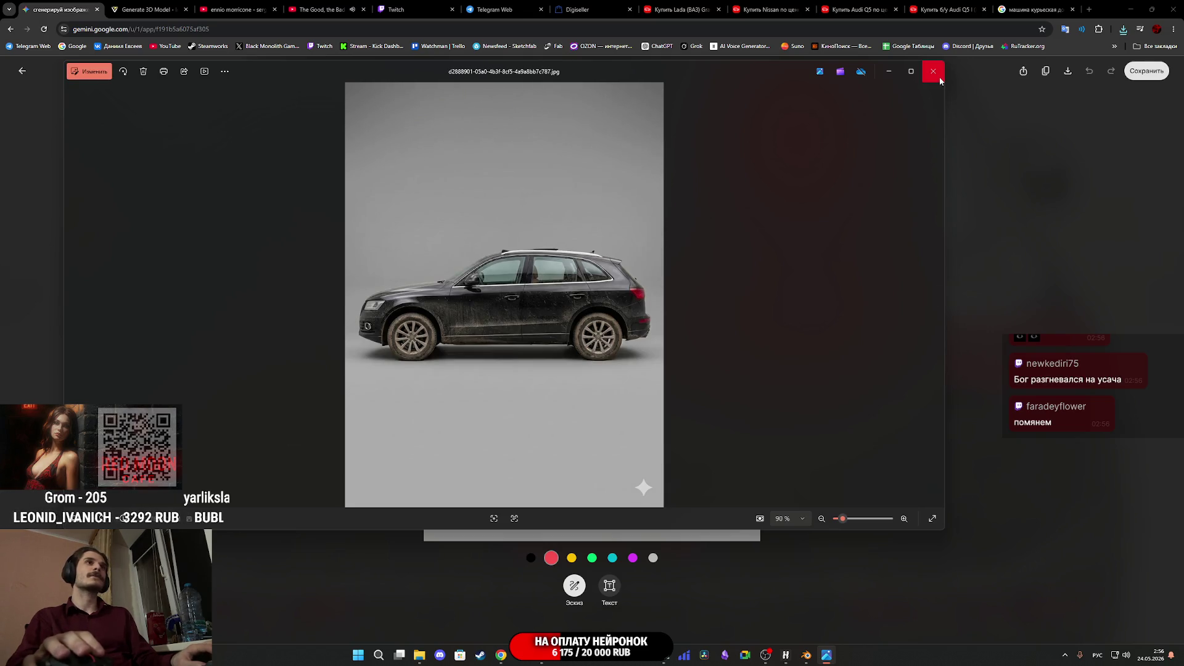
{"action": "left_click", "coordinate": [933, 71]}
Close File Explorer and the image view to get back to the Gemini chat
{"action": "left_click", "coordinate": [515, 75]}
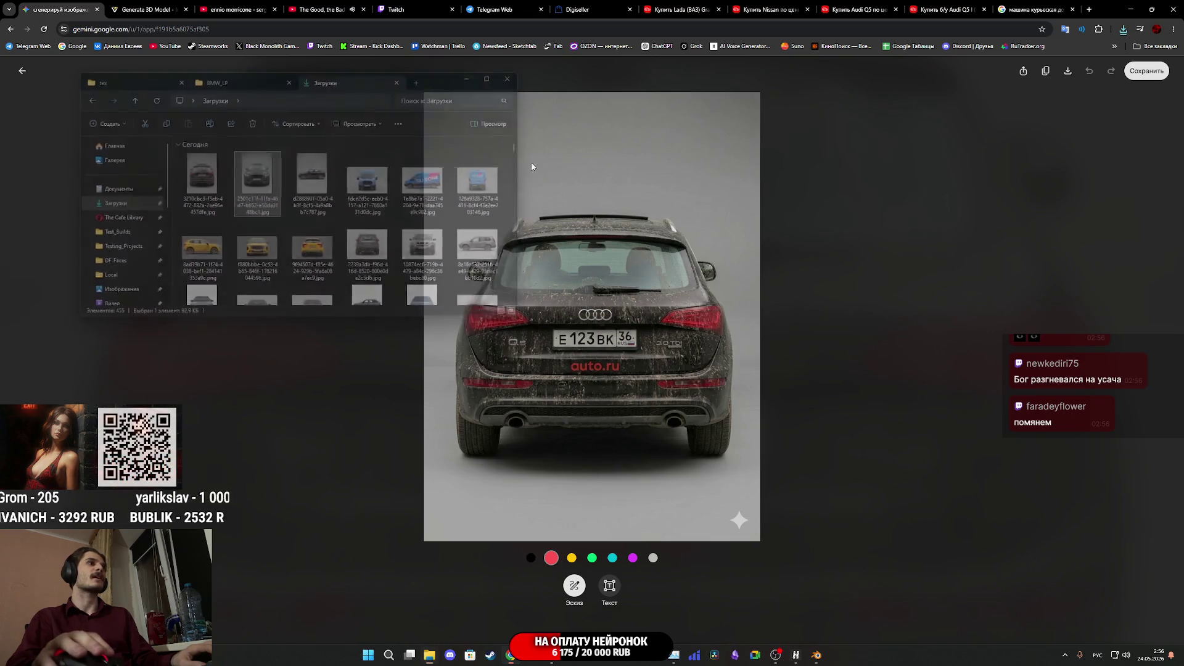
{"action": "left_click", "coordinate": [402, 275]}
{"action": "scroll", "coordinate": [685, 413], "scroll_direction": "up", "scroll_amount": 10}
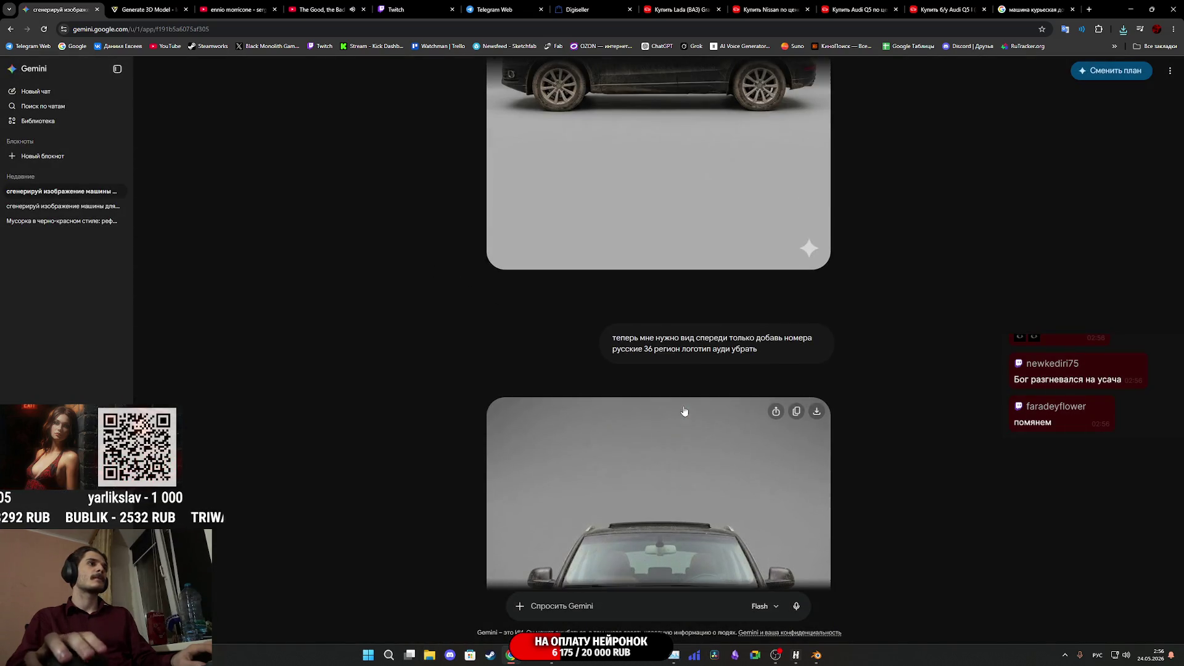
{"action": "scroll", "coordinate": [697, 409], "scroll_direction": "down", "scroll_amount": 8}
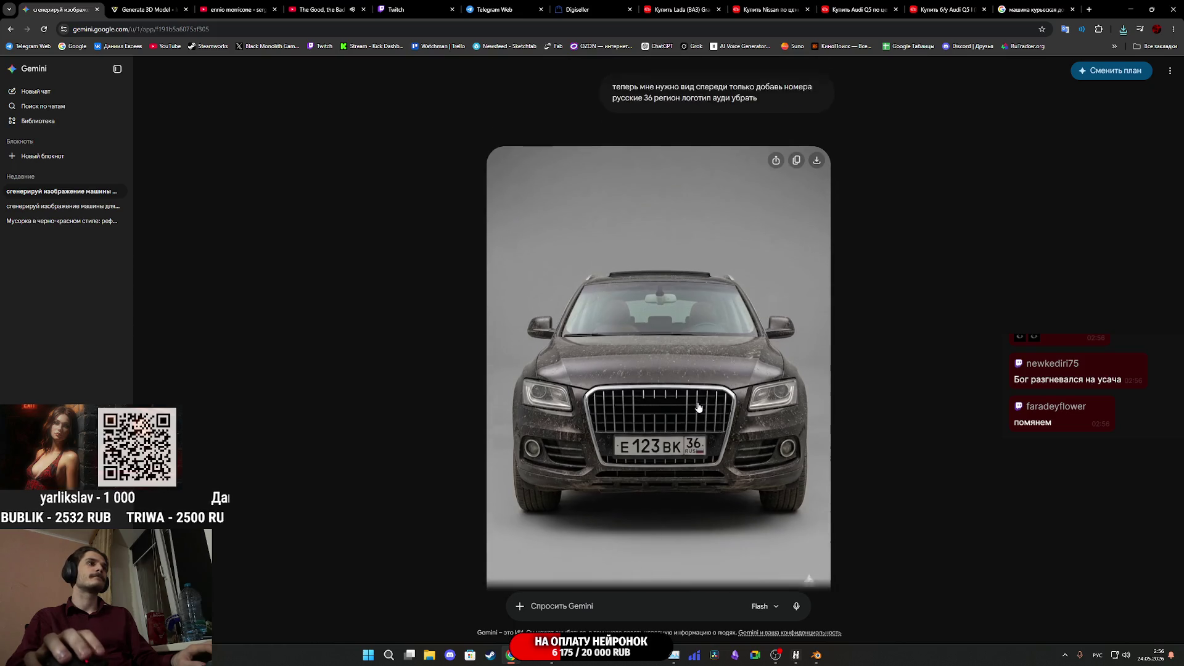
{"action": "scroll", "coordinate": [699, 407], "scroll_direction": "up", "scroll_amount": 5}
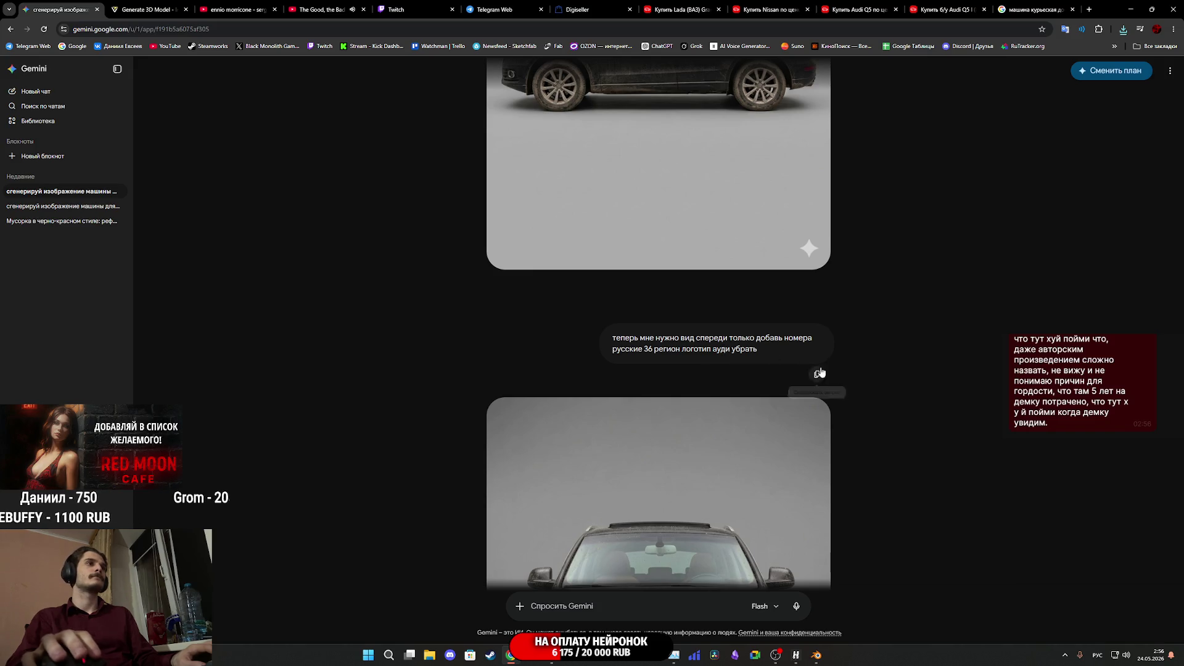
{"action": "scroll", "coordinate": [777, 351], "scroll_direction": "down", "scroll_amount": 9}
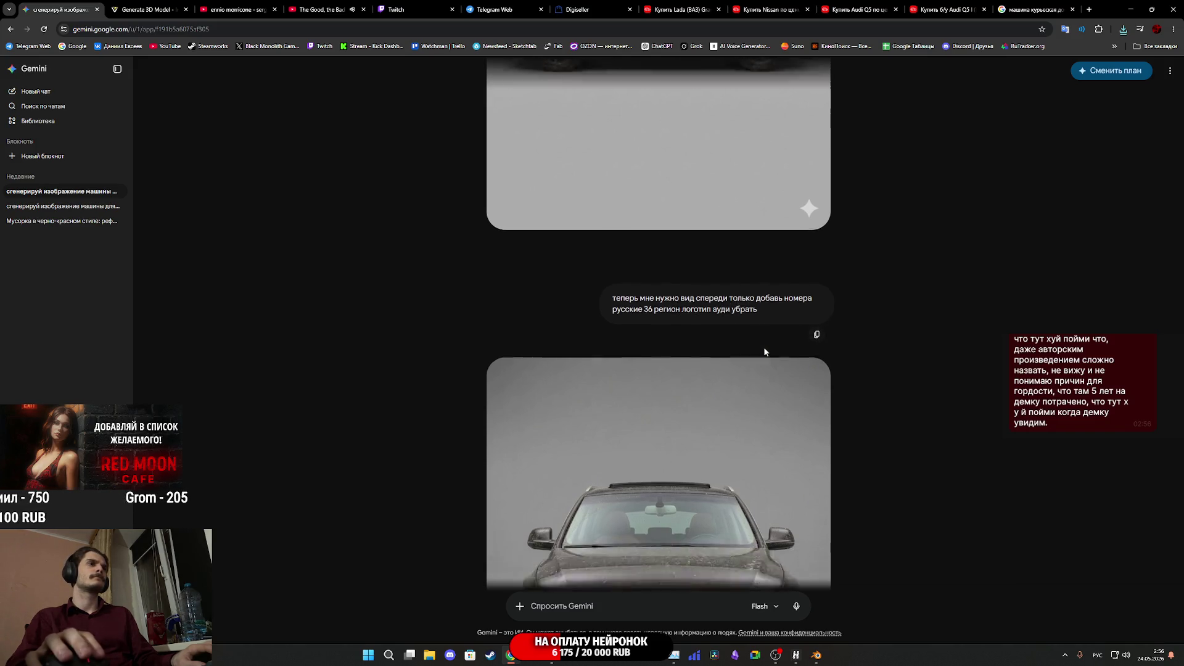
{"action": "scroll", "coordinate": [770, 357], "scroll_direction": "up", "scroll_amount": 10}
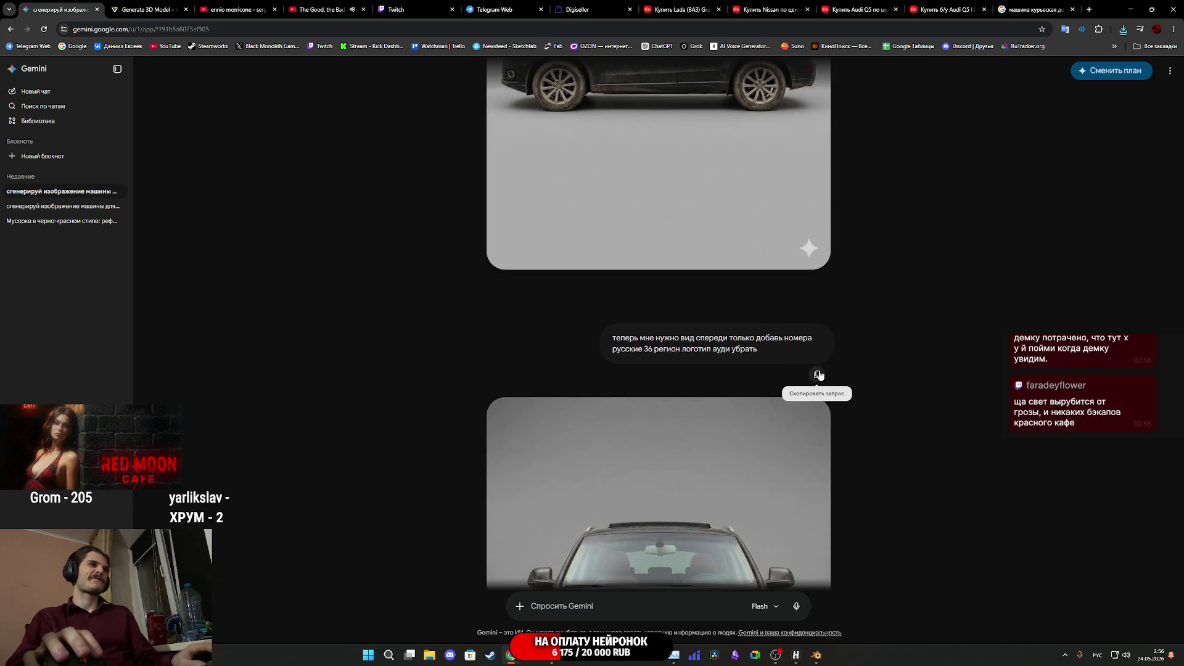
Paste the earlier front-view prompt, append 'и сохрани черный цвет машины', and send it
{"action": "left_click", "coordinate": [593, 606]}
{"action": "type", "text": "теперь мне нужно вид спереди только добавь номера русские 36 регион логотип ауди убрать"}
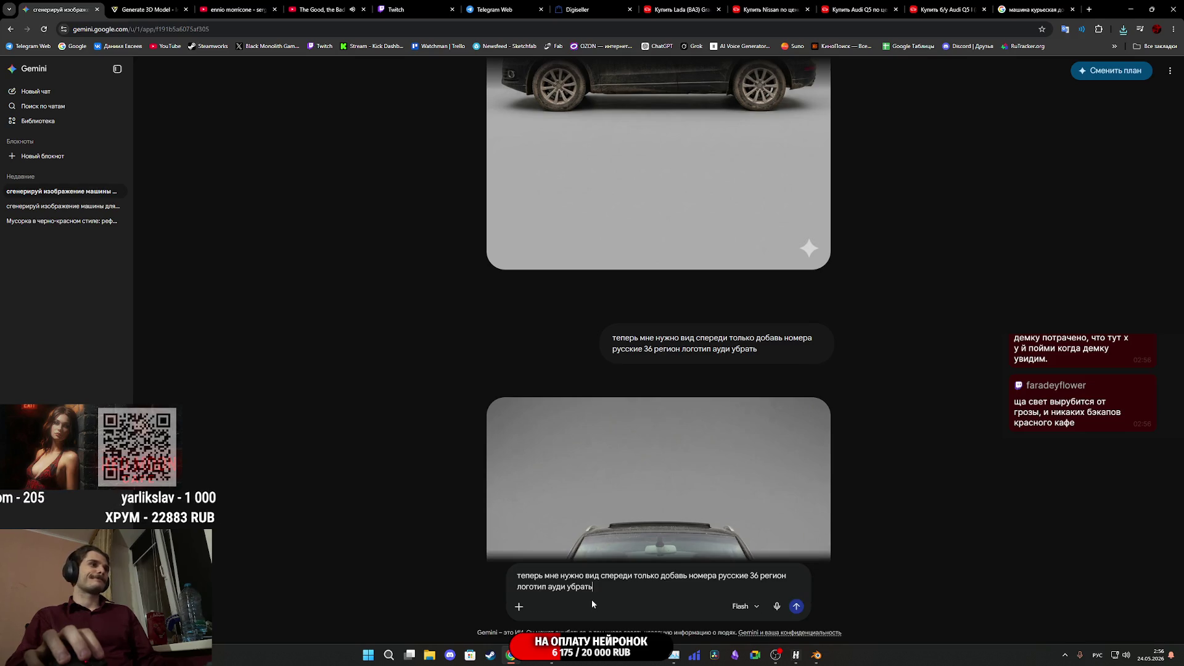
{"action": "type", "text": "и сб"}
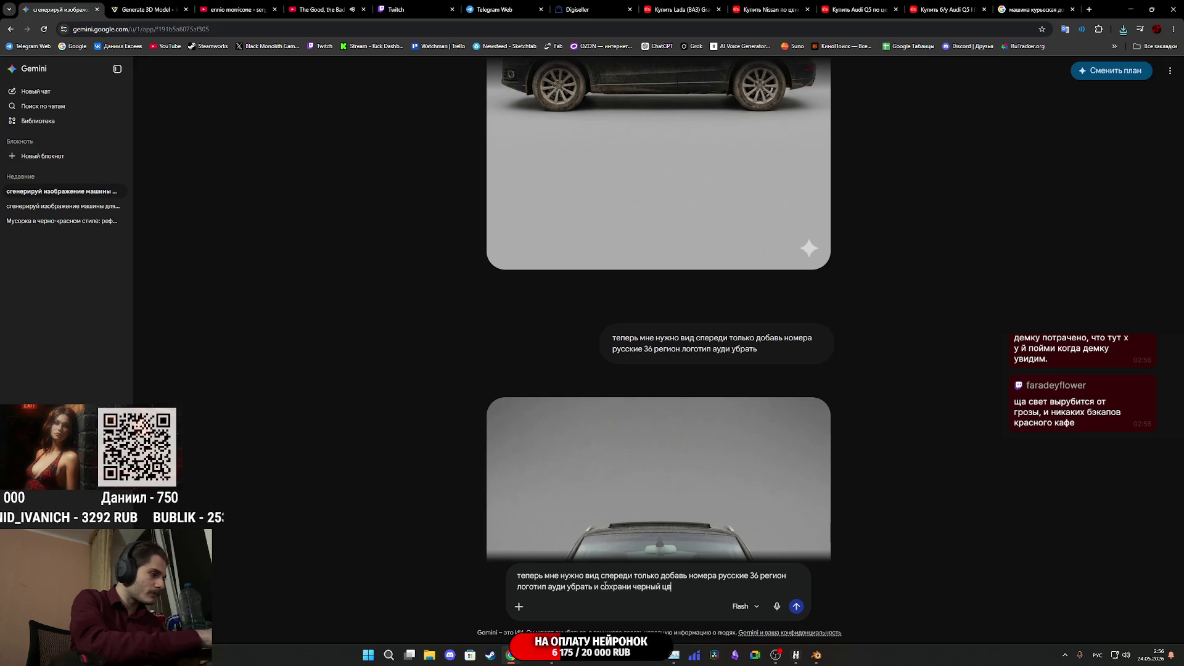
{"action": "type", "text": "шины"}
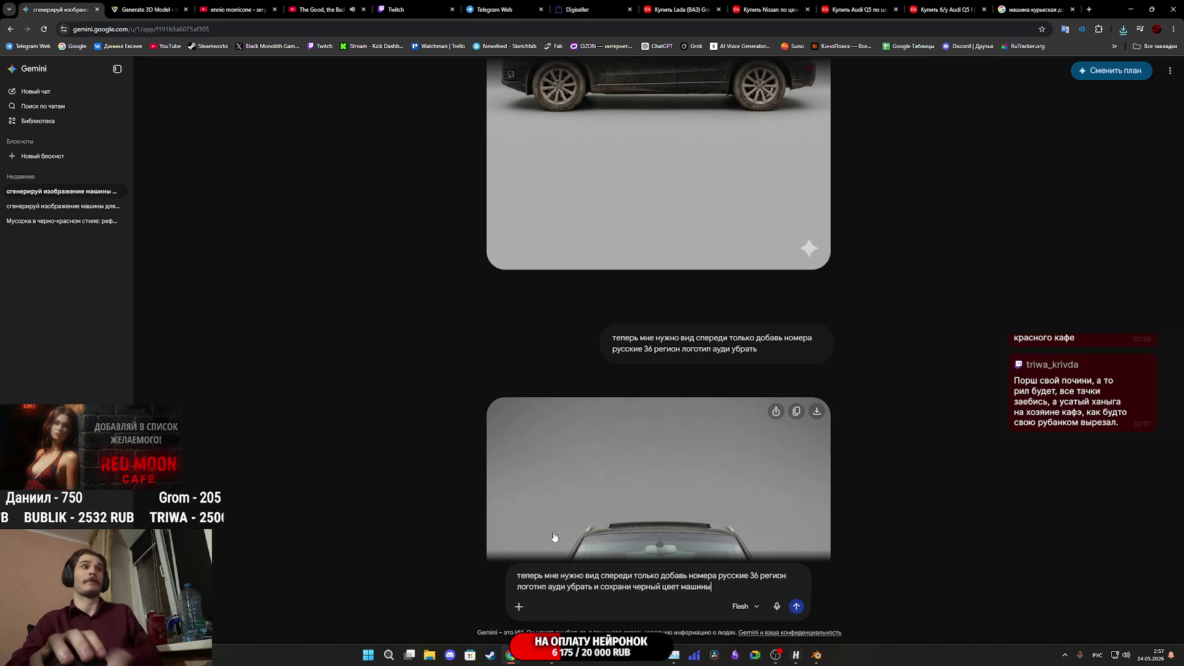
{"action": "left_click", "coordinate": [797, 608]}
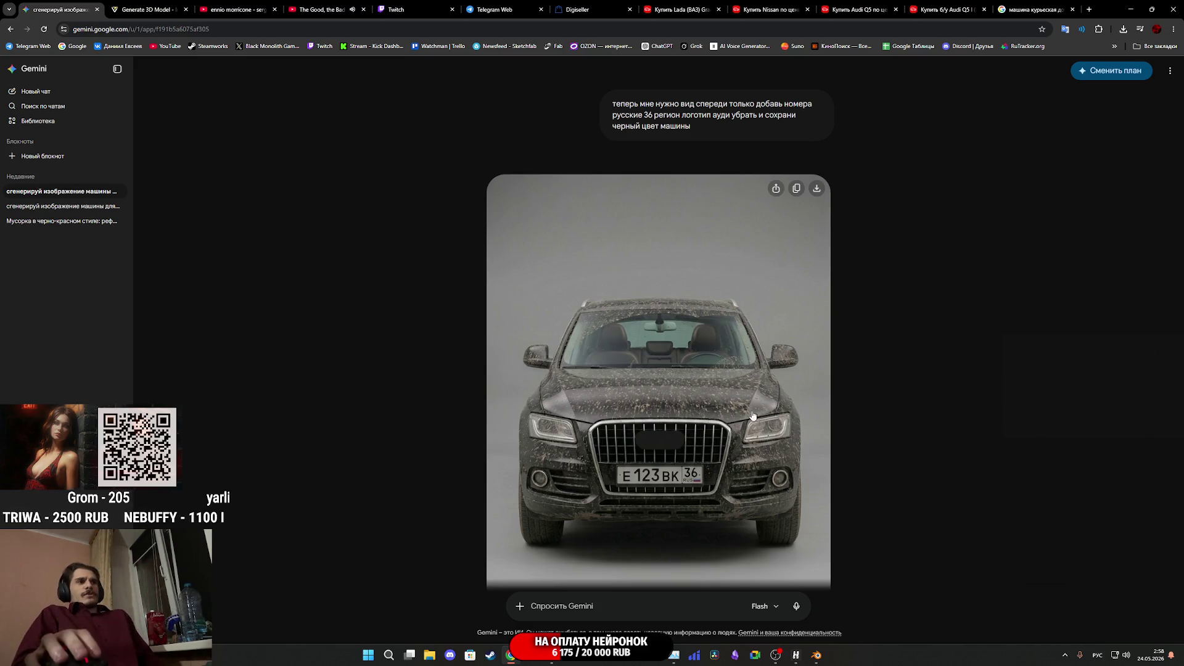
Scroll the chat to compare the new region-36 front view with earlier results
{"action": "scroll", "coordinate": [743, 407], "scroll_direction": "down", "scroll_amount": 10}
{"action": "scroll", "coordinate": [739, 376], "scroll_direction": "up", "scroll_amount": 15}
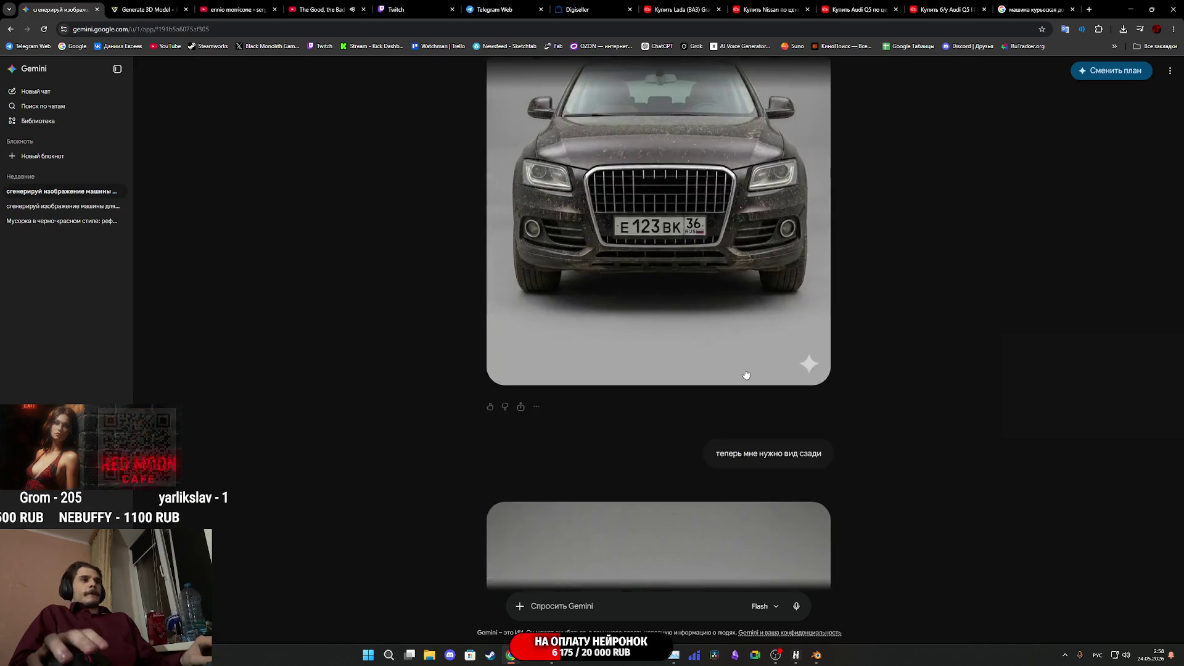
{"action": "scroll", "coordinate": [766, 368], "scroll_direction": "down", "scroll_amount": 1}
{"action": "scroll", "coordinate": [770, 352], "scroll_direction": "up", "scroll_amount": 4}
Attach a copy of the side-view Audi image, paste the front-view prompt, and send
{"action": "right_click", "coordinate": [714, 404]}
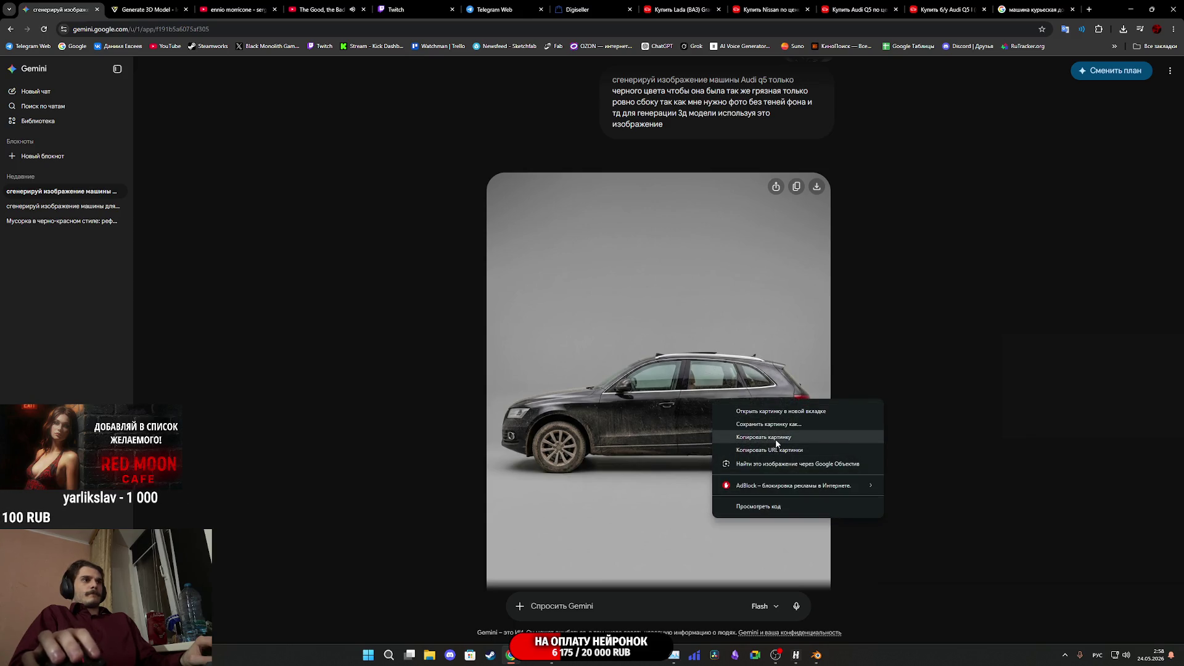
{"action": "left_click", "coordinate": [776, 438]}
{"action": "key", "text": "ctrl+v"}
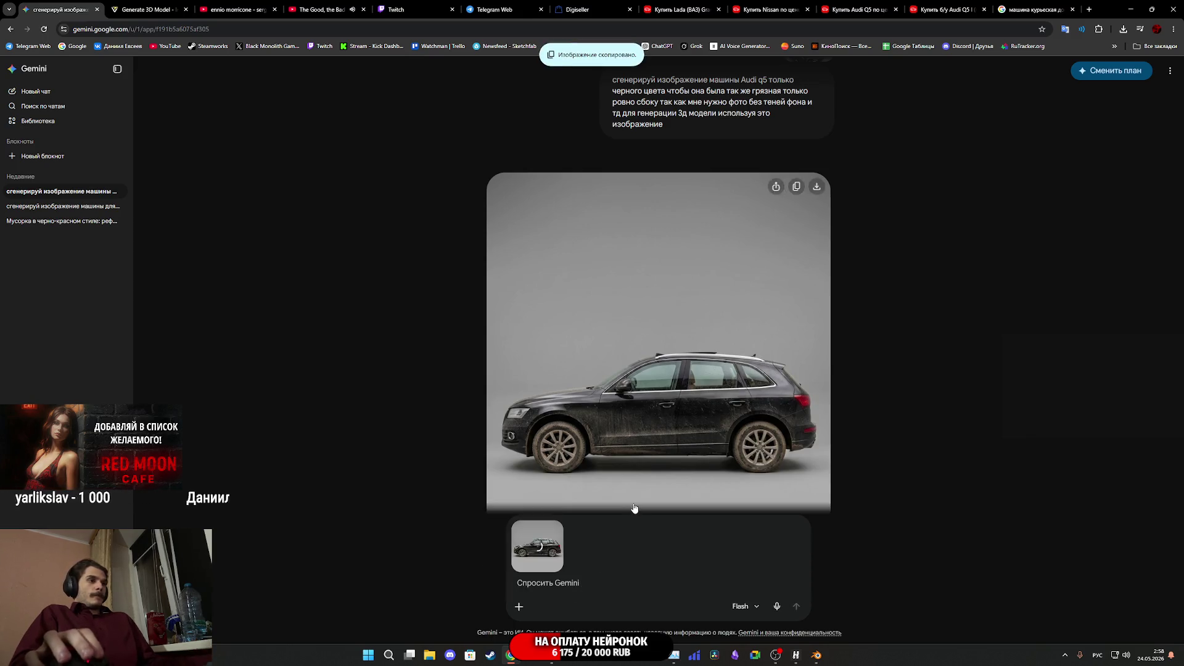
{"action": "scroll", "coordinate": [643, 498], "scroll_direction": "down", "scroll_amount": 5}
{"action": "scroll", "coordinate": [643, 499], "scroll_direction": "up", "scroll_amount": 5}
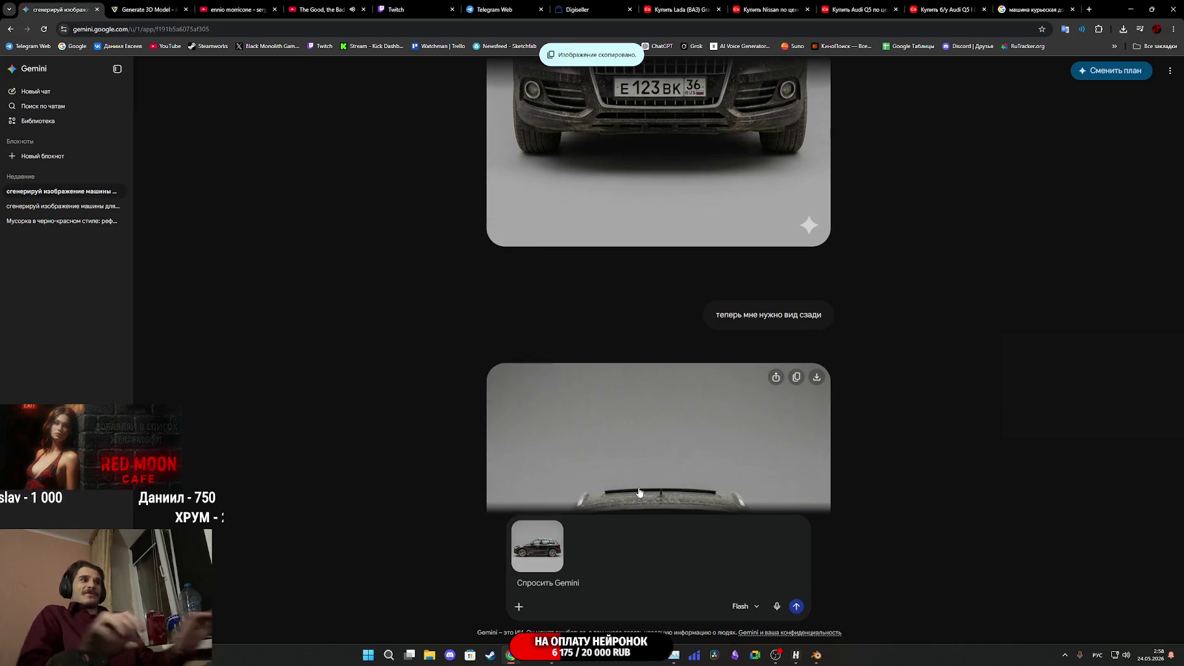
{"action": "scroll", "coordinate": [661, 432], "scroll_direction": "up", "scroll_amount": 3}
{"action": "scroll", "coordinate": [660, 432], "scroll_direction": "down", "scroll_amount": 7}
{"action": "scroll", "coordinate": [733, 351], "scroll_direction": "up", "scroll_amount": 5}
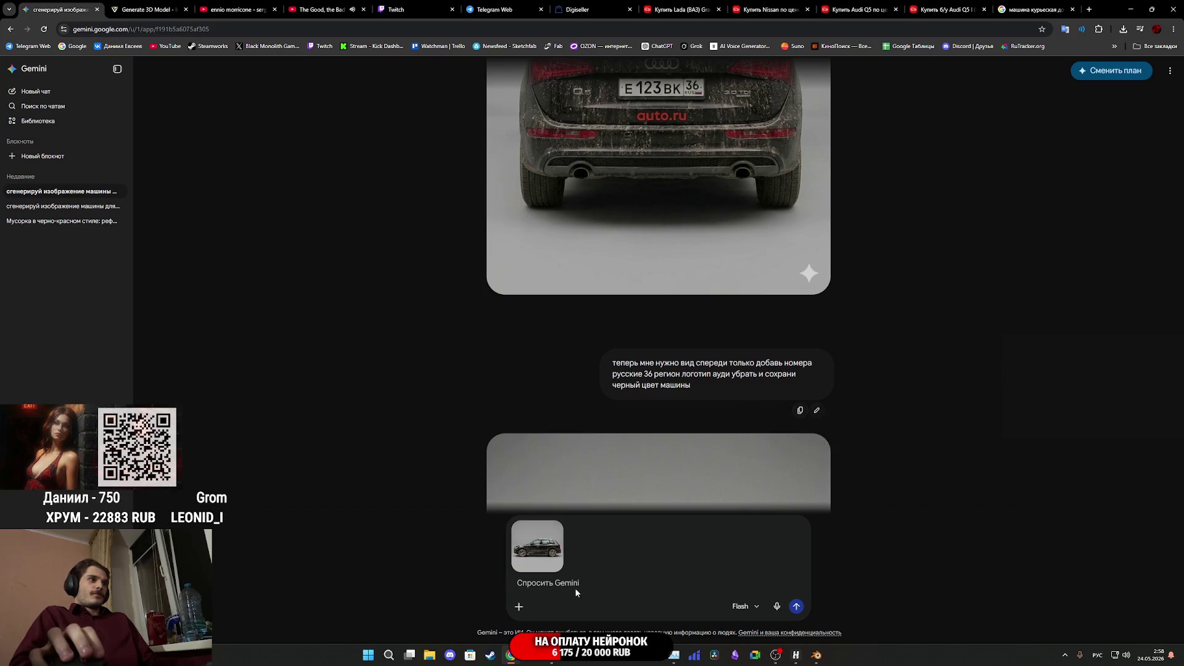
{"action": "type", "text": "теперь мне нужно вид спереди только добавь номера русские 36 регион логотип ауди убрать и сохрани черный цвет машины"}
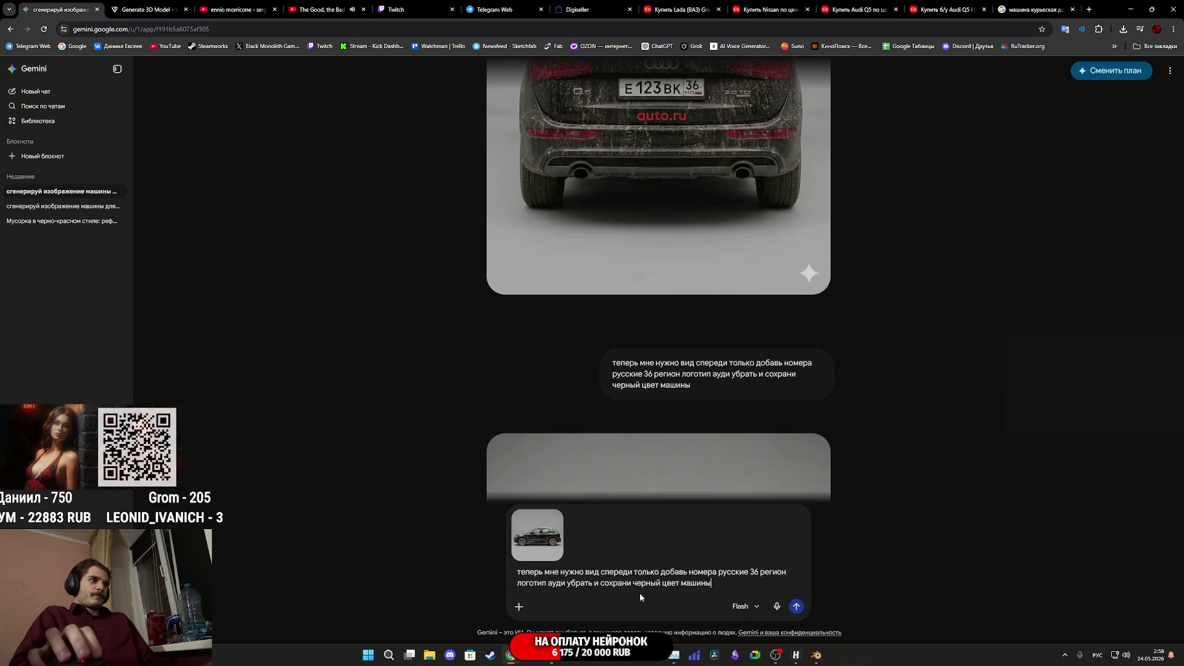
{"action": "left_click", "coordinate": [796, 606]}
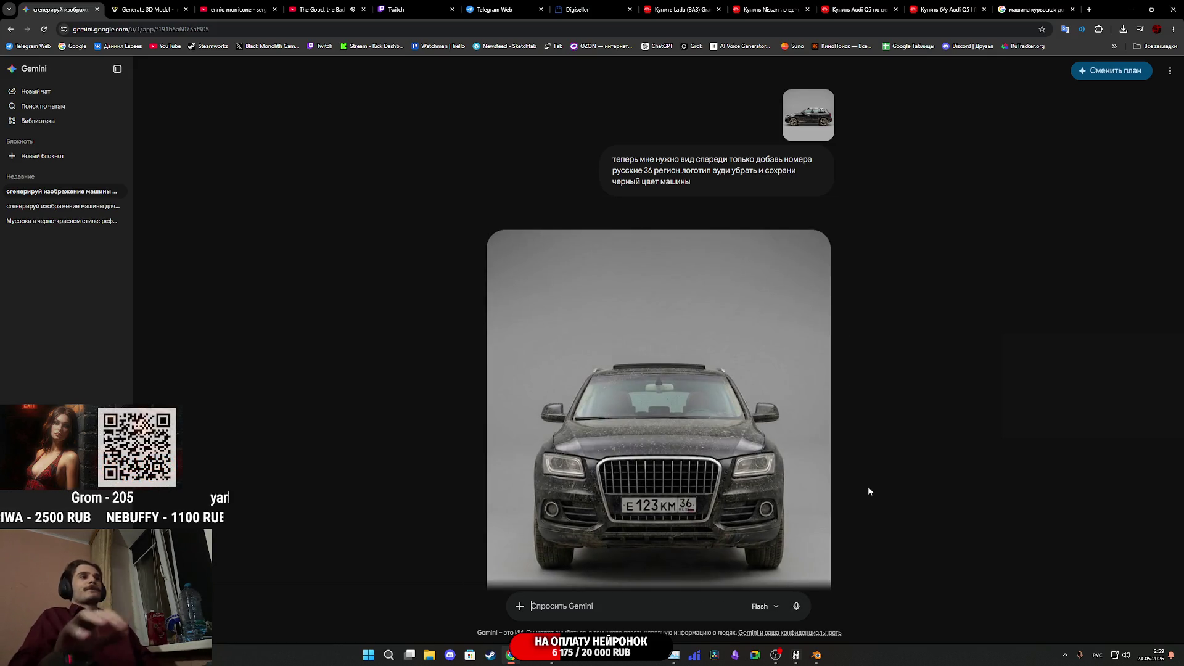
Enlarge the attached side-view image to check it, then close it
{"action": "scroll", "coordinate": [814, 408], "scroll_direction": "up", "scroll_amount": 3}
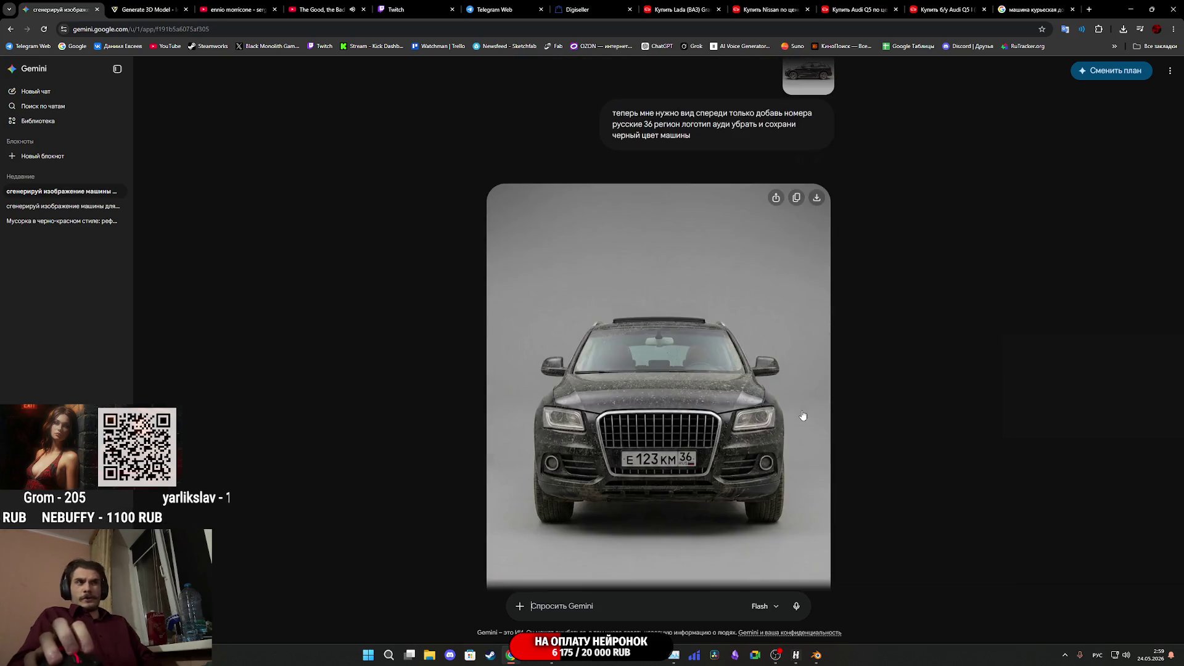
{"action": "left_click", "coordinate": [804, 347]}
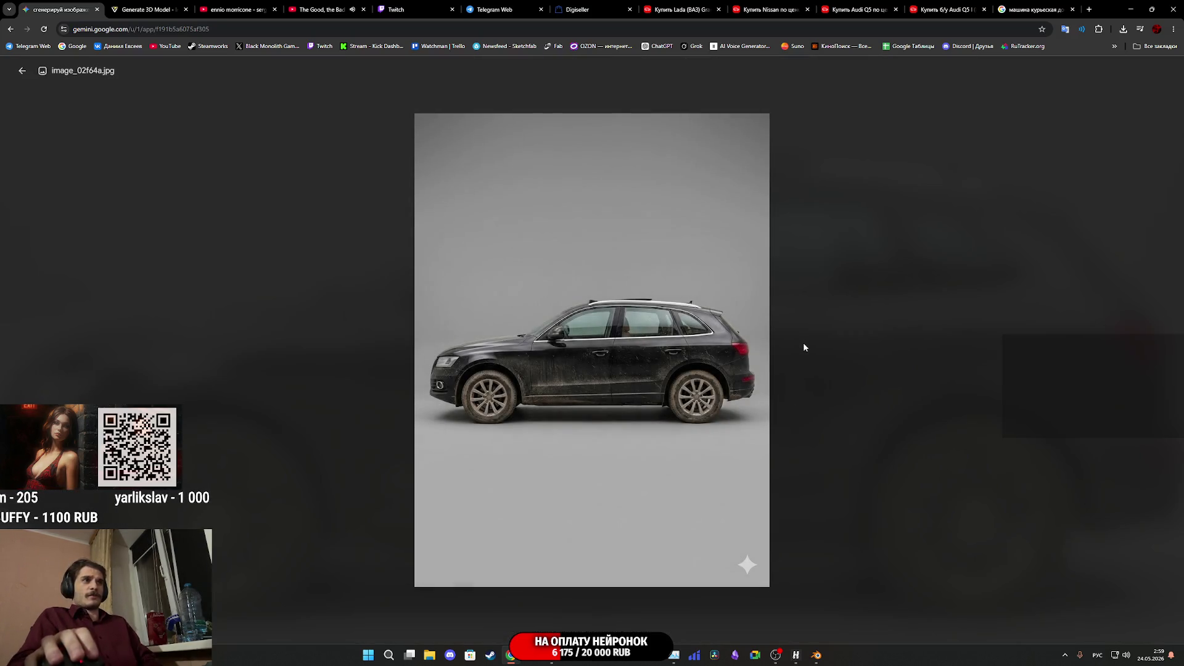
{"action": "left_click", "coordinate": [806, 380]}
Compare against the used Audi Q5 listing on auto.ru, then return to Gemini's new front view
{"action": "scroll", "coordinate": [750, 341], "scroll_direction": "up", "scroll_amount": 7}
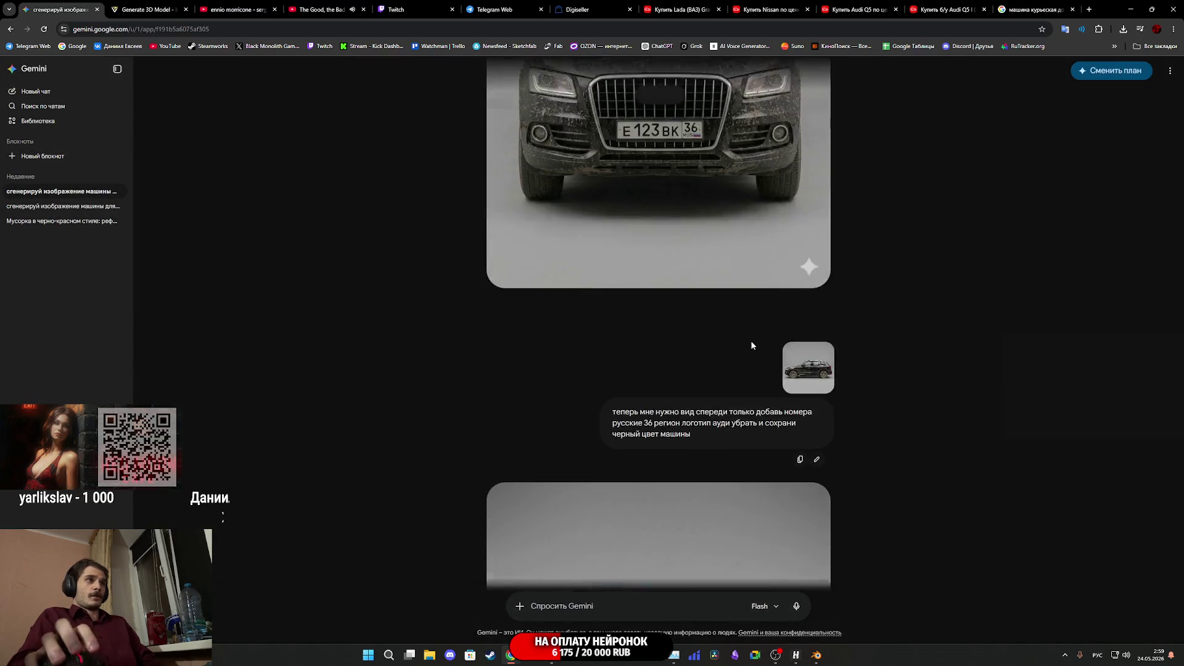
{"action": "scroll", "coordinate": [750, 340], "scroll_direction": "down", "scroll_amount": 7}
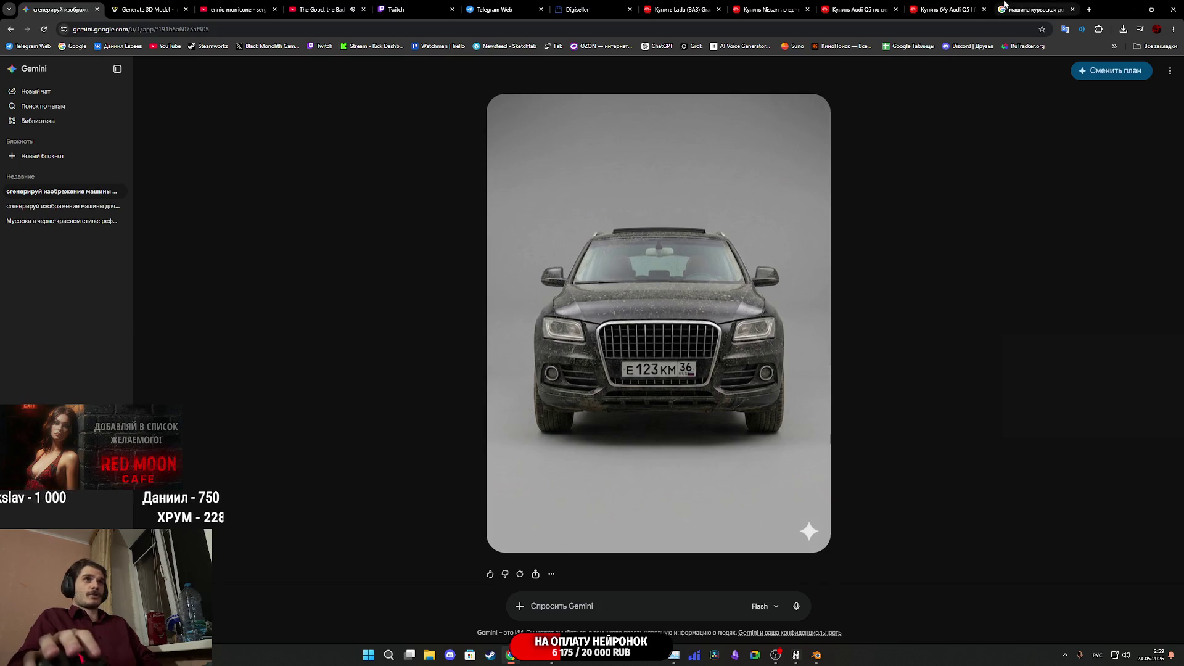
{"action": "left_click", "coordinate": [943, 9]}
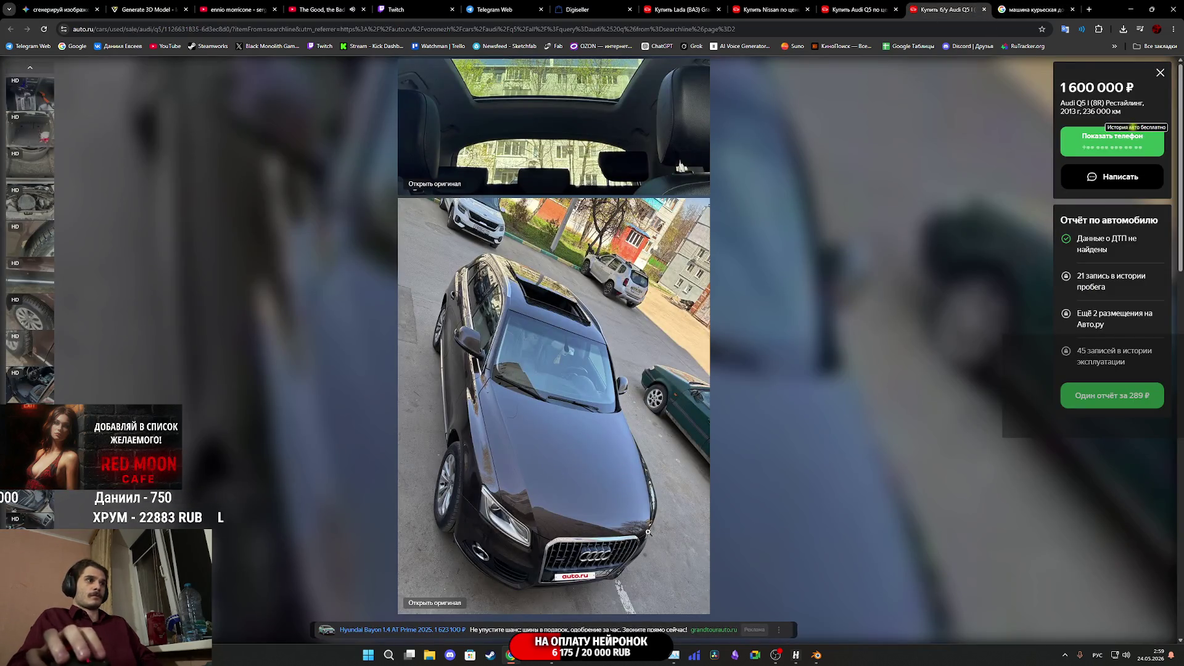
{"action": "left_click", "coordinate": [58, 9]}
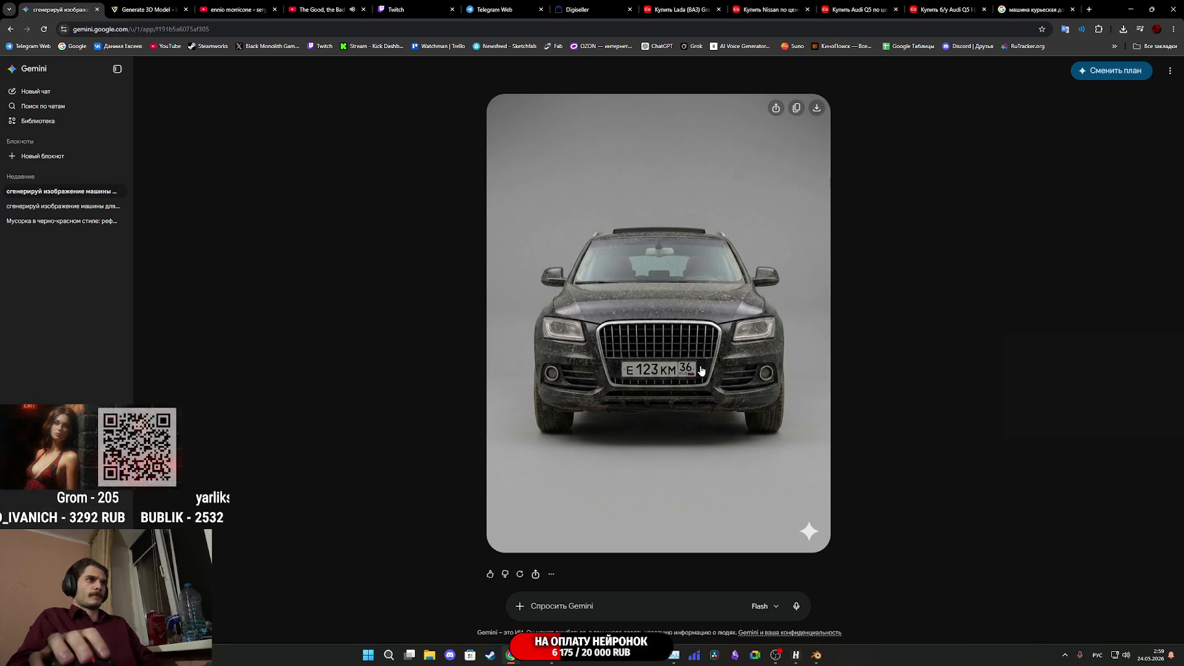
{"action": "right_click", "coordinate": [702, 369]}
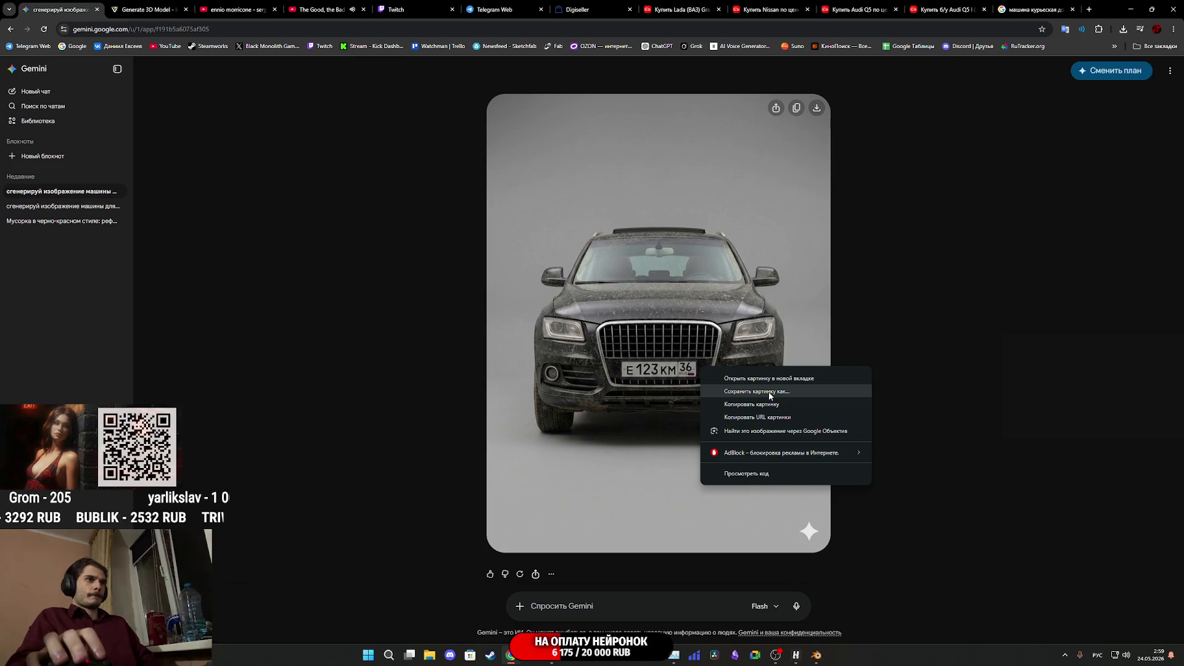
Save the new front-view Audi image to Downloads, overwriting the earlier front-view file
{"action": "left_click", "coordinate": [770, 393]}
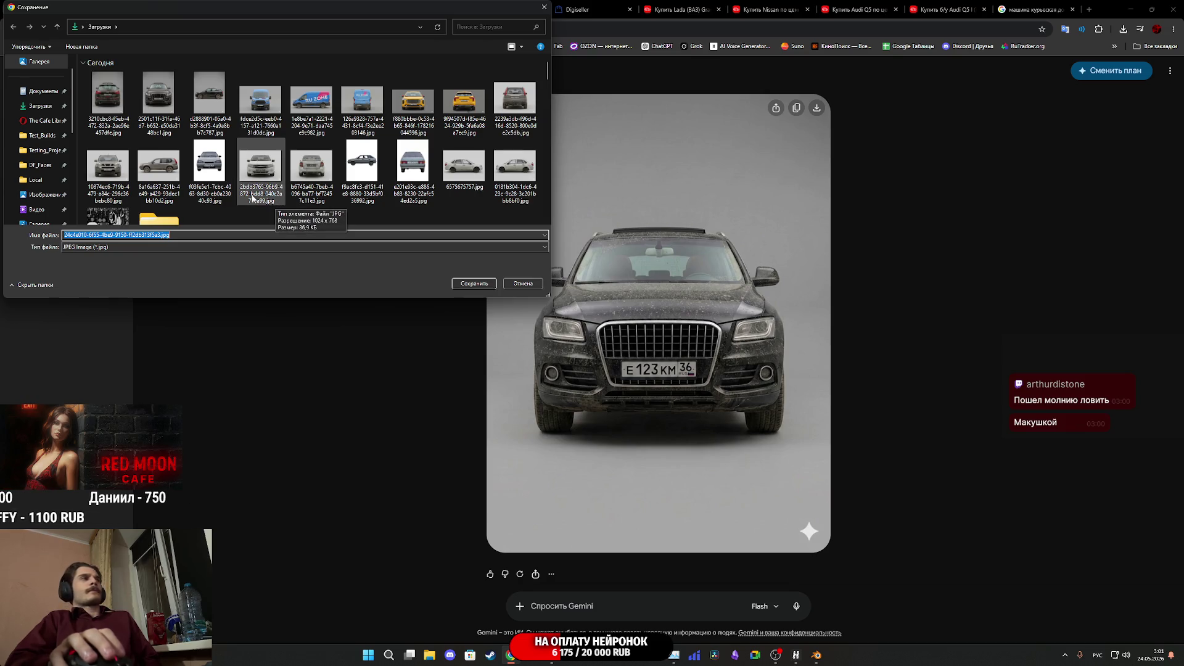
{"action": "left_click", "coordinate": [155, 118]}
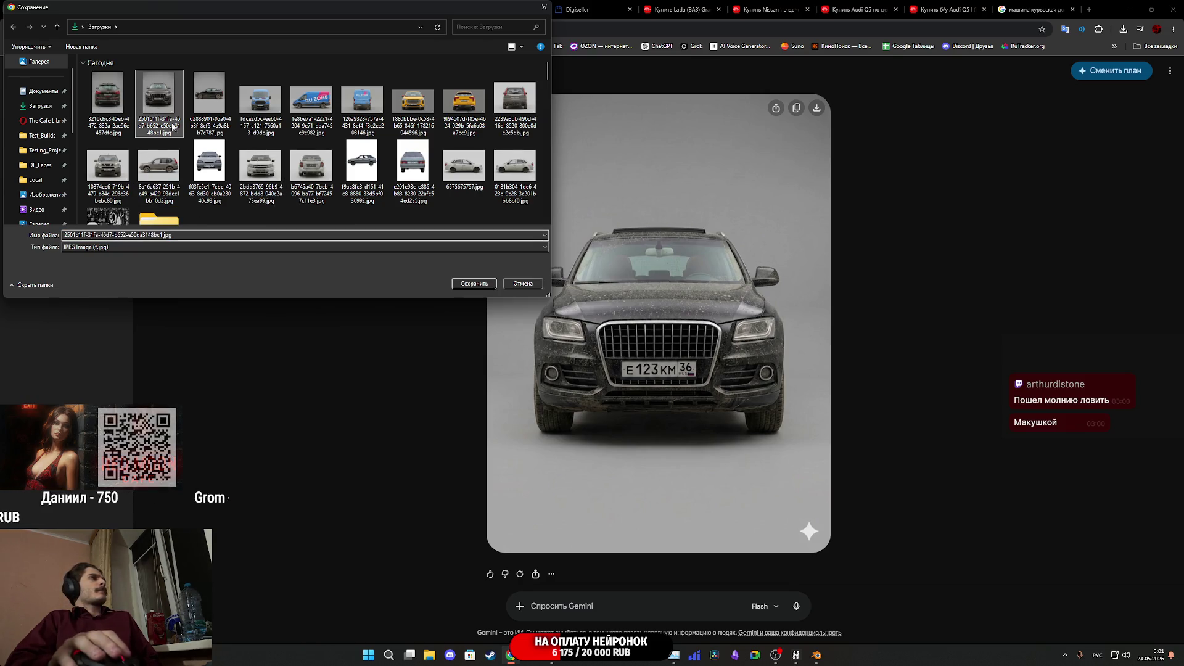
{"action": "left_click", "coordinate": [472, 284]}
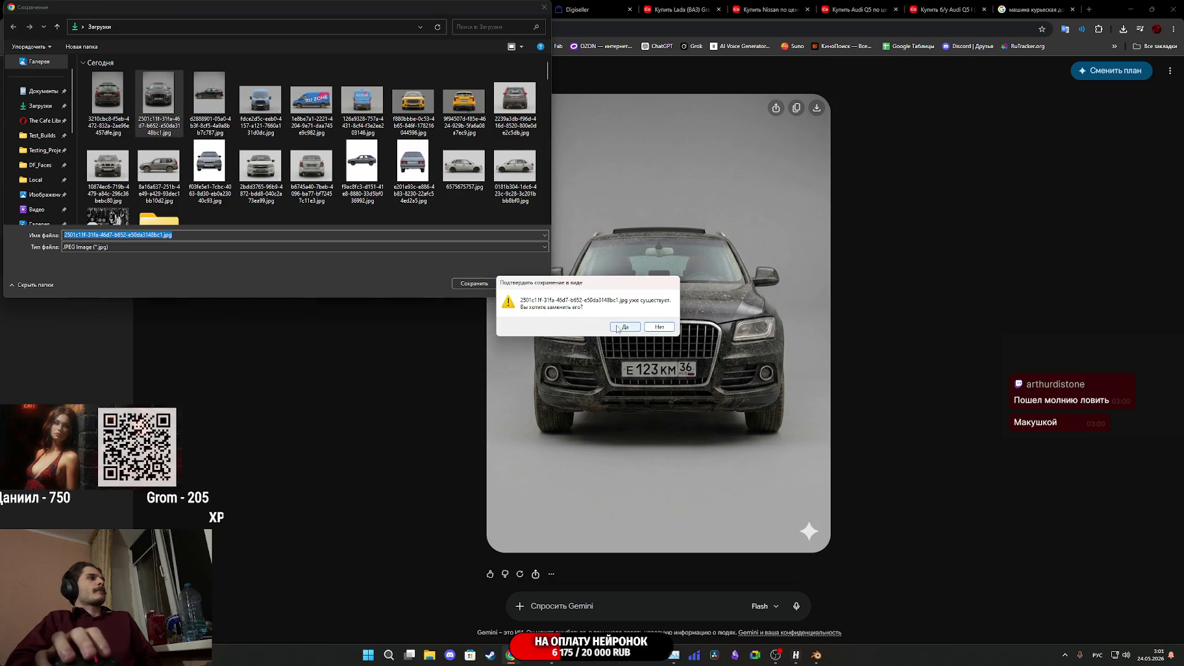
{"action": "left_click", "coordinate": [622, 329]}
{"action": "scroll", "coordinate": [826, 401], "scroll_direction": "up", "scroll_amount": 6}
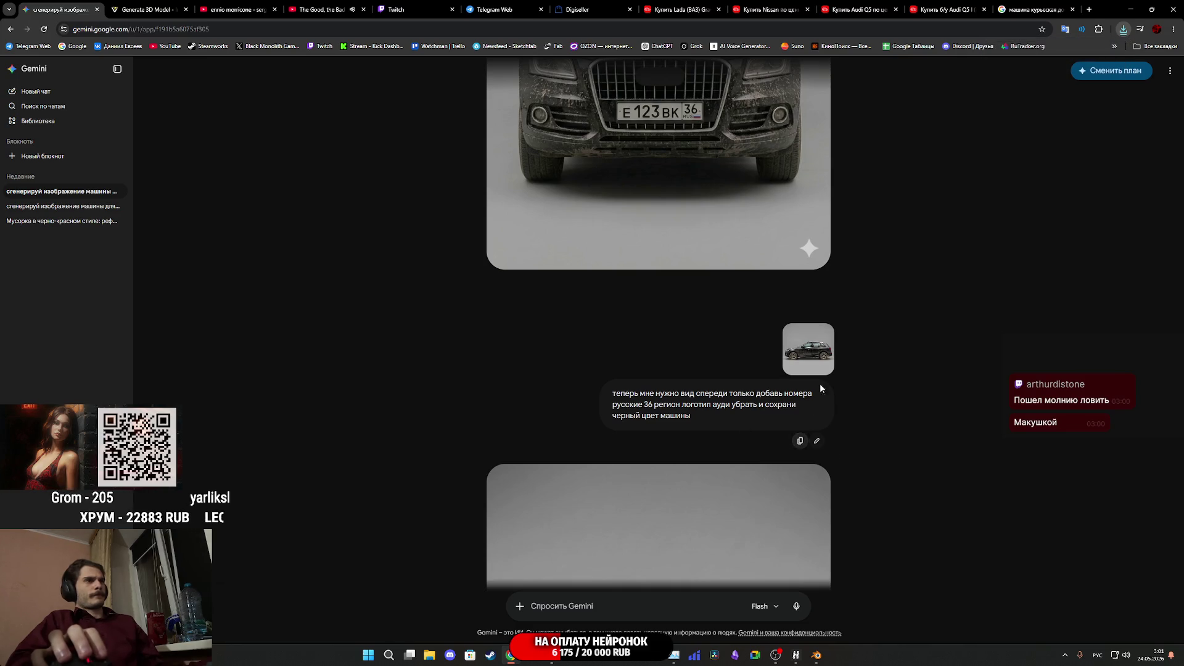
Paste the saved prompt and attach a copy of the side-view Audi image
{"action": "left_click", "coordinate": [626, 609]}
{"action": "type", "text": "теперь мне нужно вид спереди только добавь номера русские 36 регион логотип ауди убрать и сохрани черный цвет машины"}
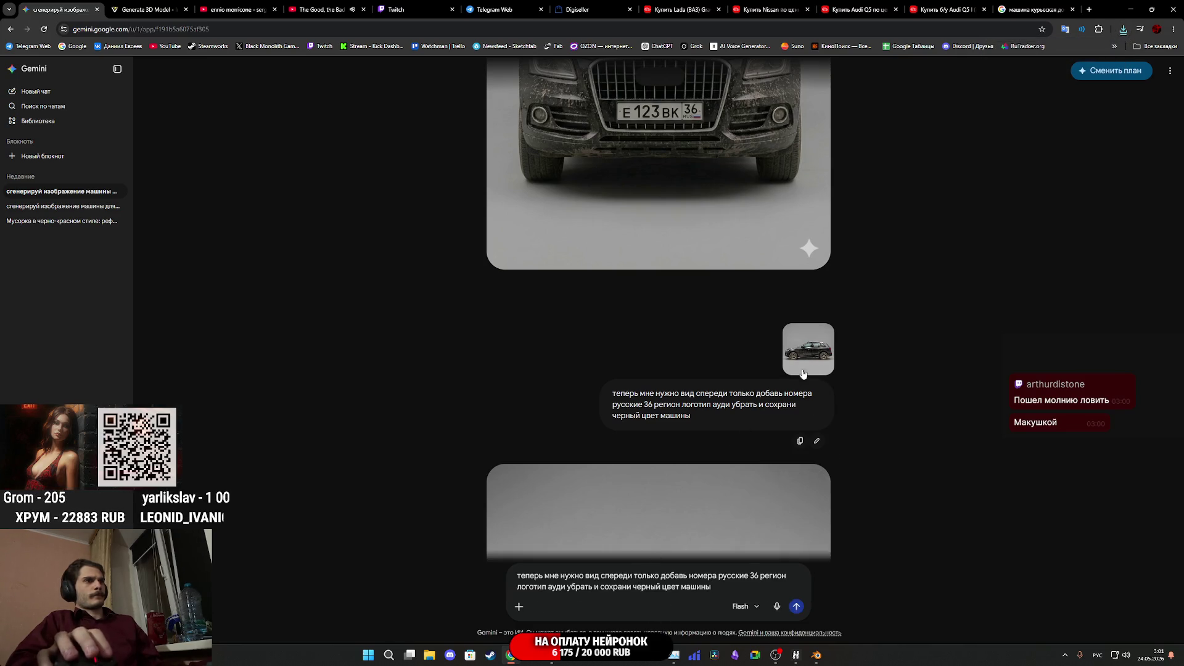
{"action": "left_click", "coordinate": [809, 346]}
{"action": "right_click", "coordinate": [728, 273]}
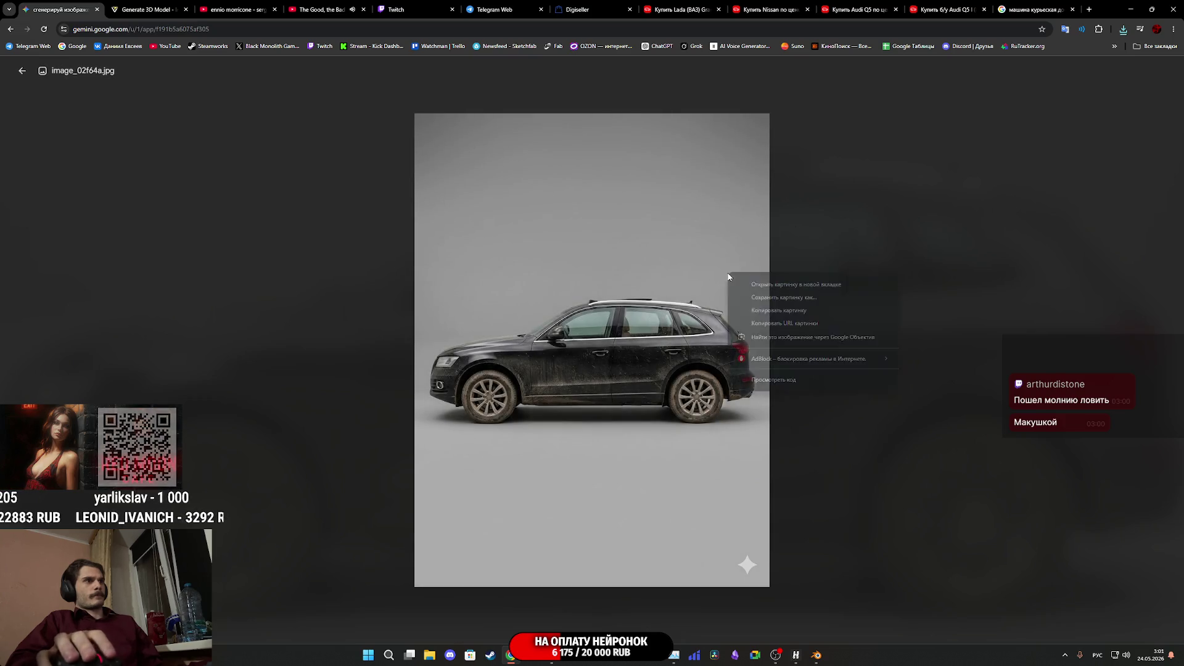
{"action": "left_click", "coordinate": [790, 310]}
{"action": "left_click", "coordinate": [859, 357]}
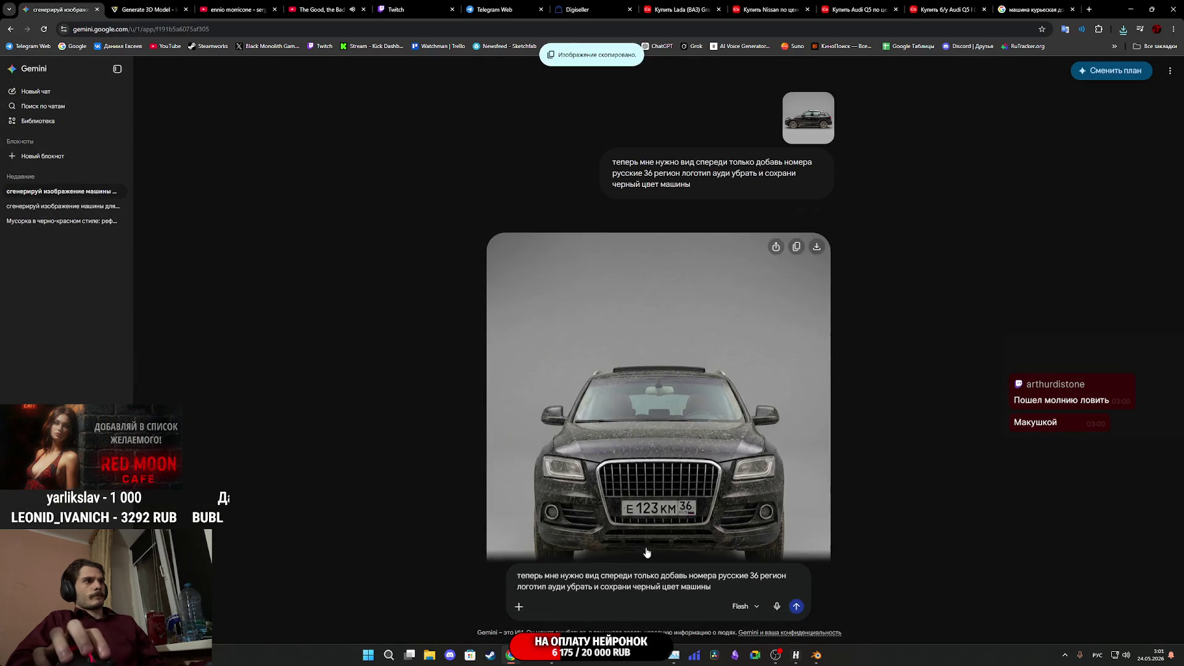
{"action": "key", "text": "ctrl+v"}
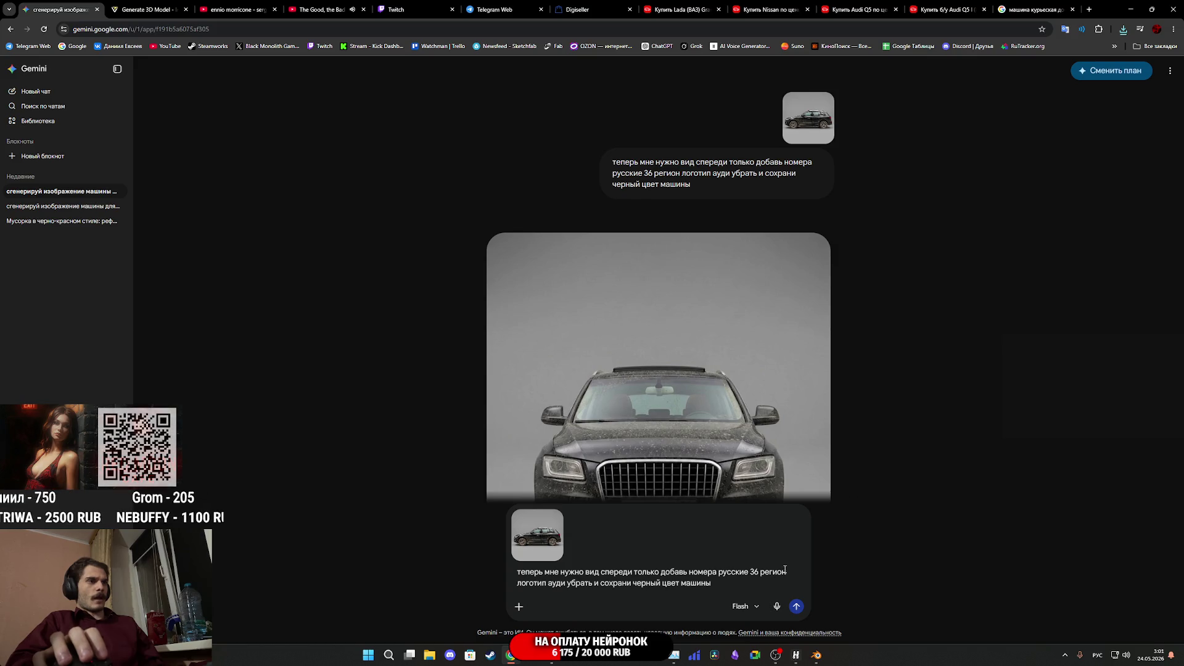
Edit the prompt to request a rear view ('вид сзади') without the logo, and send it
{"action": "left_click_drag", "start_coordinate": [786, 572], "coordinate": [689, 571]}
{"action": "key", "text": "BackSpace"}
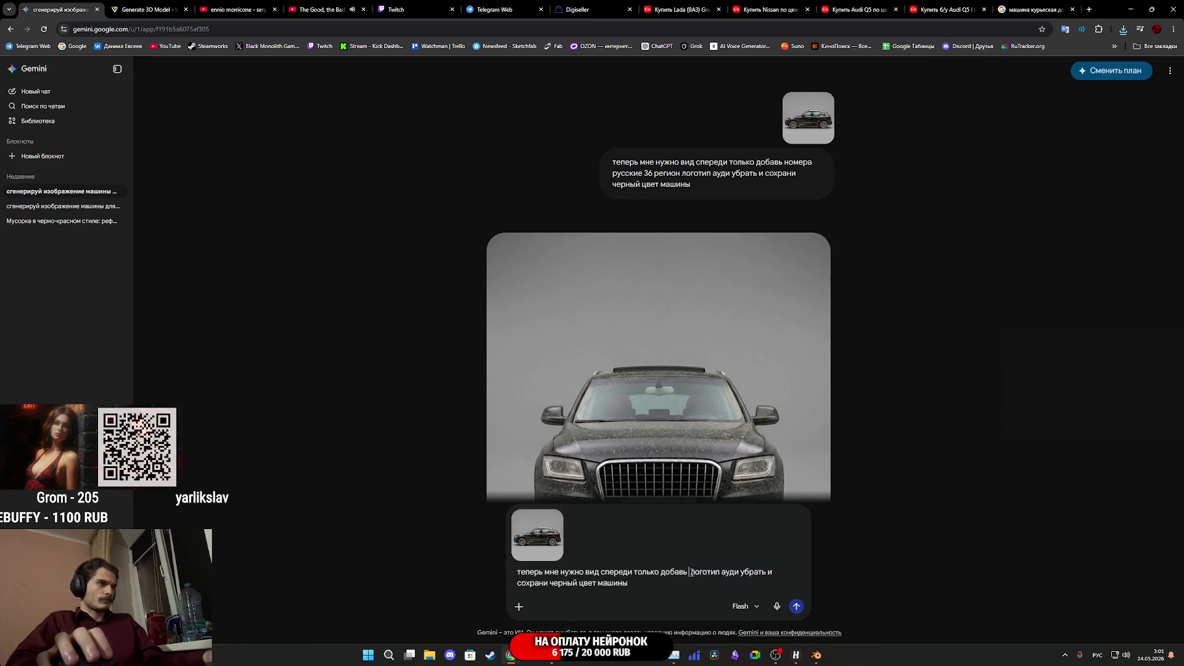
{"action": "key", "text": "BackSpace"}
{"action": "key", "text": "BackSpace"}
{"action": "key", "text": "BackSpace"}
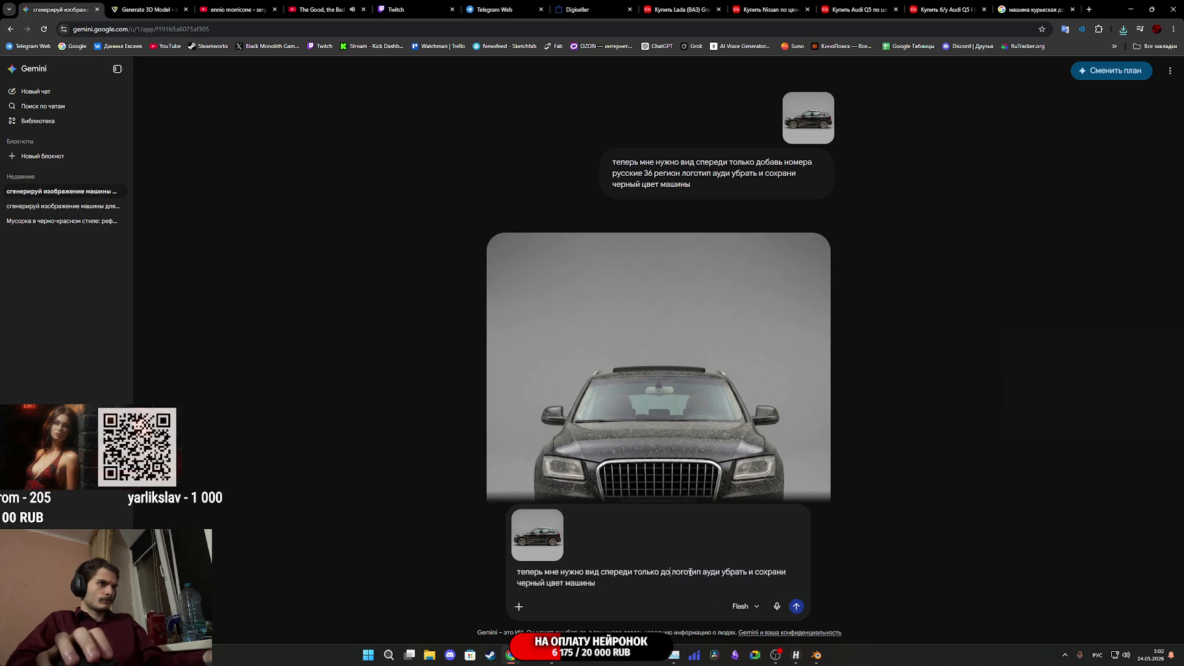
{"action": "key", "text": "BackSpace"}
{"action": "key", "text": "BackSpace"}
{"action": "key", "text": "BackSpace"}
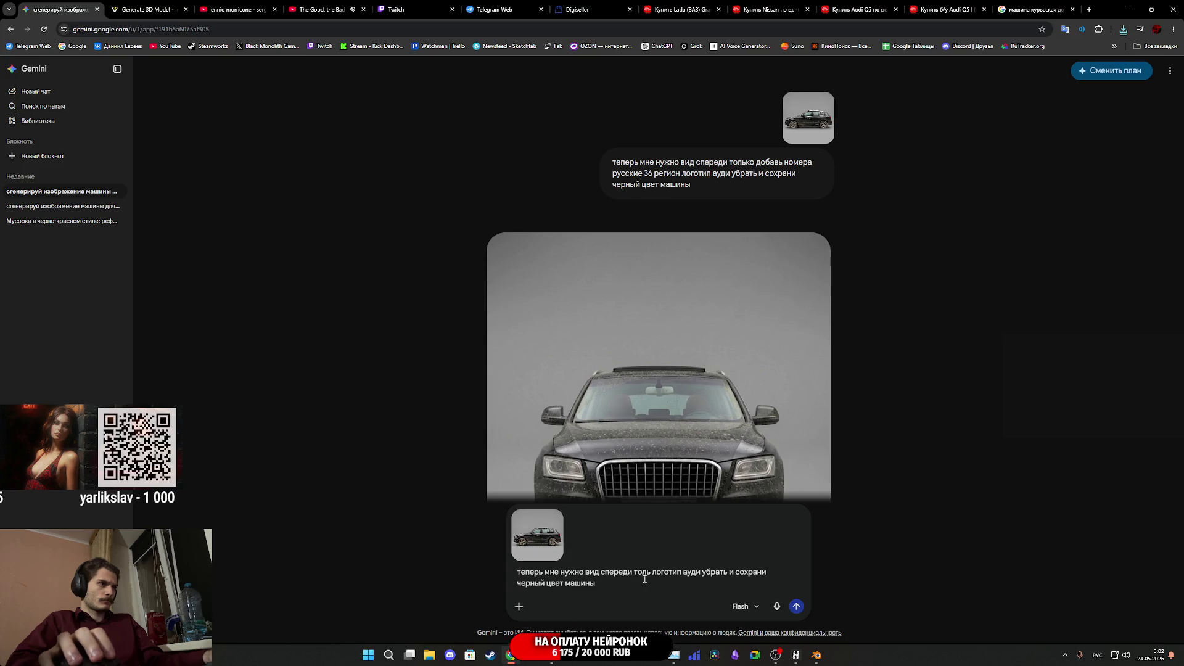
{"action": "type", "text": "ко"}
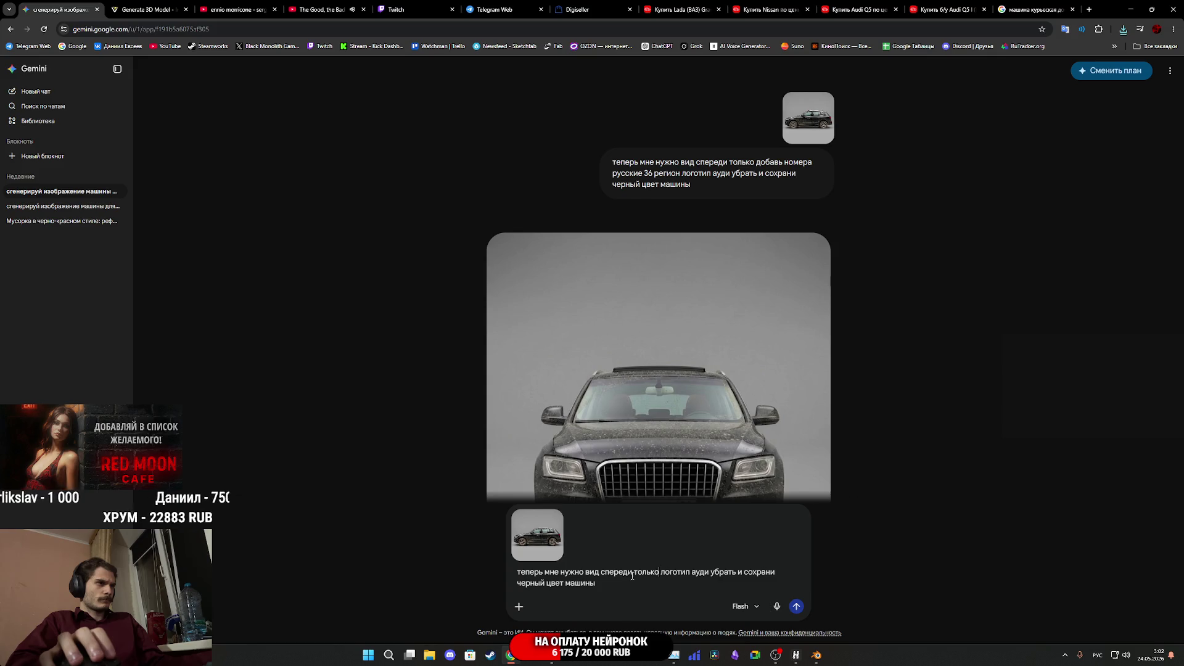
{"action": "left_click_drag", "start_coordinate": [633, 575], "coordinate": [609, 575]}
{"action": "type", "text": "з"}
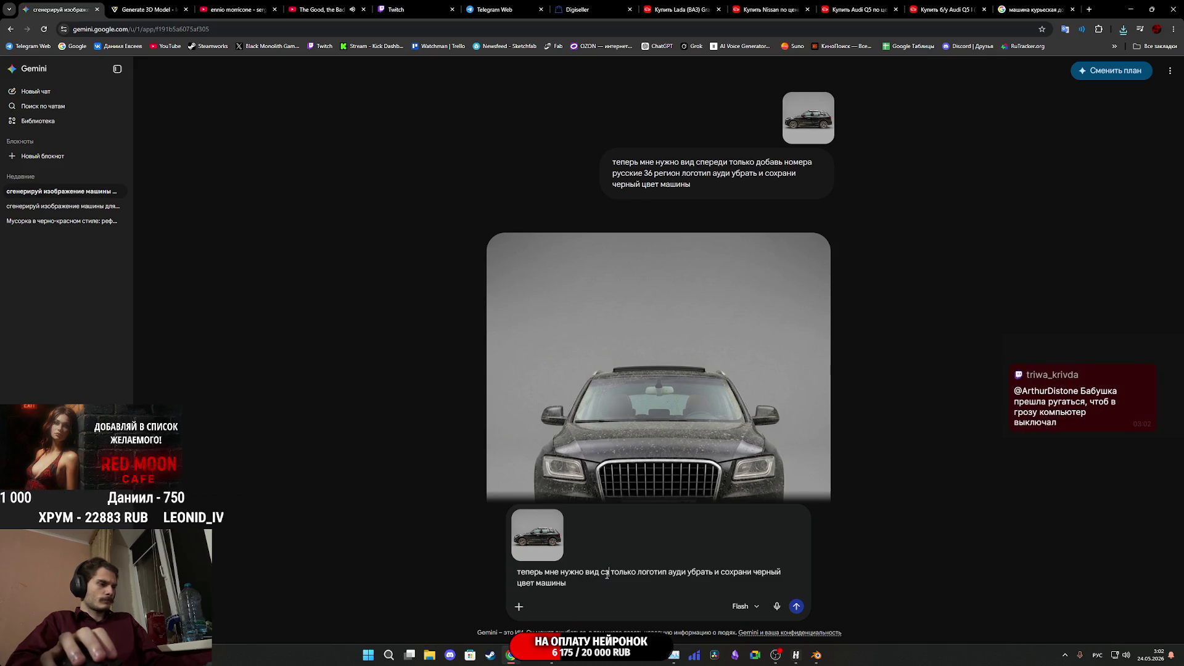
{"action": "type", "text": "ади"}
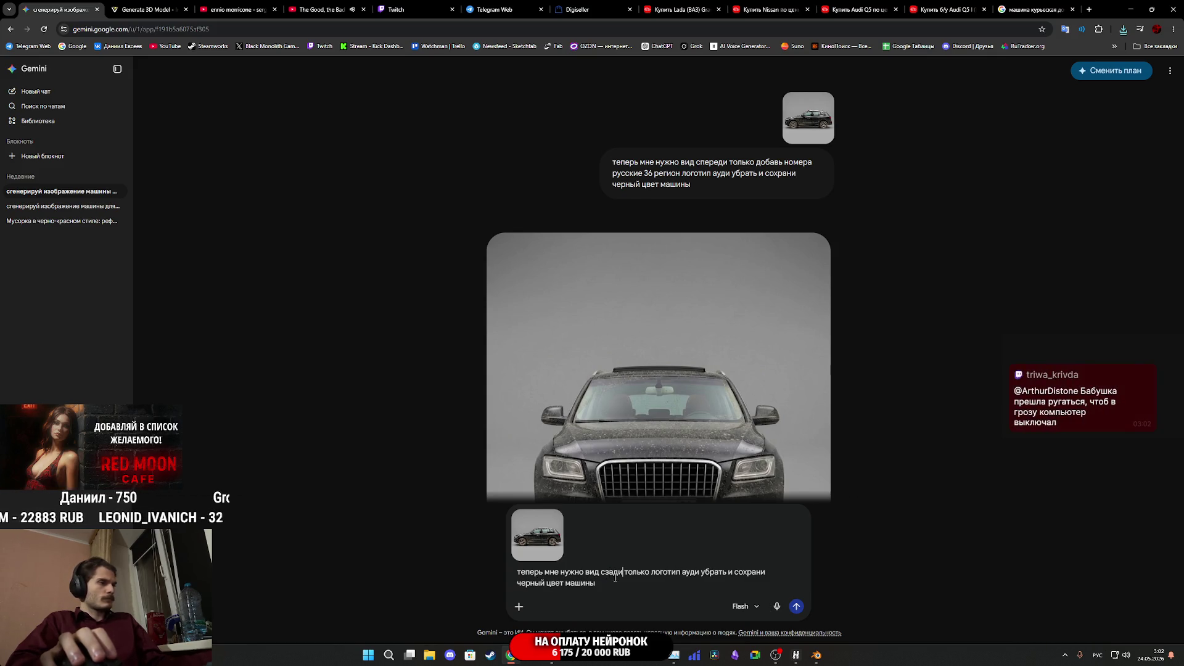
{"action": "left_click", "coordinate": [796, 608]}
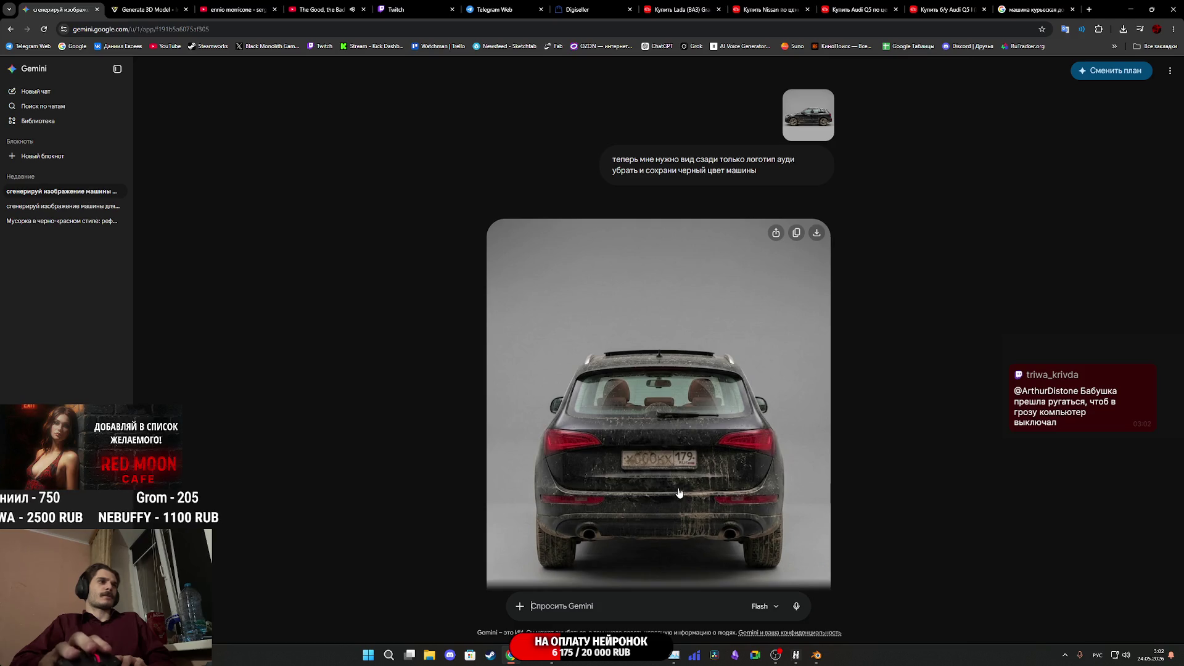
Scroll through the chat to view the generated rear view of the Audi on grey
{"action": "scroll", "coordinate": [677, 491], "scroll_direction": "down", "scroll_amount": 2}
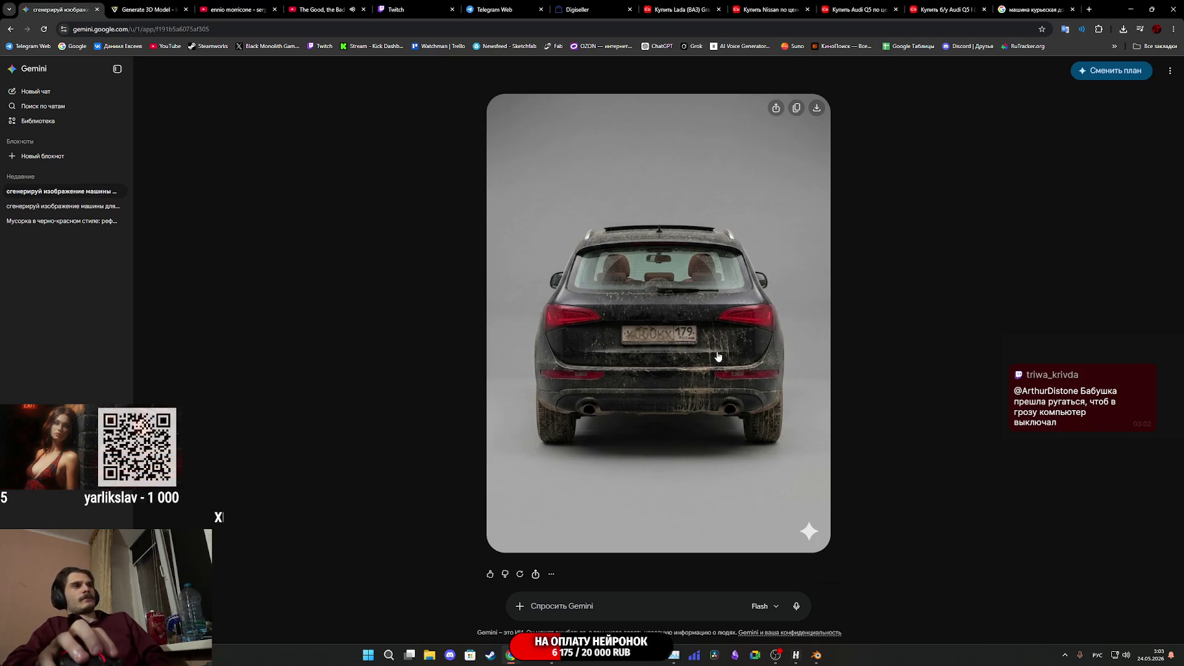
{"action": "scroll", "coordinate": [718, 356], "scroll_direction": "up", "scroll_amount": 3}
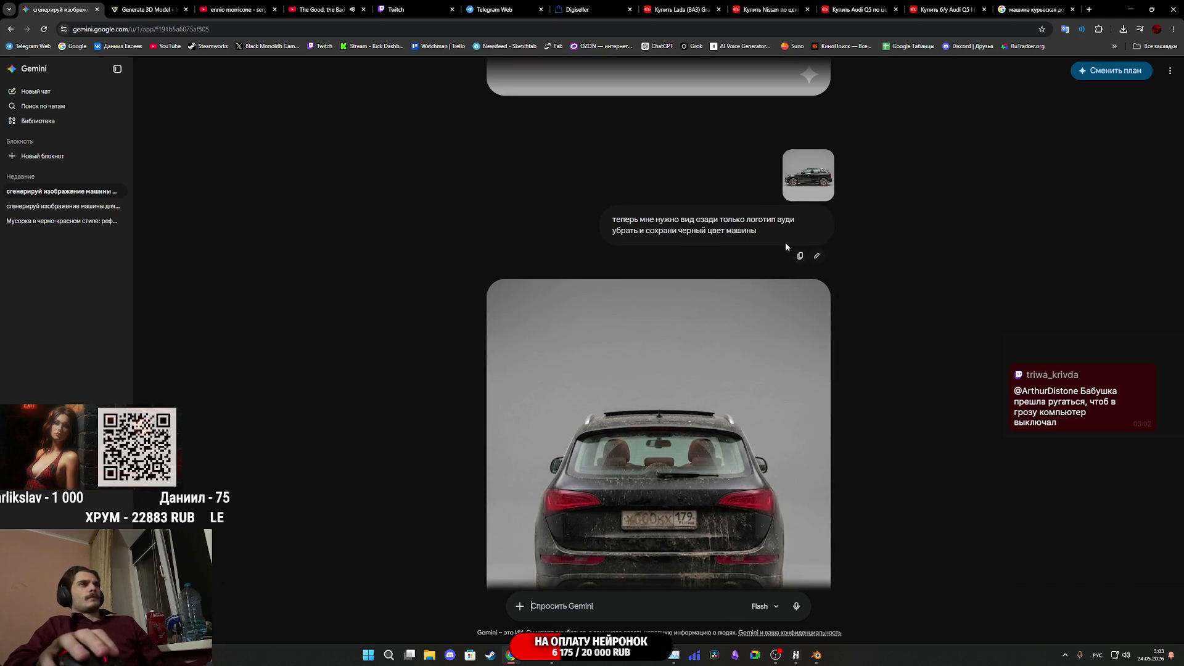
{"action": "left_click", "coordinate": [818, 257]}
{"action": "key", "text": "ctrl+a"}
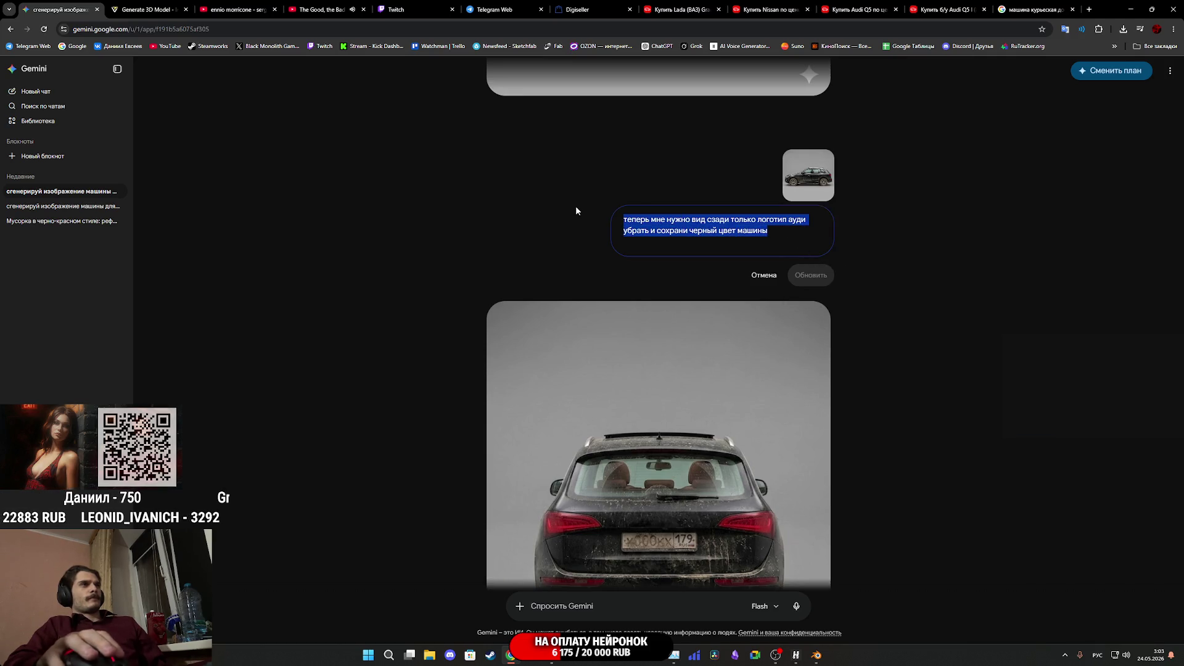
{"action": "key", "text": "BackSpace"}
{"action": "left_click", "coordinate": [763, 253]}
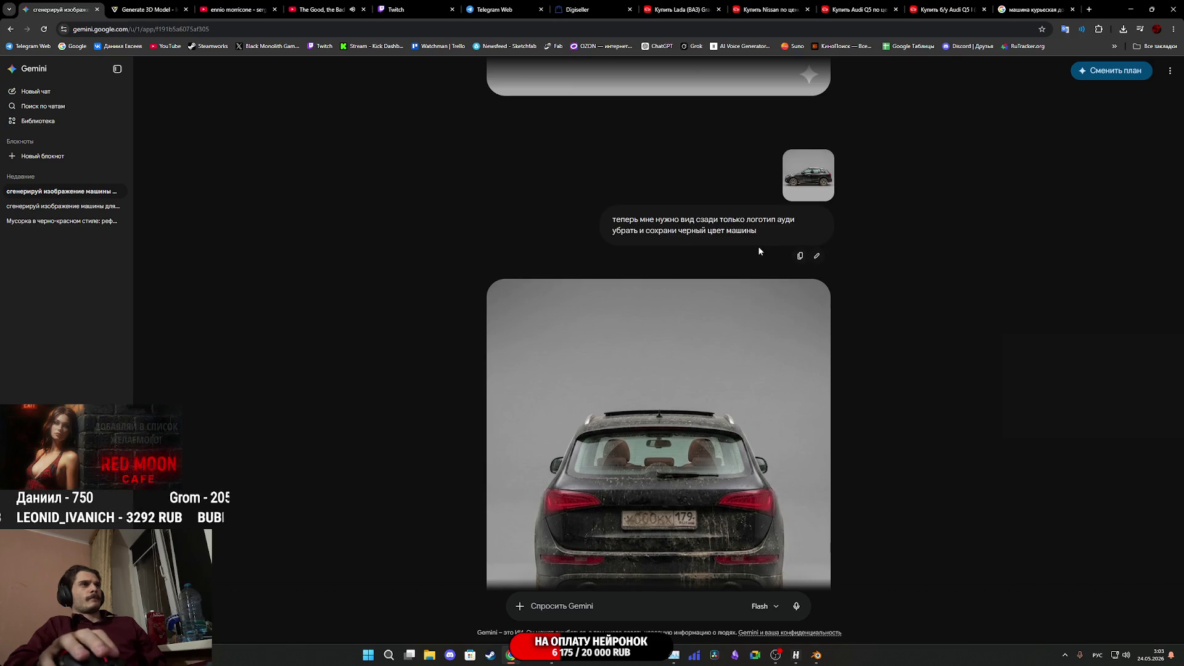
{"action": "scroll", "coordinate": [889, 323], "scroll_direction": "up", "scroll_amount": 10}
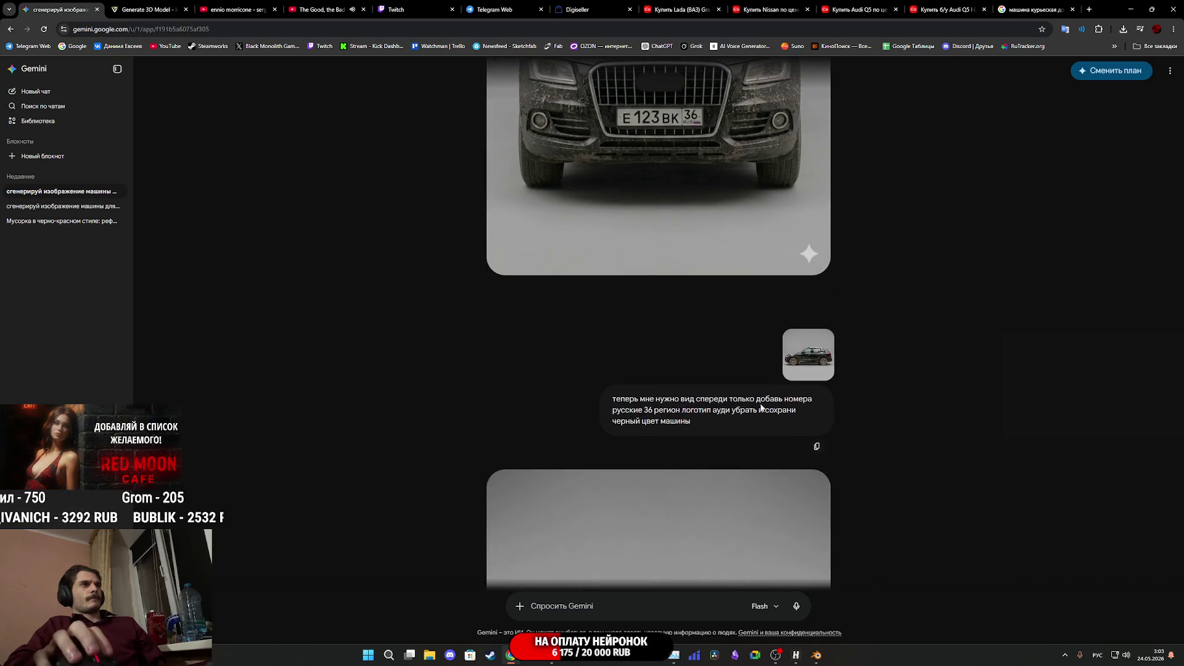
{"action": "scroll", "coordinate": [814, 432], "scroll_direction": "down", "scroll_amount": 10}
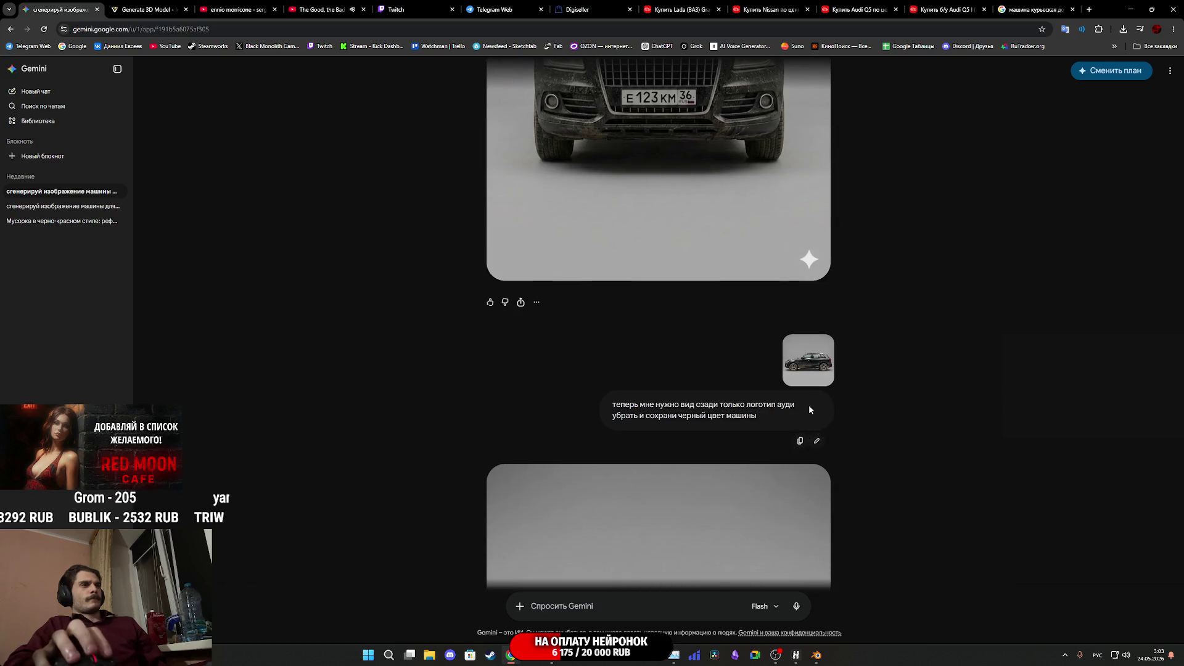
{"action": "scroll", "coordinate": [806, 417], "scroll_direction": "up", "scroll_amount": 2}
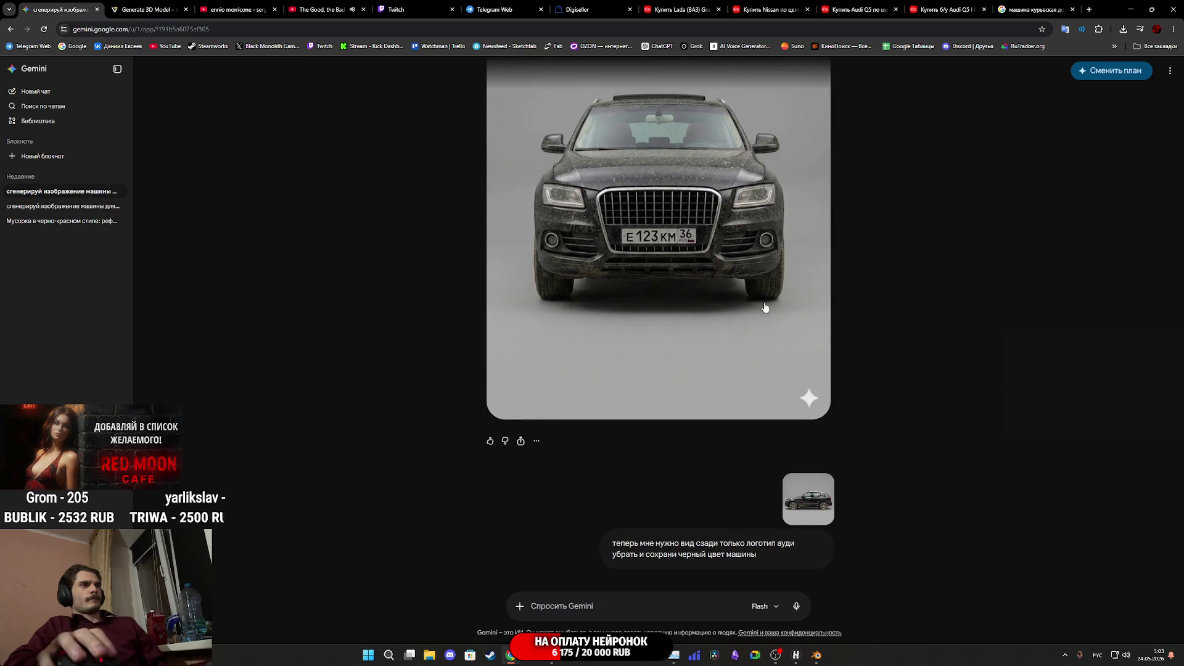
{"action": "scroll", "coordinate": [771, 330], "scroll_direction": "down", "scroll_amount": 4}
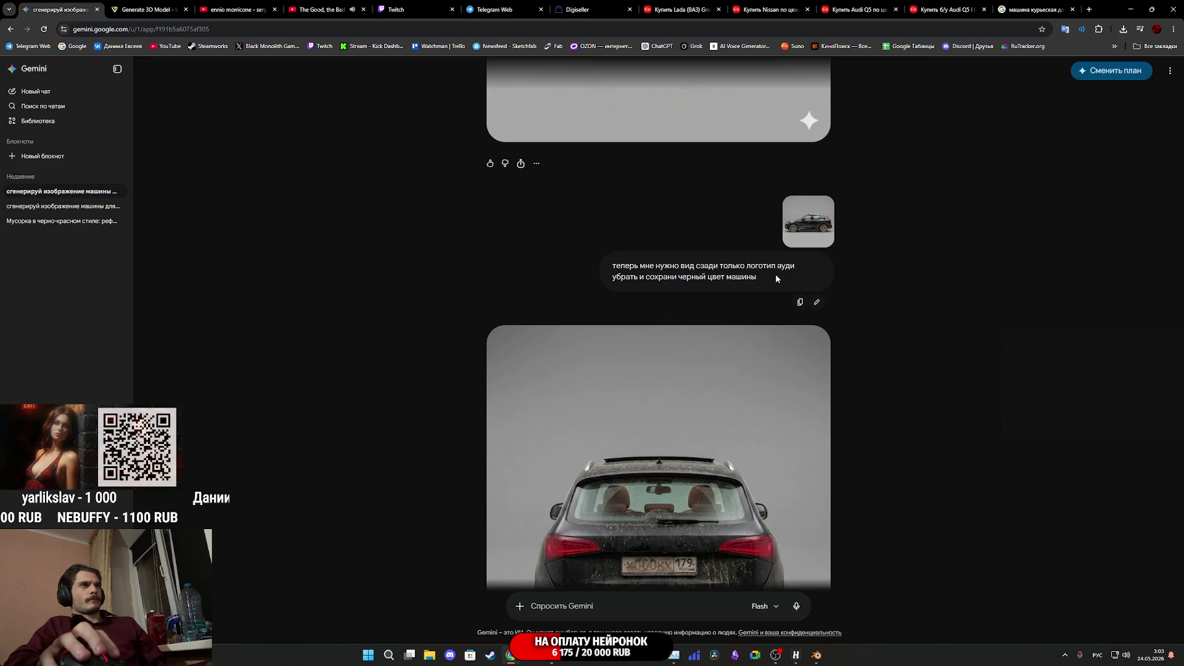
Replace the request with the front-view prompt, add plate 'е123км' after 'регион', and resubmit
{"action": "left_click", "coordinate": [819, 304]}
{"action": "key", "text": "ctrl+a"}
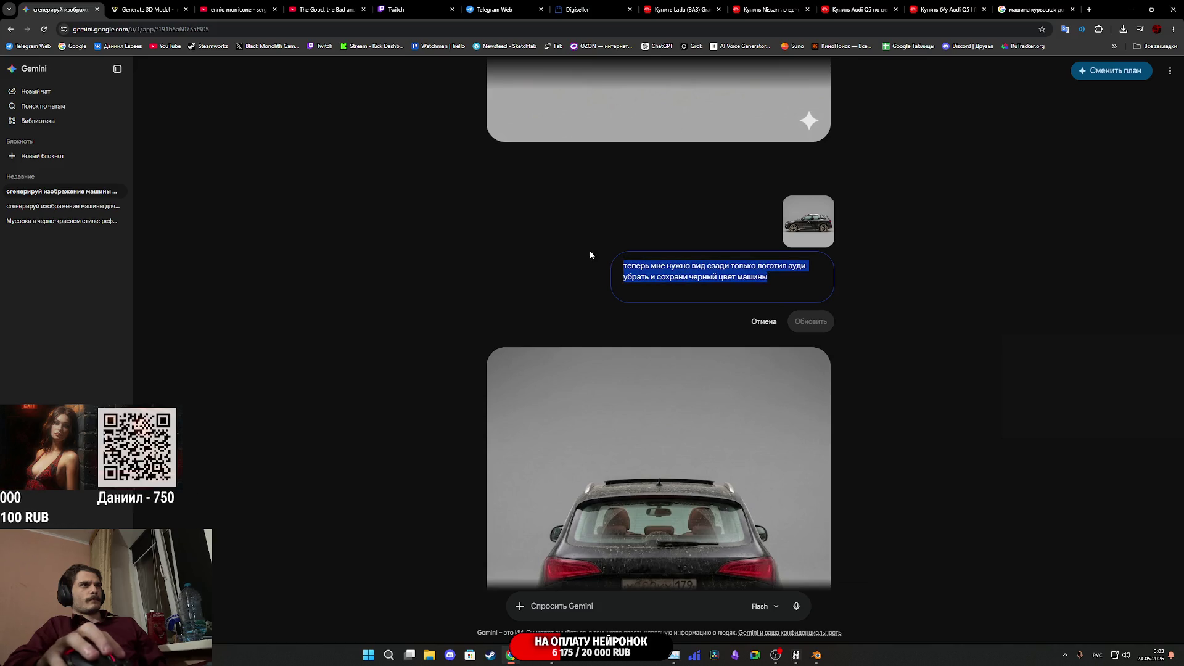
{"action": "type", "text": "теперь мне нужно вид спереди только добавь номера русские 36 регион логотип ауди убрать и сохрани черный цвет машины"}
{"action": "scroll", "coordinate": [742, 293], "scroll_direction": "up", "scroll_amount": 3}
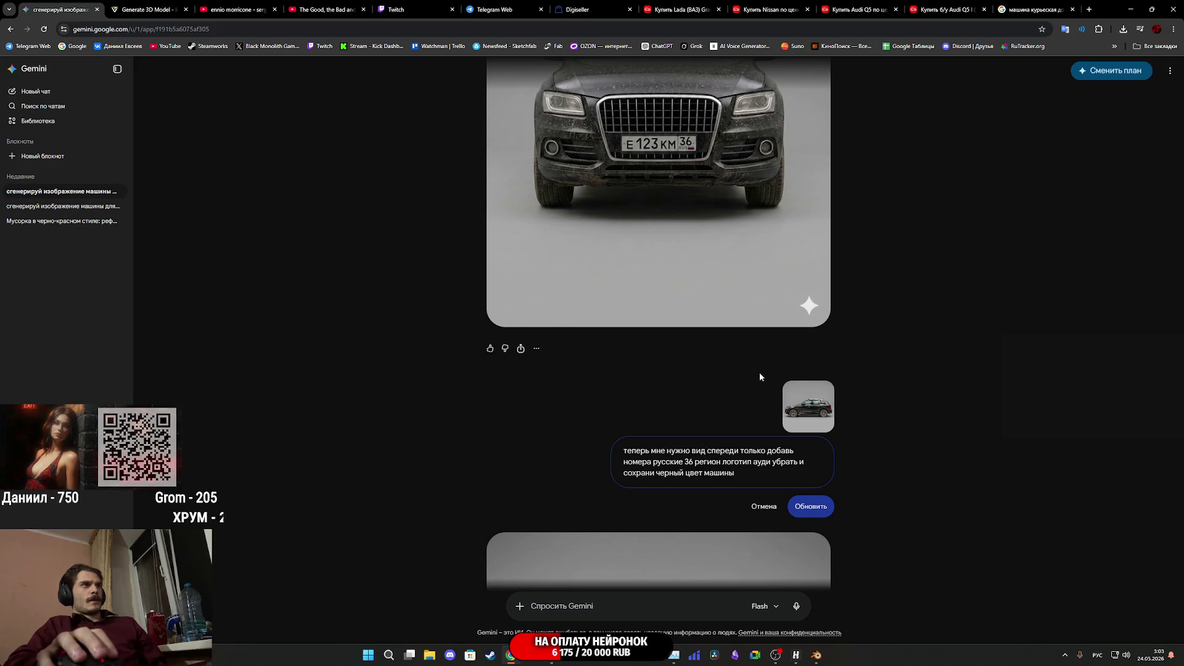
{"action": "left_click", "coordinate": [722, 462]}
{"action": "type", "text": "е"}
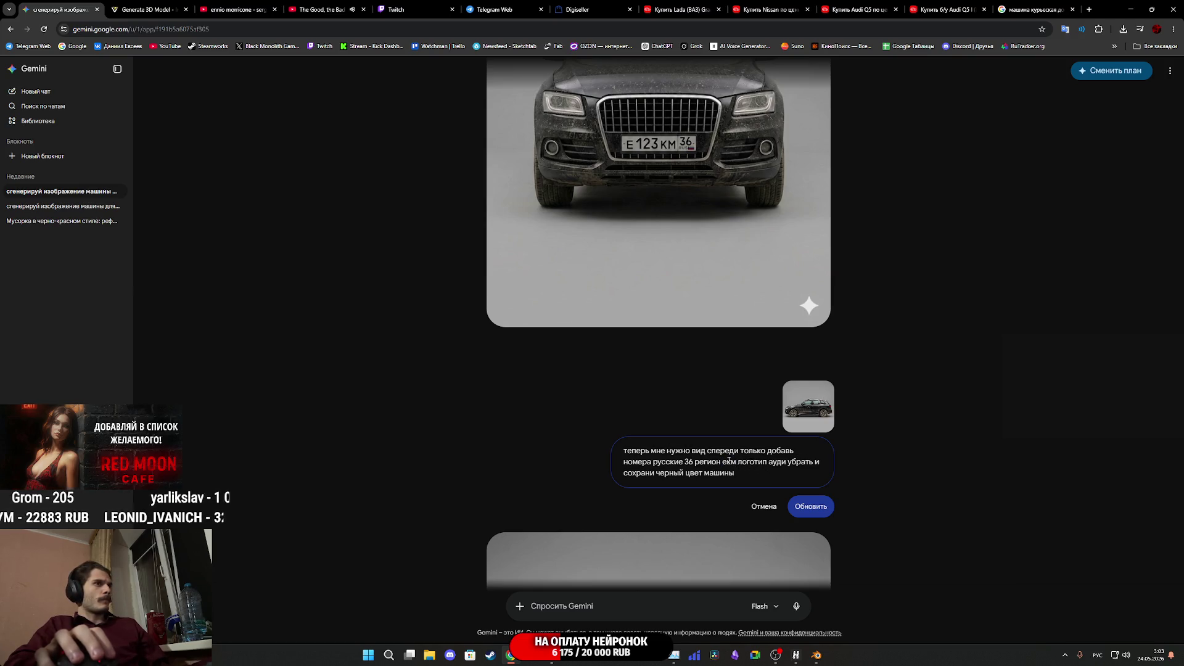
{"action": "type", "text": " 123к"}
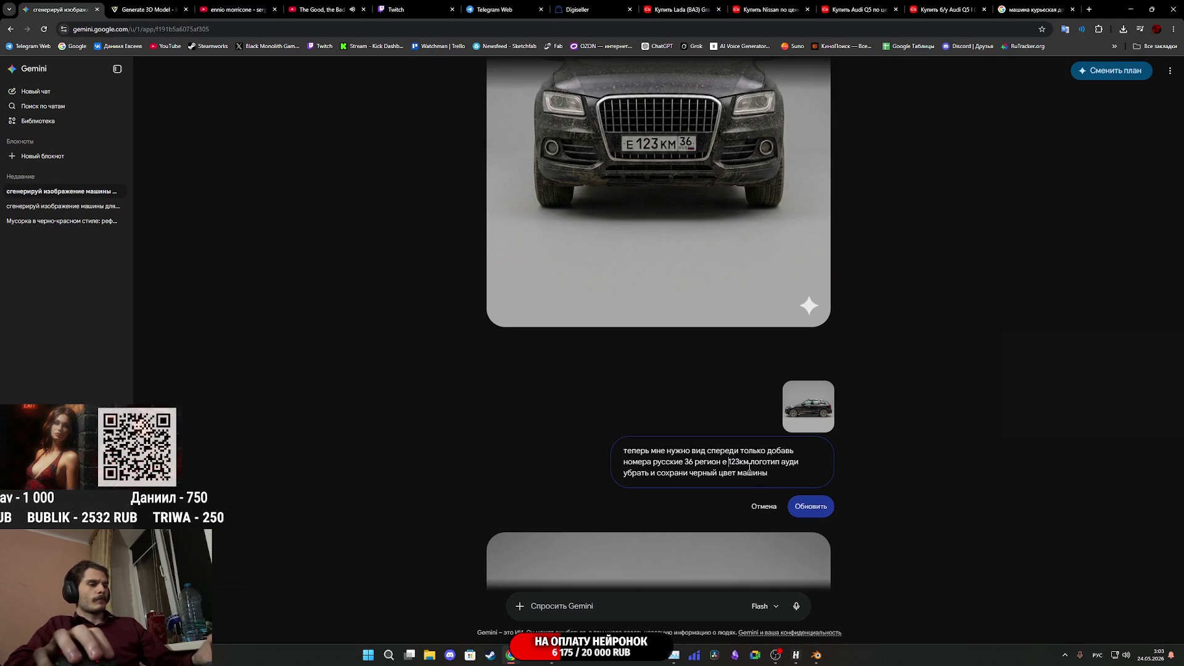
{"action": "left_click", "coordinate": [809, 511]}
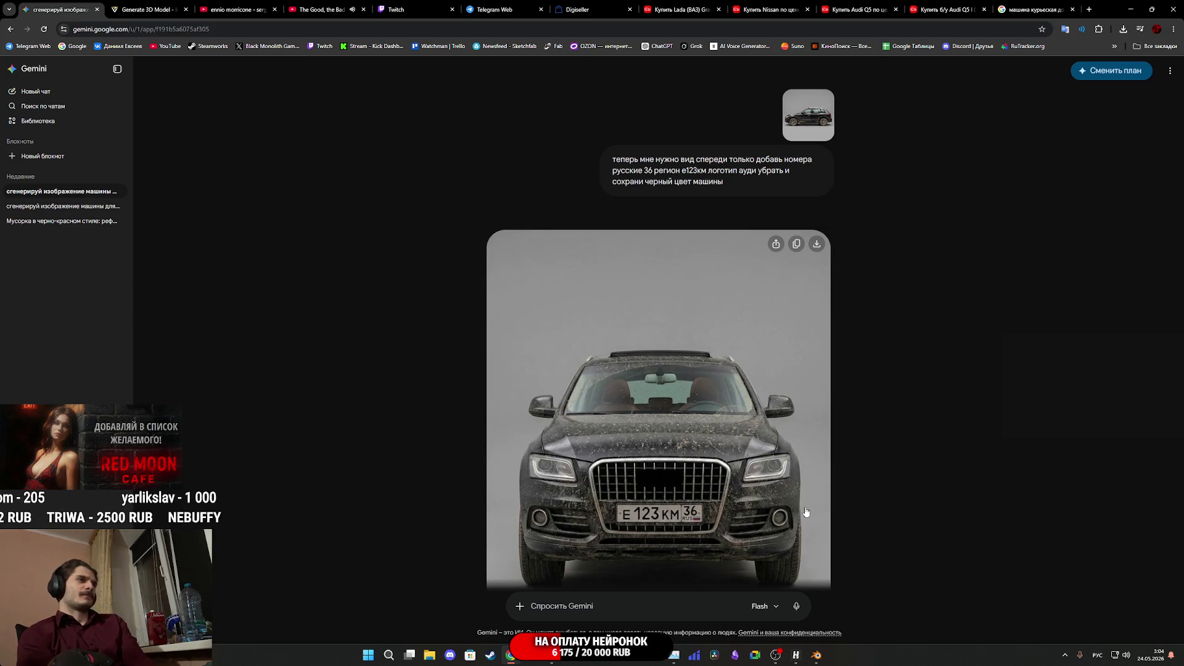
Change 'спереди' to 'сзади' in the prompt and regenerate, getting the Audi's rear with plate Е 123 КМ 36
{"action": "scroll", "coordinate": [802, 494], "scroll_direction": "down", "scroll_amount": 2}
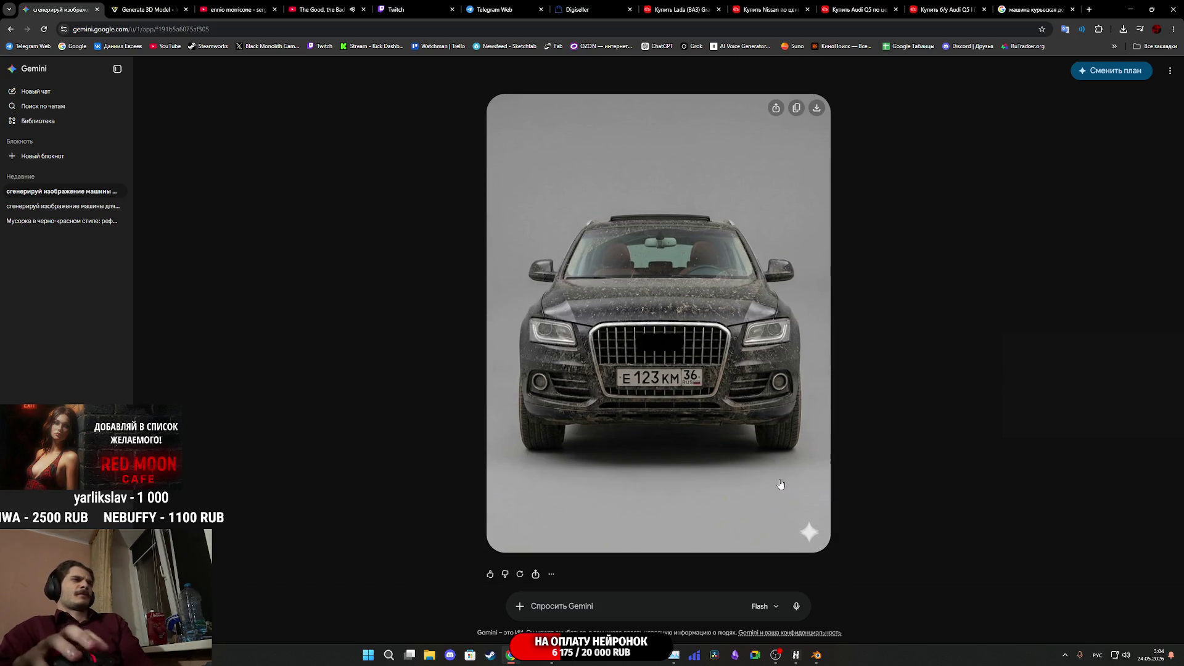
{"action": "scroll", "coordinate": [779, 483], "scroll_direction": "up", "scroll_amount": 2}
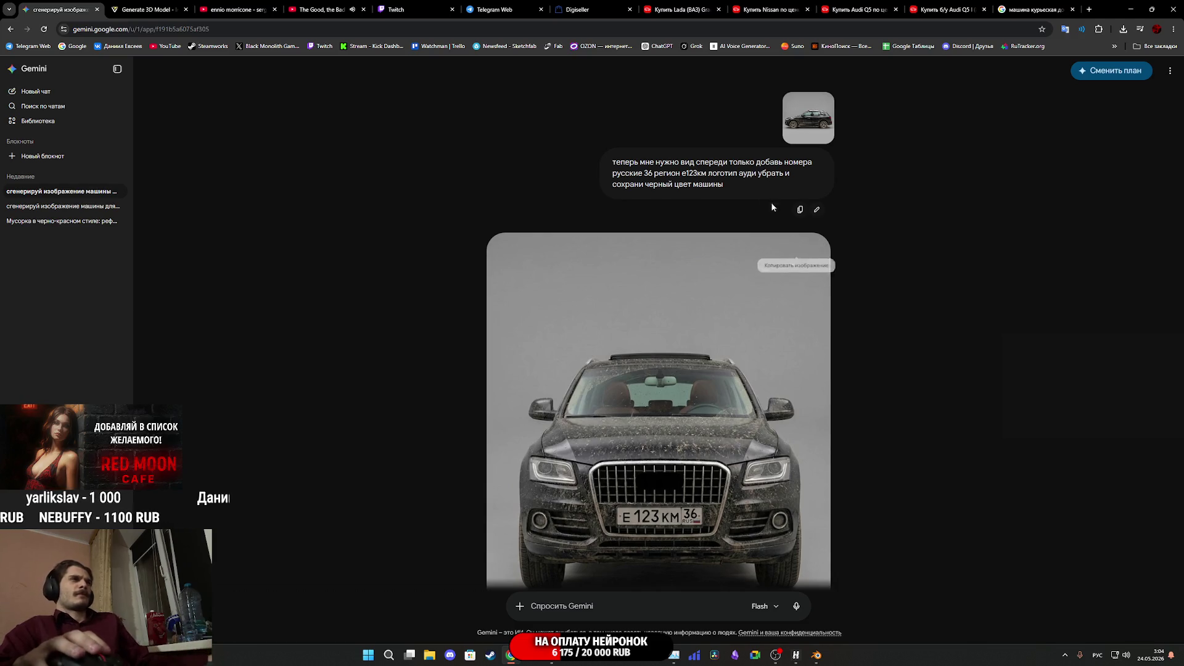
{"action": "left_click", "coordinate": [817, 209]}
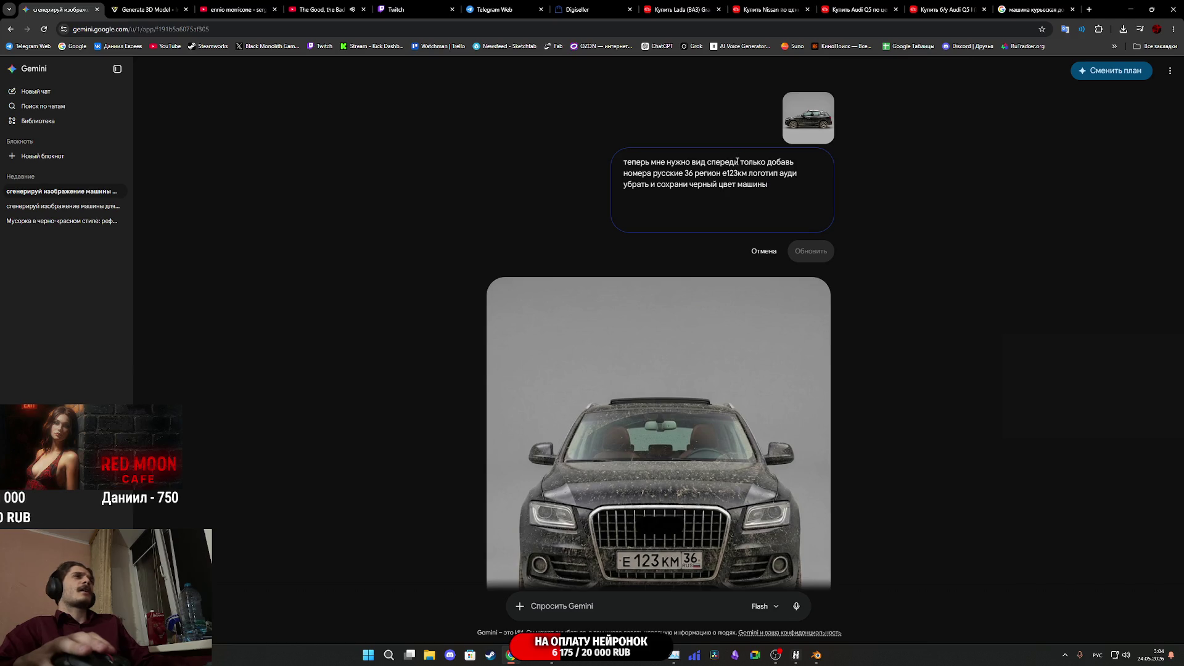
{"action": "left_click_drag", "start_coordinate": [738, 163], "coordinate": [712, 164]}
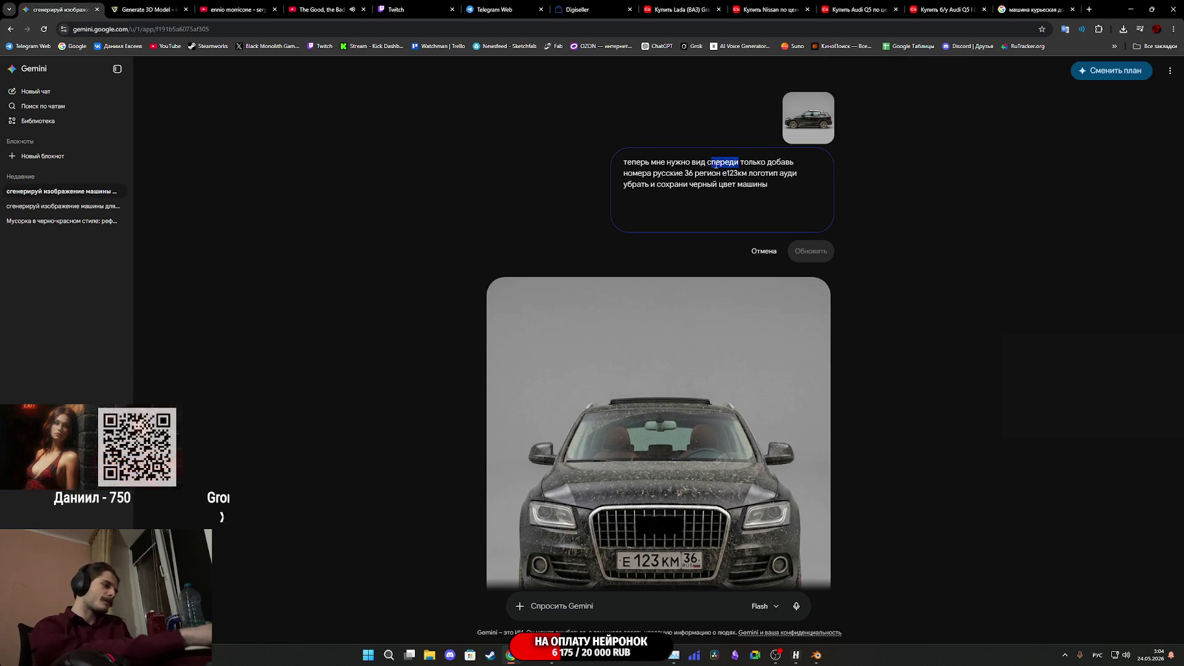
{"action": "type", "text": "зади"}
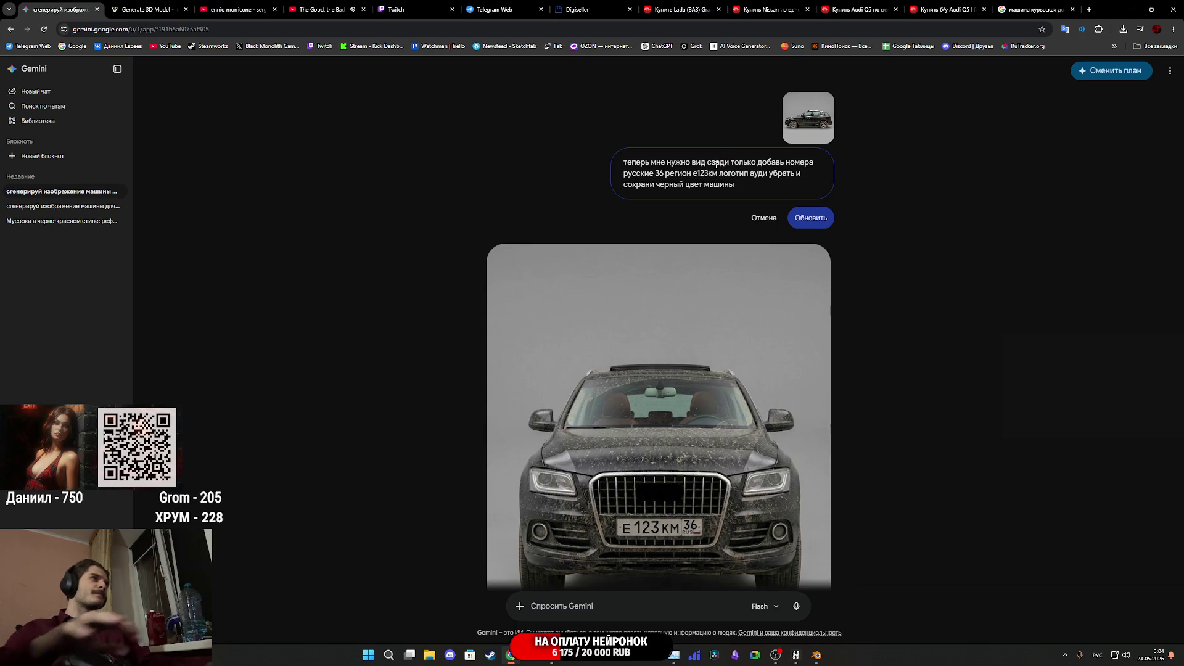
{"action": "left_click", "coordinate": [805, 216]}
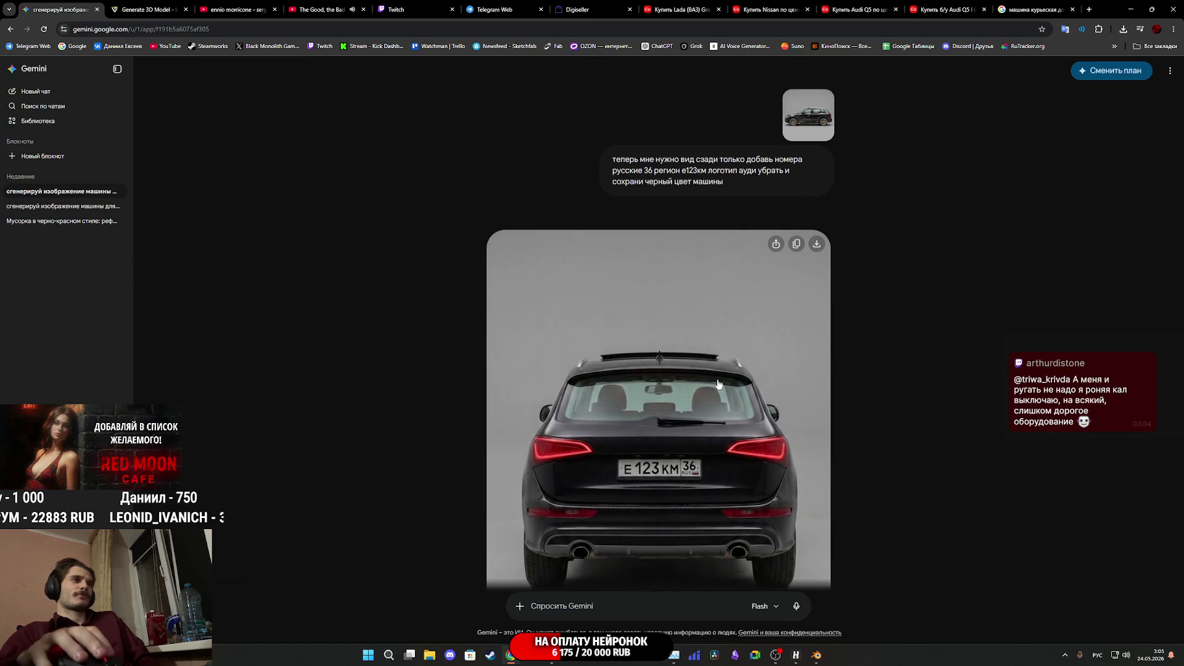
{"action": "scroll", "coordinate": [720, 392], "scroll_direction": "down", "scroll_amount": 2}
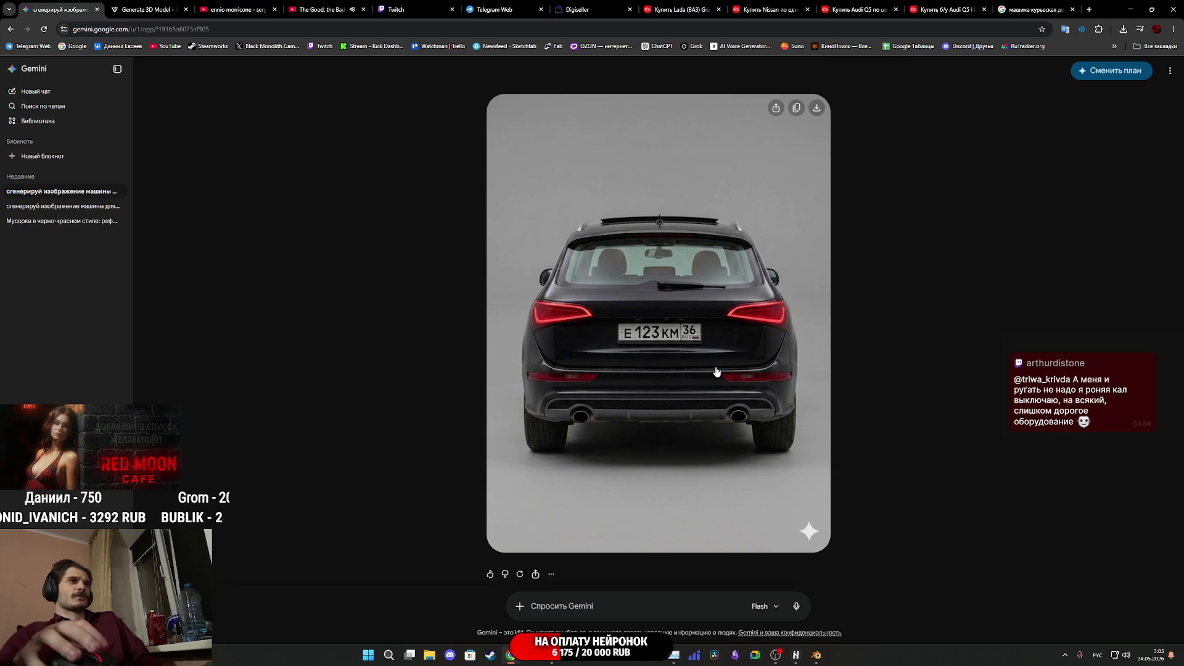
{"action": "scroll", "coordinate": [716, 372], "scroll_direction": "up", "scroll_amount": 3}
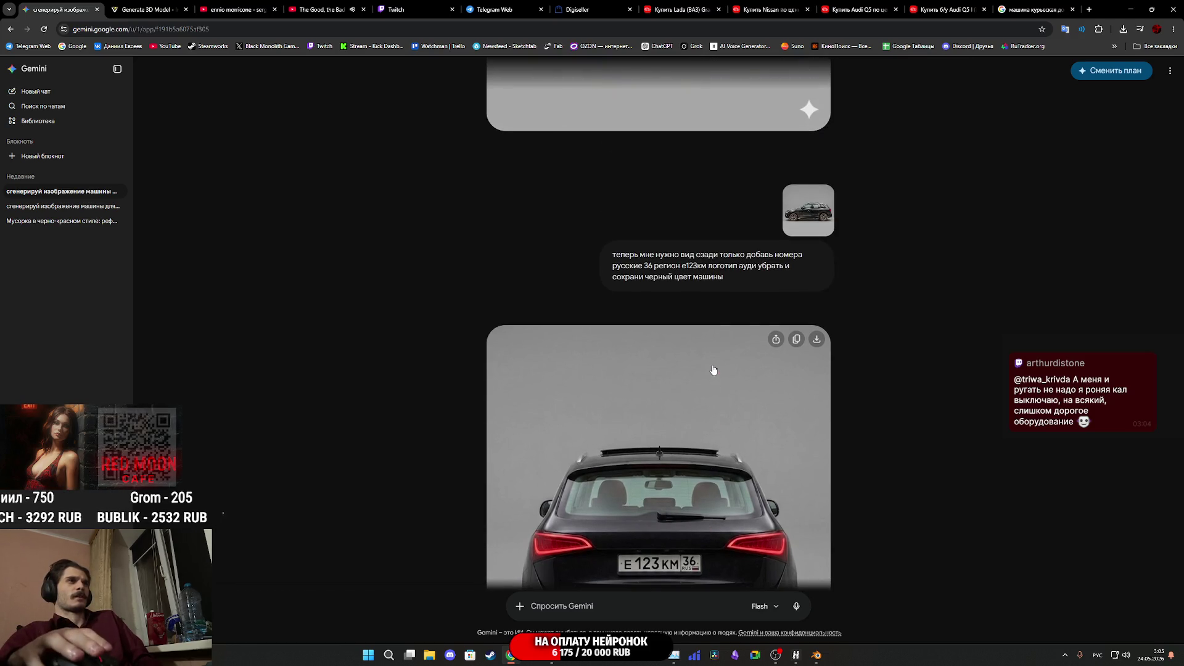
{"action": "scroll", "coordinate": [771, 370], "scroll_direction": "down", "scroll_amount": 1}
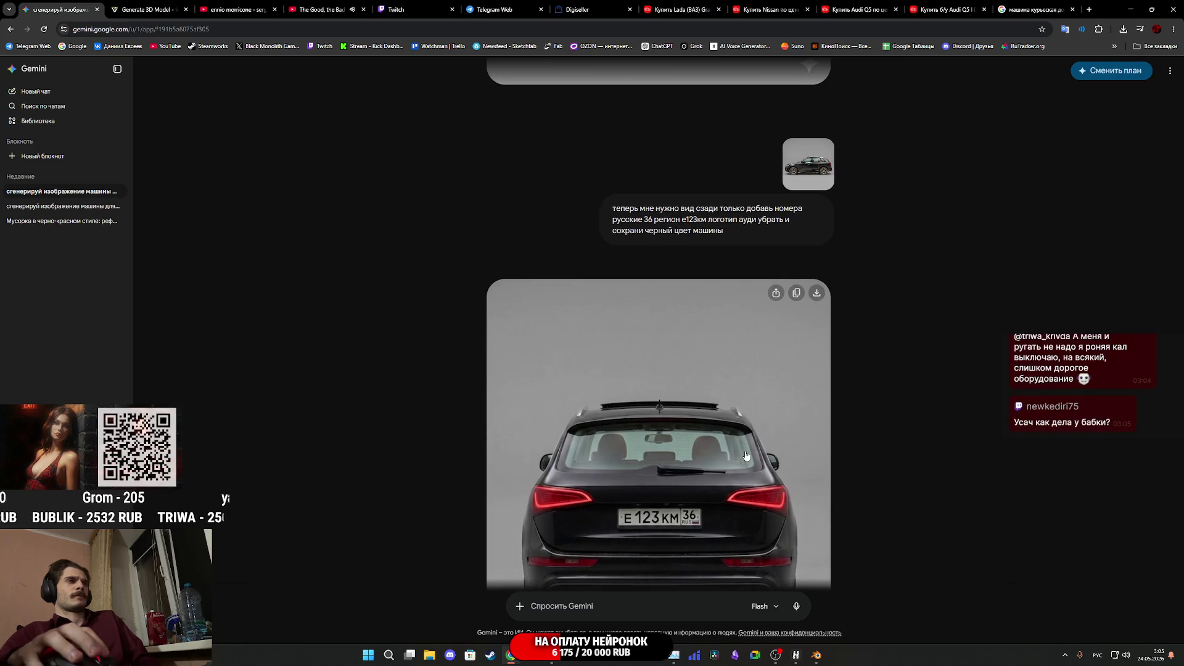
{"action": "scroll", "coordinate": [747, 456], "scroll_direction": "down", "scroll_amount": 3}
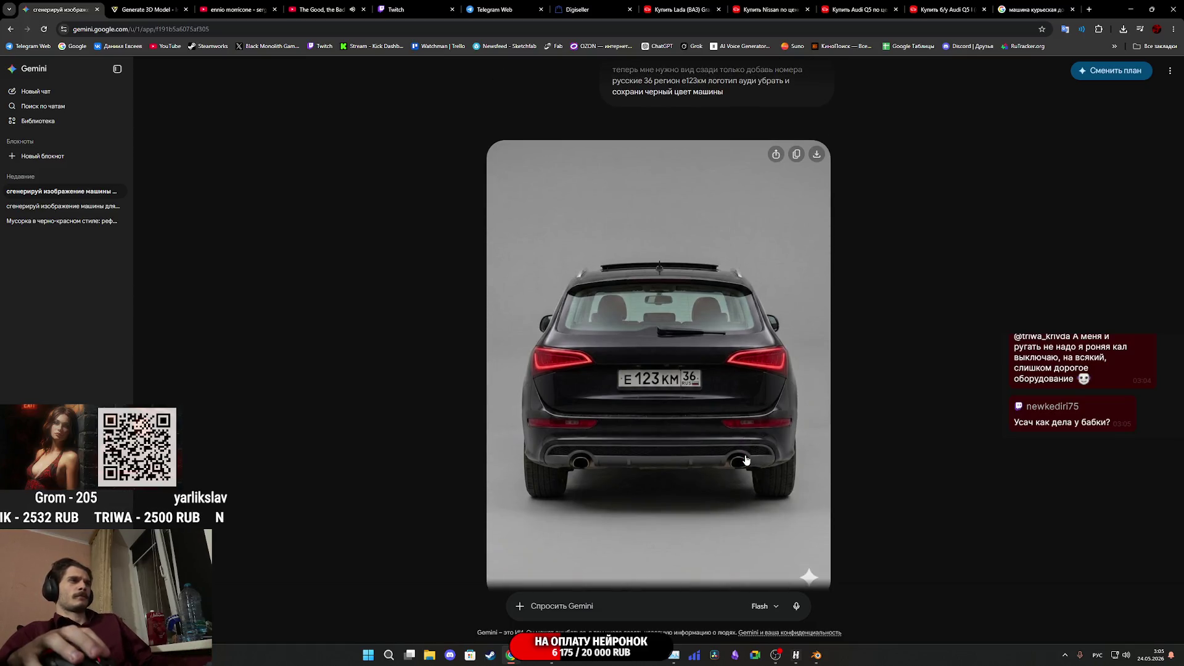
{"action": "scroll", "coordinate": [747, 459], "scroll_direction": "up", "scroll_amount": 4}
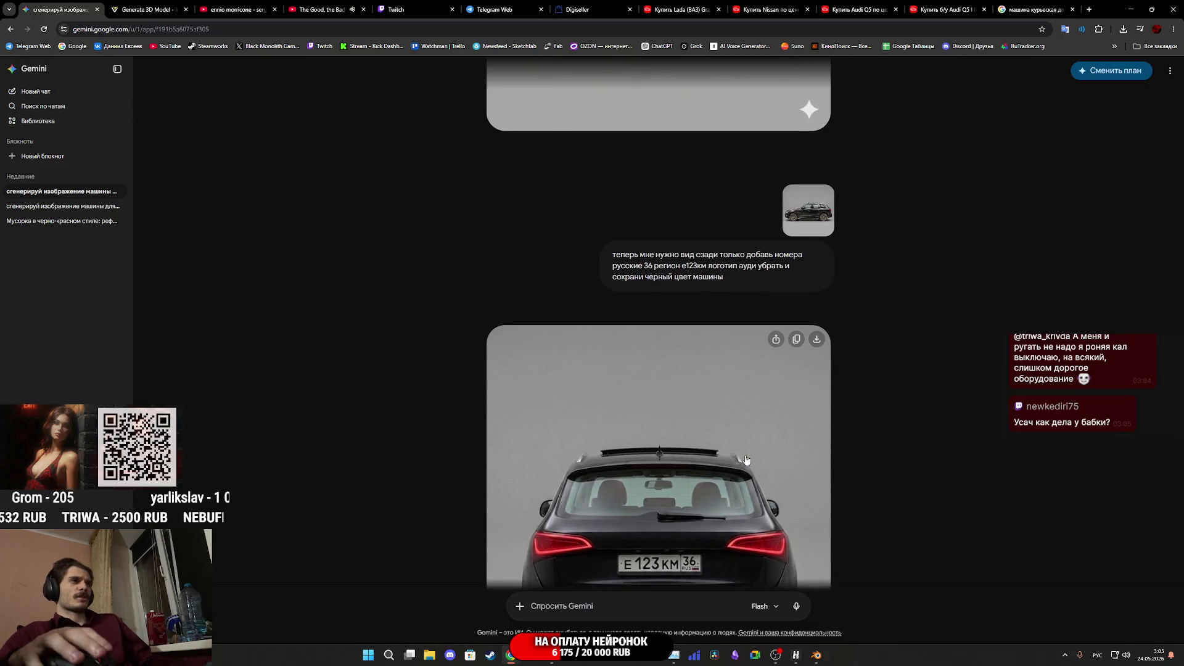
Open the dirty rear-view Audi photo from the Downloads folder in the photo viewer
{"action": "left_click", "coordinate": [430, 657]}
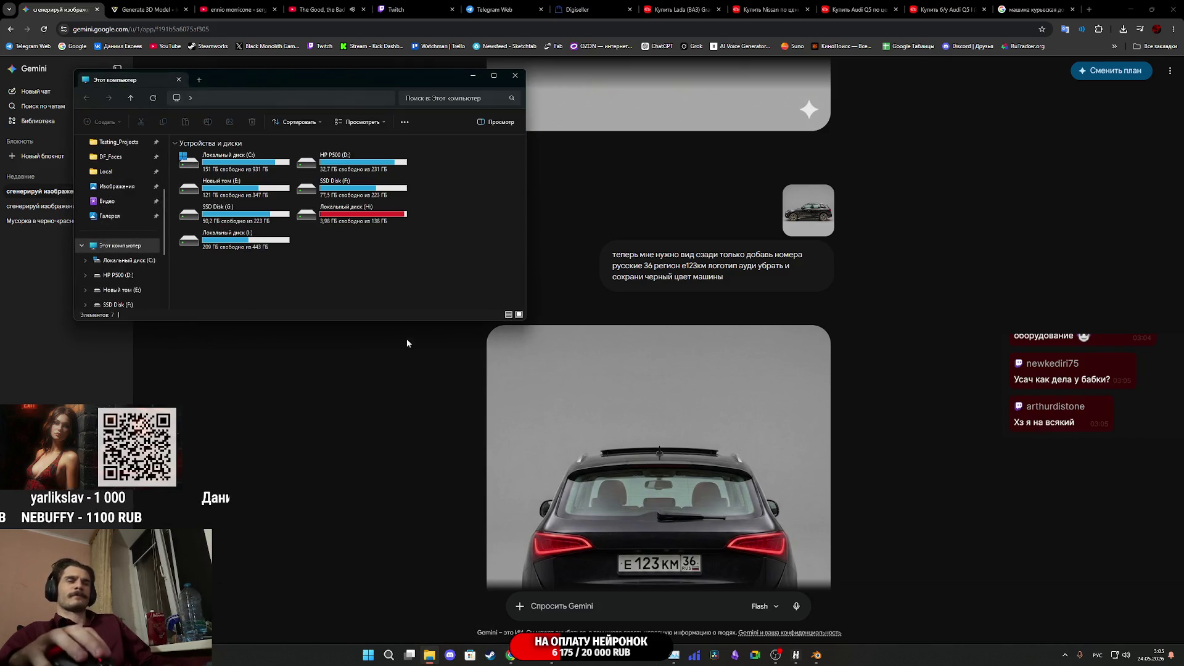
{"action": "scroll", "coordinate": [117, 203], "scroll_direction": "up", "scroll_amount": 3}
{"action": "left_click", "coordinate": [111, 203]}
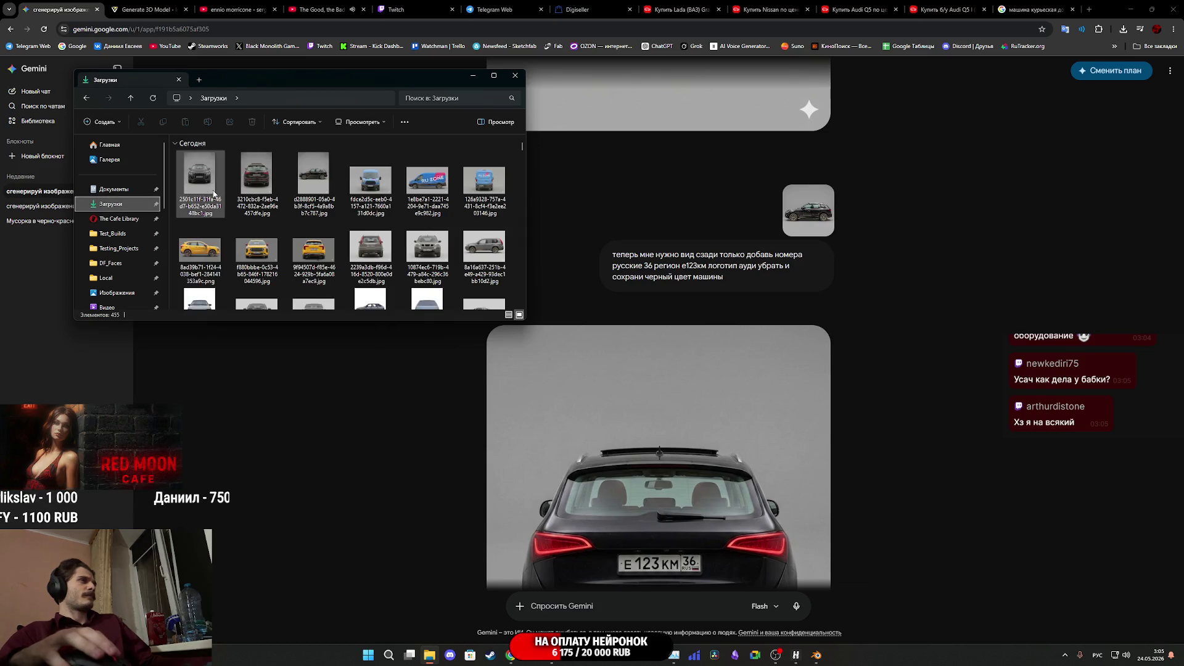
{"action": "double_click", "coordinate": [256, 179]}
Flip back and forth through the downloaded side, front and rear Audi images, ending on the rear
{"action": "key", "text": "Right"}
{"action": "key", "text": "Left"}
{"action": "key", "text": "Right"}
{"action": "key", "text": "Left"}
{"action": "key", "text": "Left"}
{"action": "key", "text": "Left"}
{"action": "key", "text": "Left"}
{"action": "key", "text": "Right"}
{"action": "key", "text": "Left"}
{"action": "key", "text": "Right"}
{"action": "key", "text": "Left"}
{"action": "key", "text": "Right"}
{"action": "key", "text": "Left"}
{"action": "key", "text": "Right"}
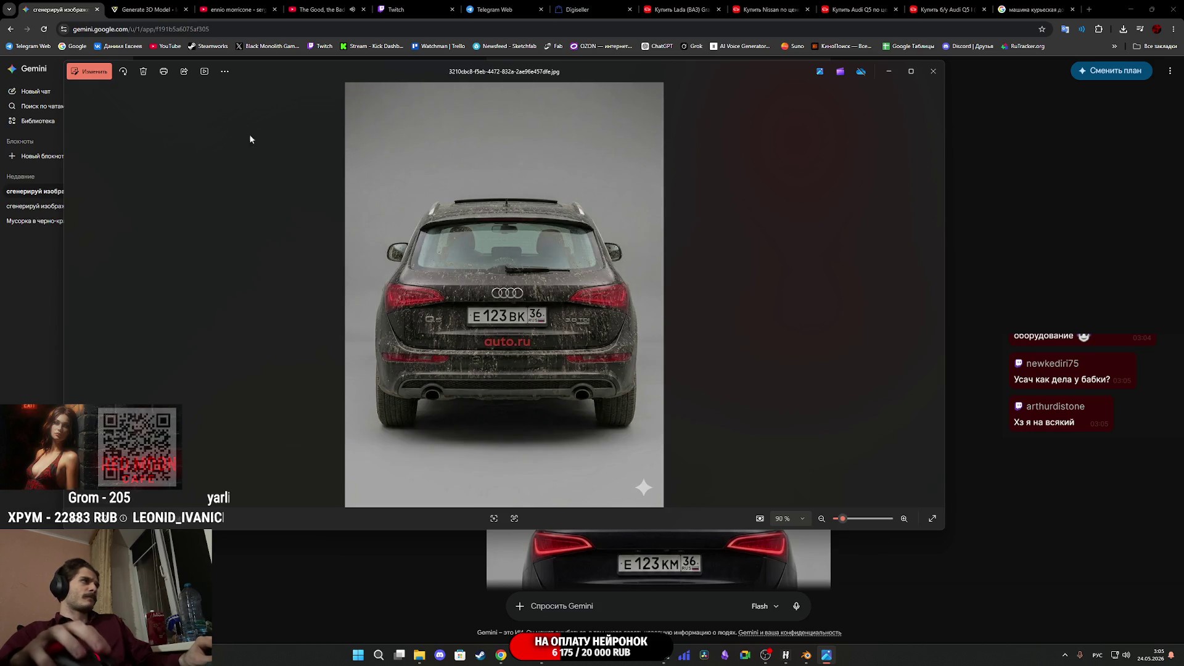
Compare the side and front Audi images, then return to the rear-view photo and start editing it
{"action": "key", "text": "Right"}
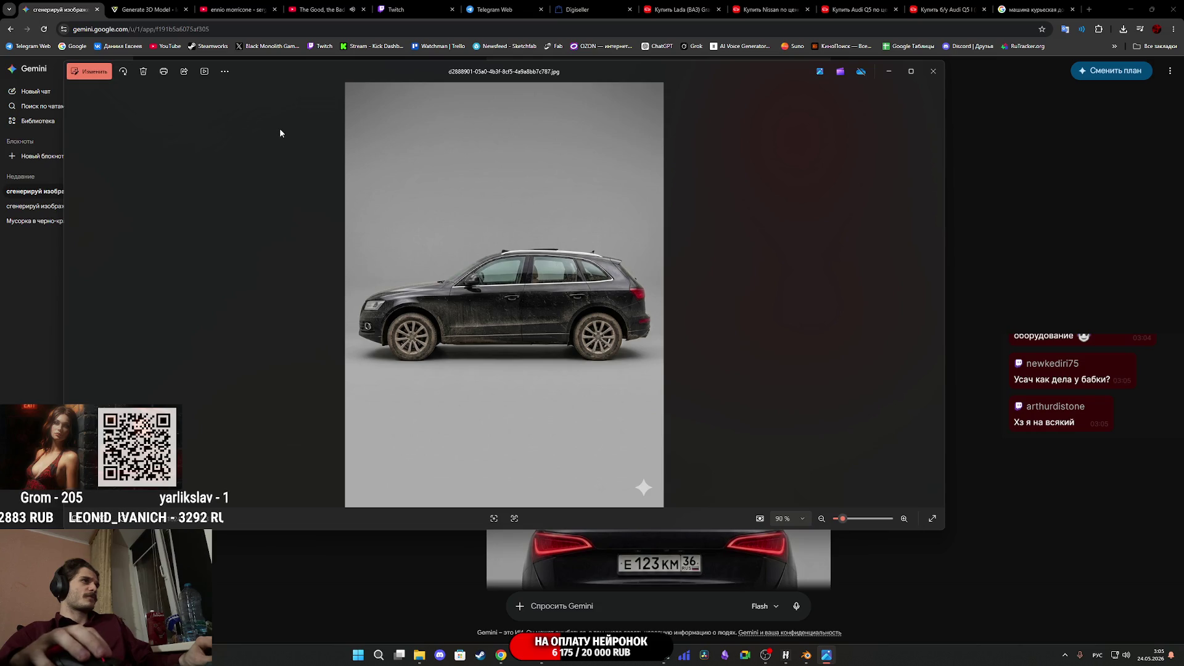
{"action": "key", "text": "Left"}
{"action": "key", "text": "Left"}
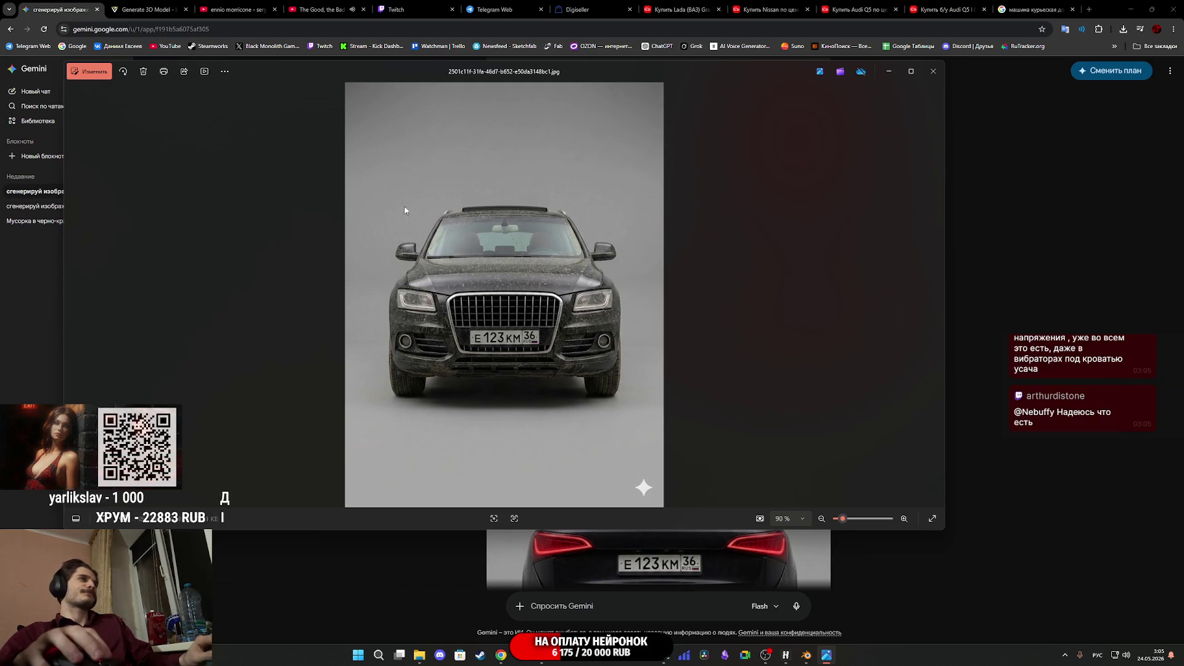
{"action": "key", "text": "Right"}
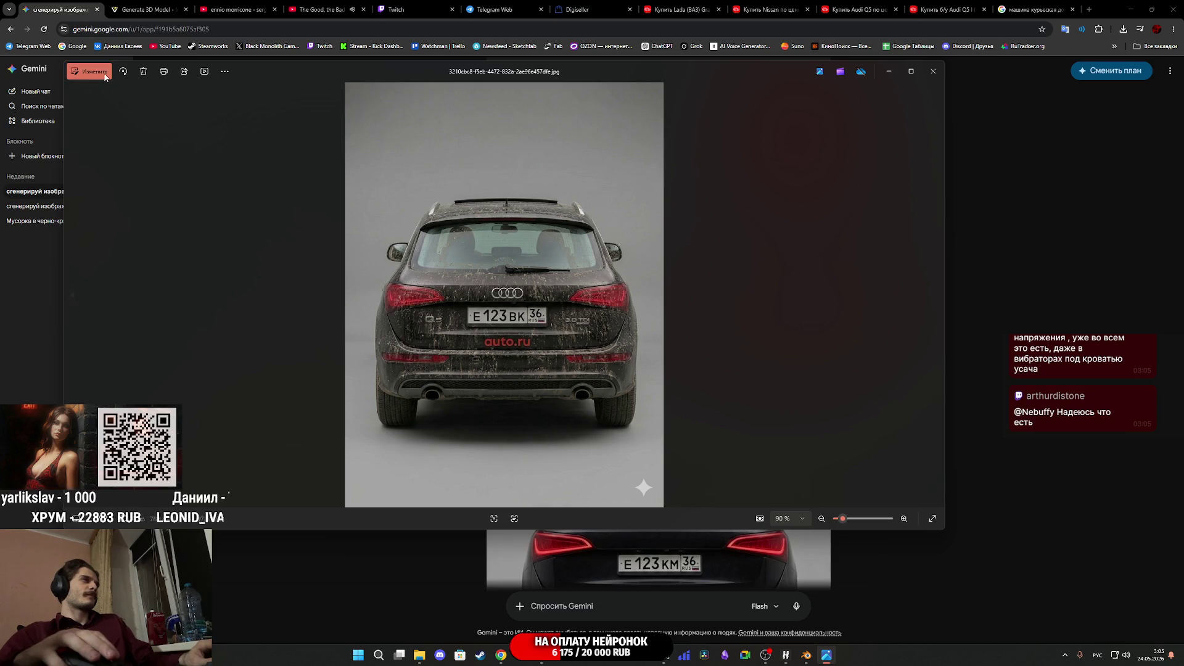
{"action": "left_click", "coordinate": [105, 76]}
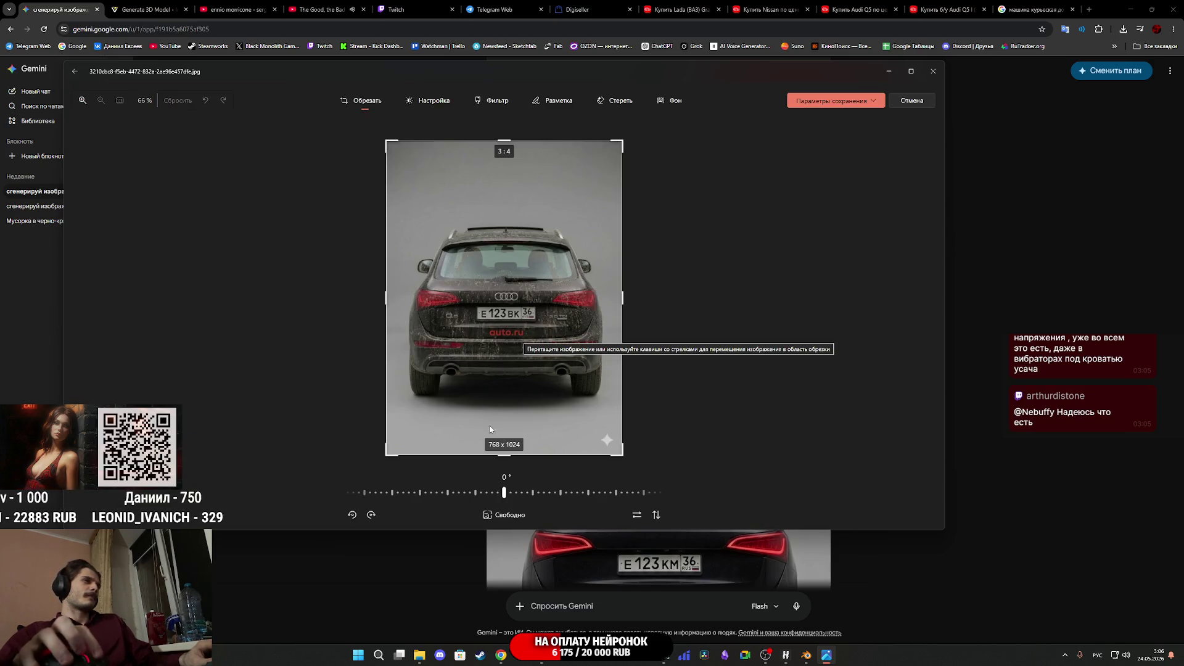
Use generative erase to remove the auto.ru watermark, 3.0 TDI badge and Q5 badge
{"action": "left_click", "coordinate": [614, 101]}
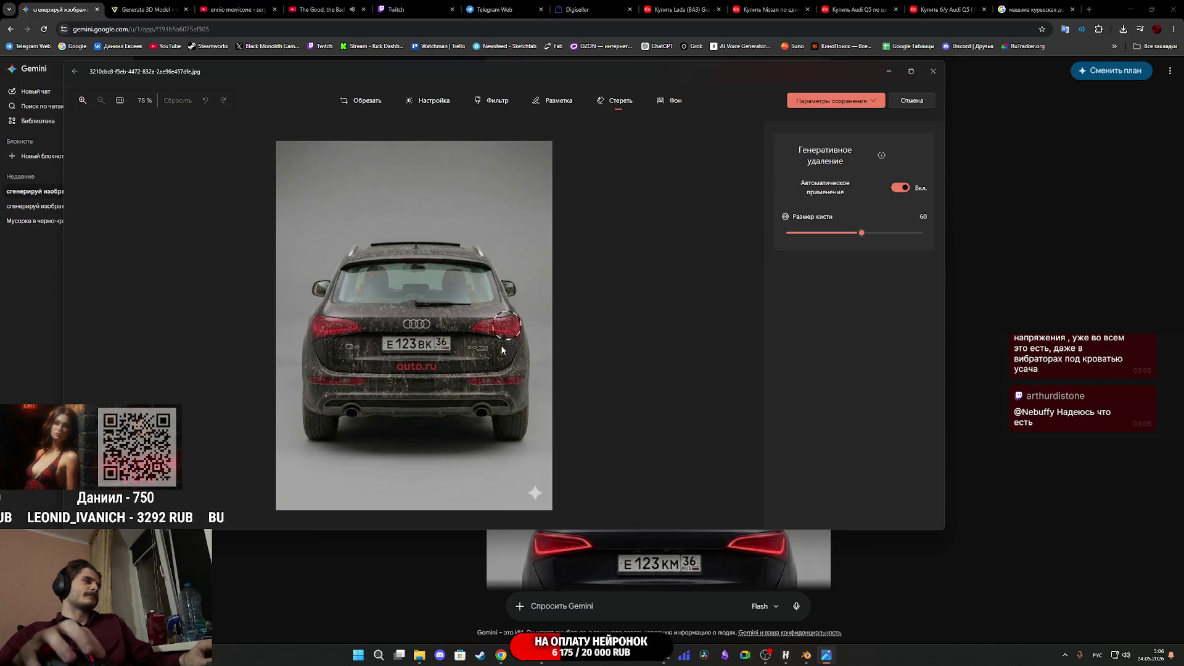
{"action": "scroll", "coordinate": [428, 350], "scroll_direction": "up", "scroll_amount": 5}
{"action": "scroll", "coordinate": [428, 350], "scroll_direction": "up", "scroll_amount": 2}
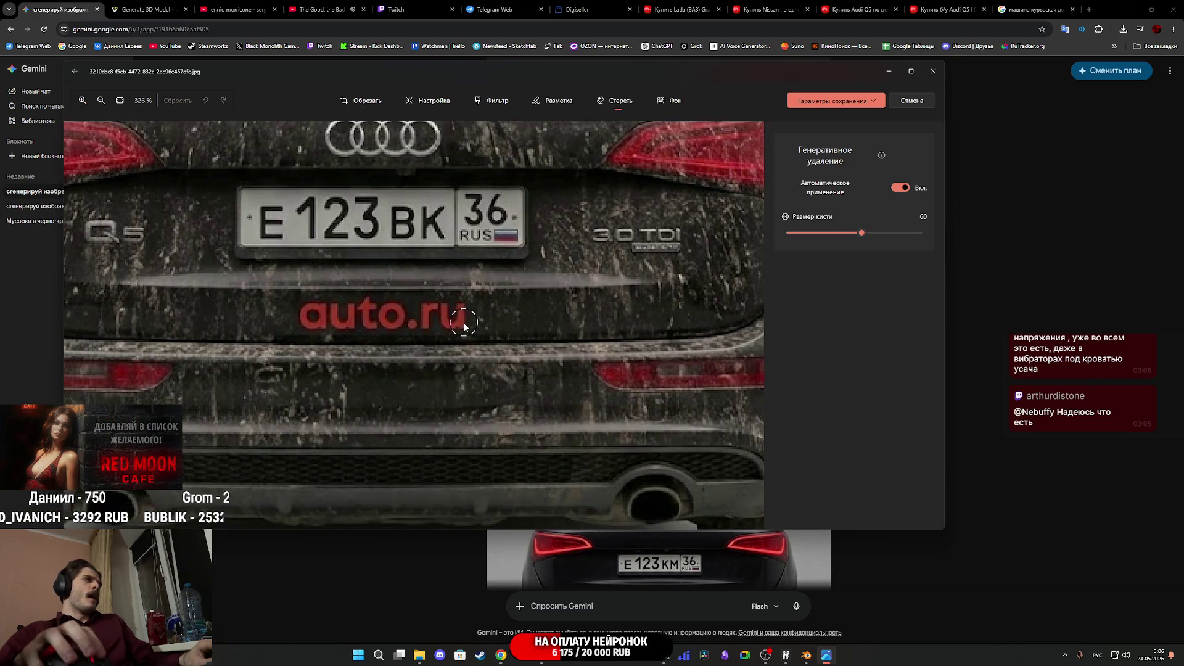
{"action": "mouse_move", "coordinate": [464, 324]}
{"action": "left_mouse_down"}
{"action": "mouse_move", "coordinate": [299, 320]}
{"action": "mouse_move", "coordinate": [440, 310]}
{"action": "left_mouse_up"}
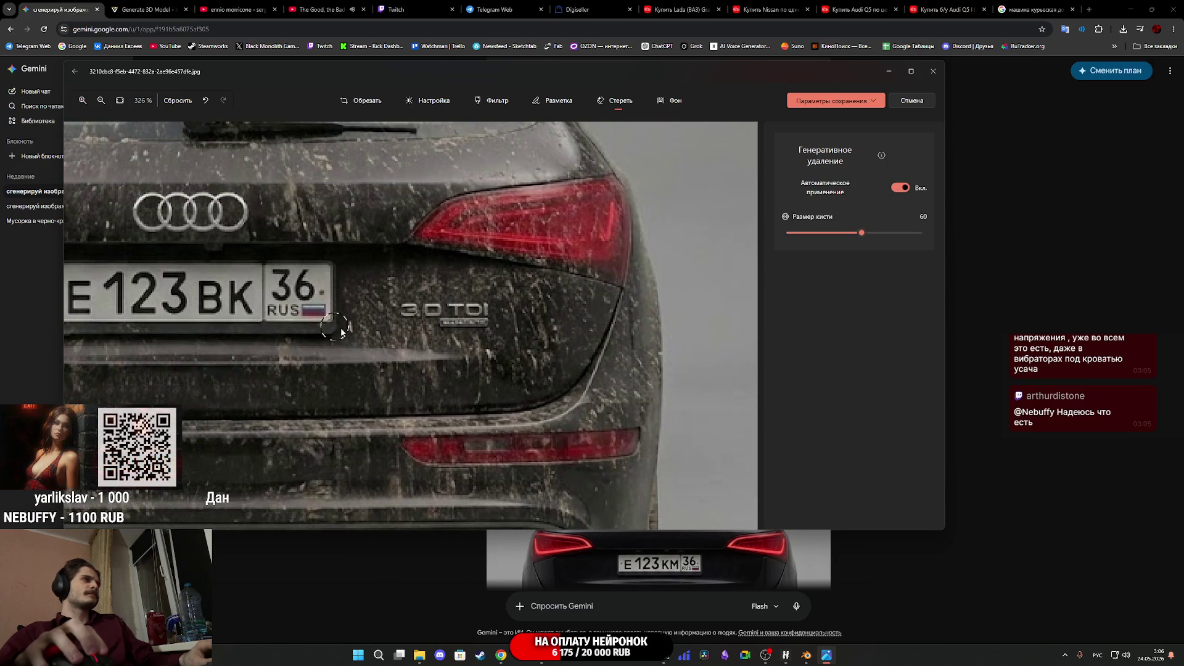
{"action": "mouse_move", "coordinate": [482, 320]}
{"action": "left_mouse_down"}
{"action": "mouse_move", "coordinate": [414, 319]}
{"action": "mouse_move", "coordinate": [433, 317]}
{"action": "left_mouse_up"}
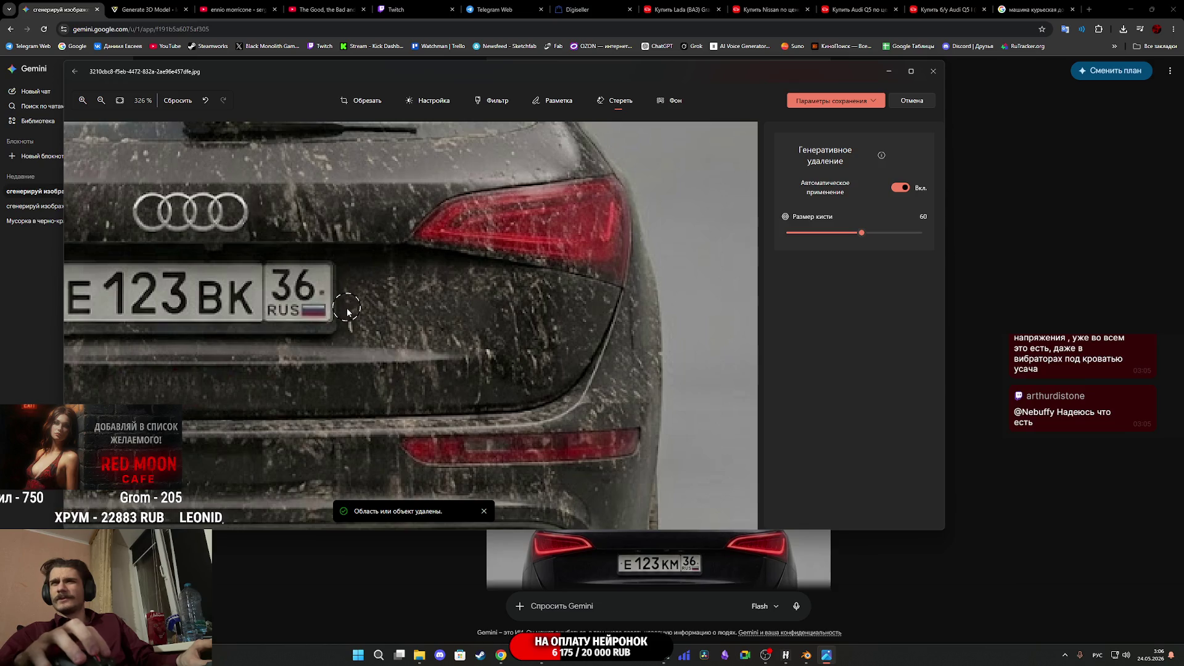
{"action": "mouse_move", "coordinate": [300, 306]}
{"action": "left_mouse_down"}
{"action": "mouse_move", "coordinate": [644, 311]}
{"action": "mouse_move", "coordinate": [407, 314]}
{"action": "mouse_move", "coordinate": [530, 316]}
{"action": "left_mouse_up"}
{"action": "scroll", "coordinate": [531, 316], "scroll_direction": "left", "scroll_amount": 3}
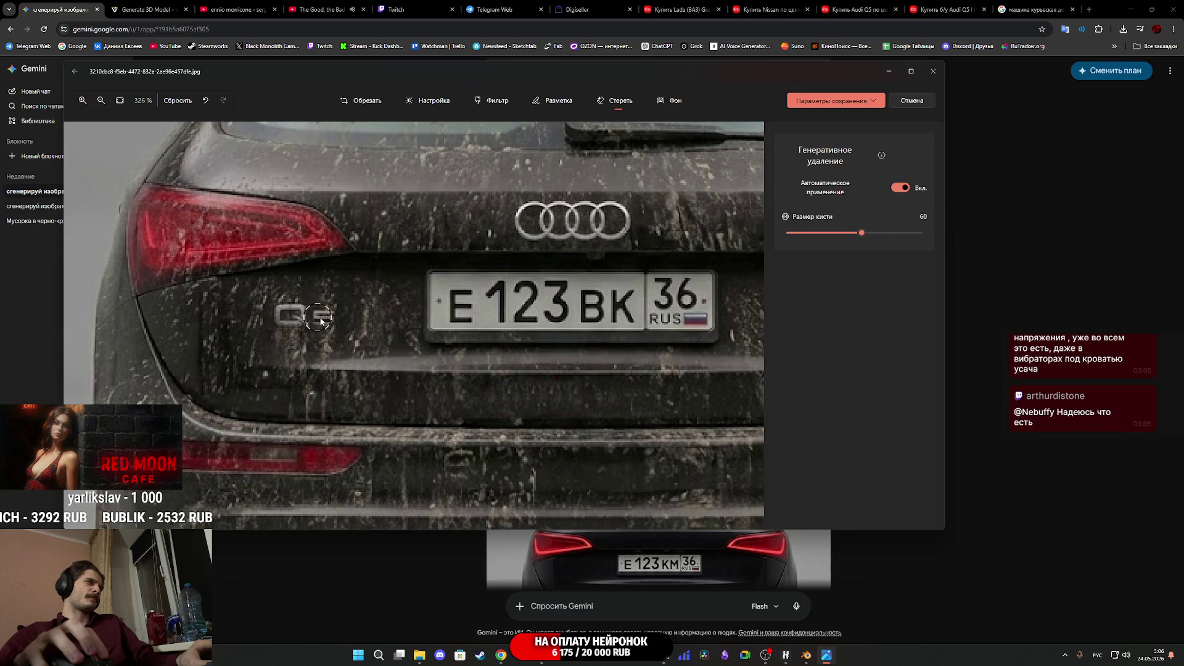
{"action": "left_click_drag", "start_coordinate": [333, 319], "coordinate": [295, 321]}
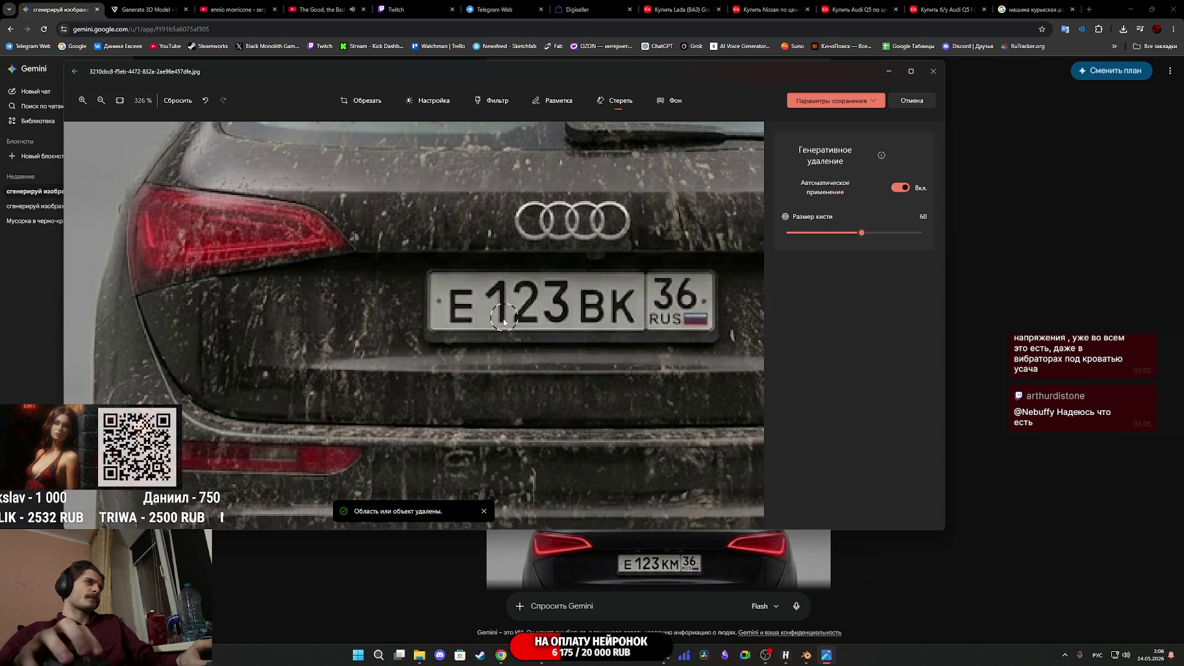
Erase the four Audi rings from the rear of the car
{"action": "scroll", "coordinate": [469, 319], "scroll_direction": "up", "scroll_amount": 2}
{"action": "scroll", "coordinate": [456, 317], "scroll_direction": "right", "scroll_amount": 3}
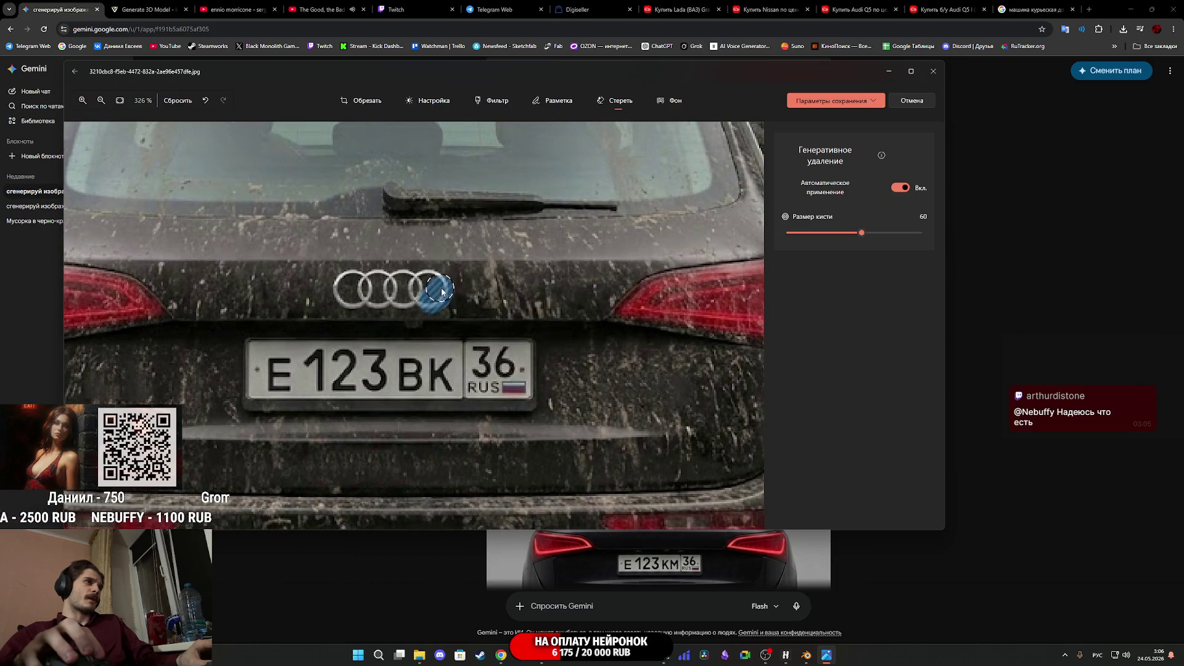
{"action": "mouse_move", "coordinate": [436, 286]}
{"action": "left_mouse_down"}
{"action": "mouse_move", "coordinate": [412, 295]}
{"action": "mouse_move", "coordinate": [425, 302]}
{"action": "mouse_move", "coordinate": [339, 288]}
{"action": "mouse_move", "coordinate": [361, 277]}
{"action": "mouse_move", "coordinate": [417, 288]}
{"action": "left_mouse_up"}
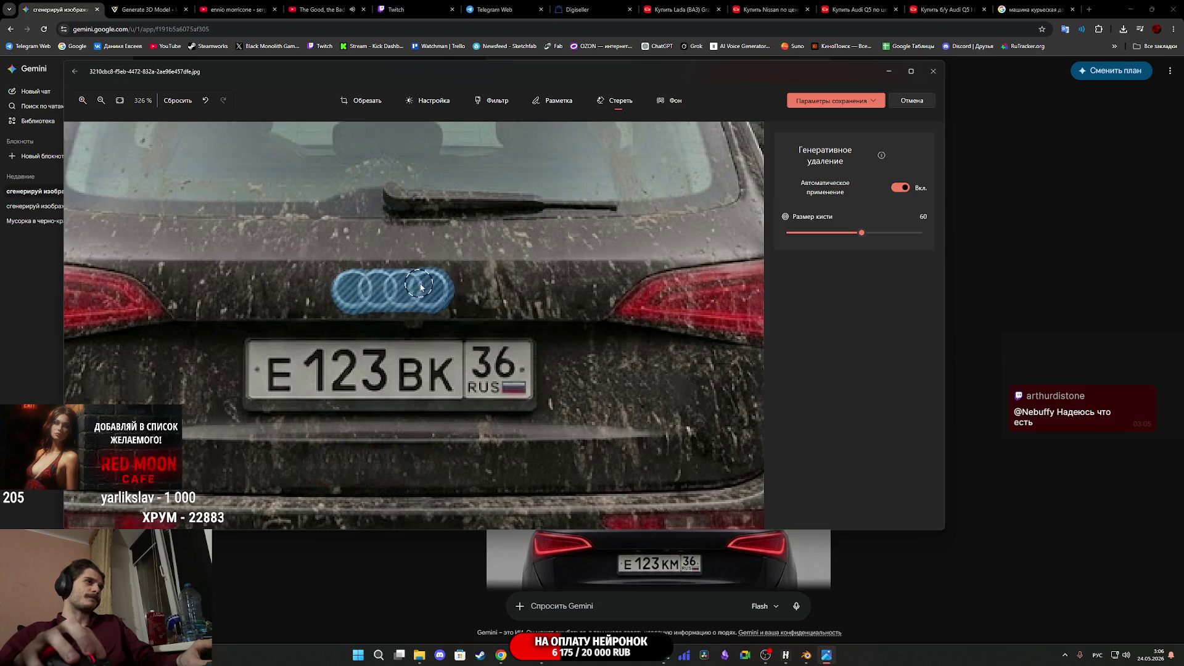
{"action": "left_click_drag", "start_coordinate": [402, 295], "coordinate": [402, 295]}
Save the edited rear-view Audi photo via the save options
{"action": "scroll", "coordinate": [756, 235], "scroll_direction": "down", "scroll_amount": 5}
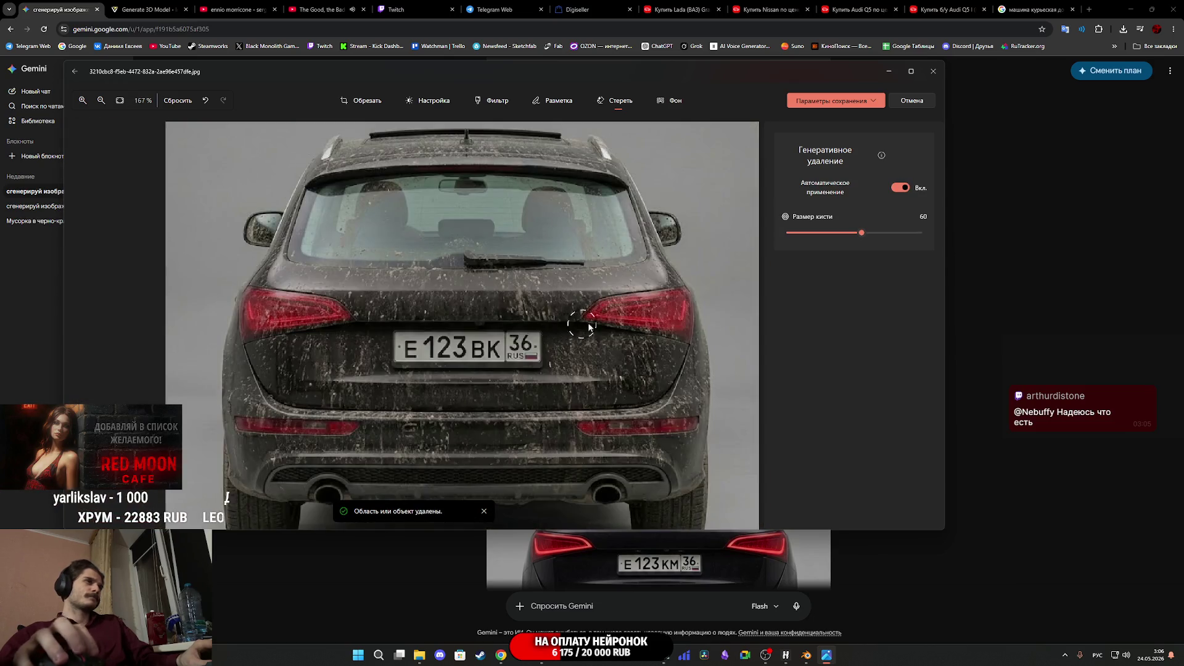
{"action": "left_click", "coordinate": [881, 101]}
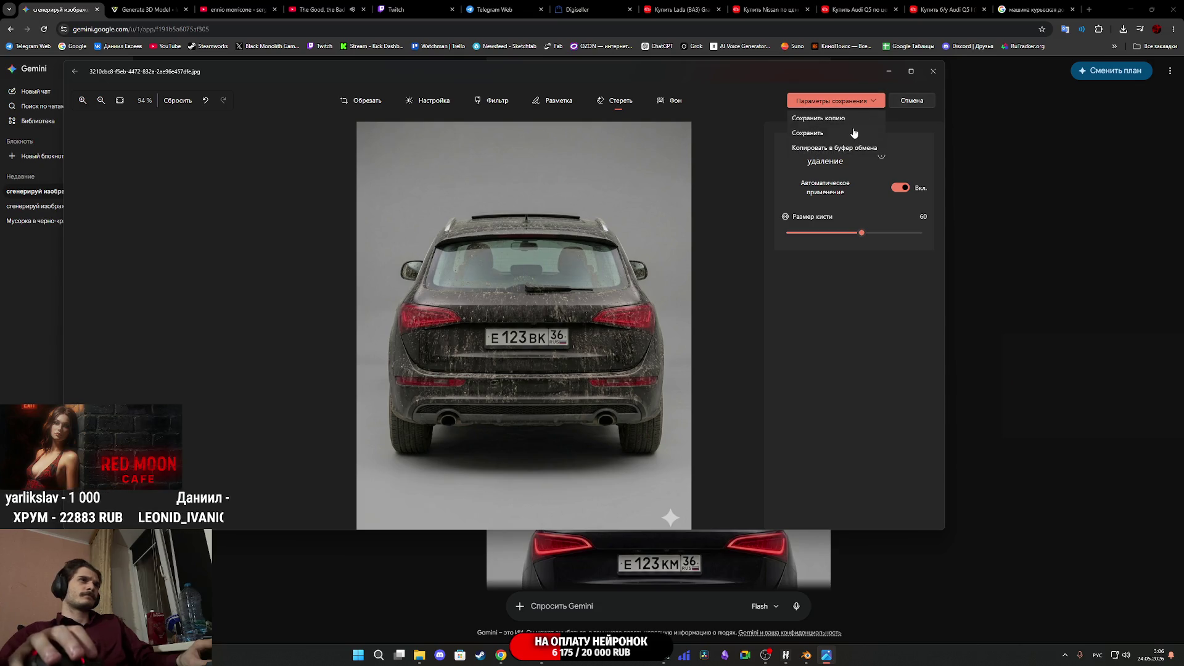
{"action": "left_click", "coordinate": [821, 133]}
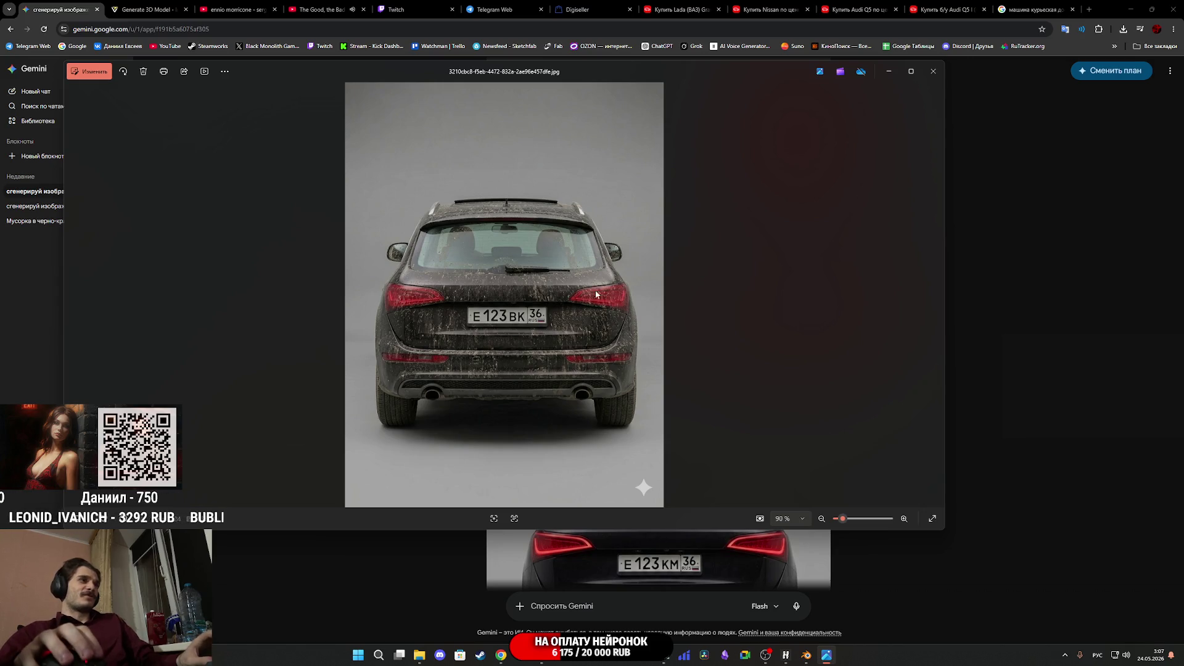
Close Photos after a quick browse of the car images and move the Downloads window lower-left
{"action": "left_click", "coordinate": [933, 71]}
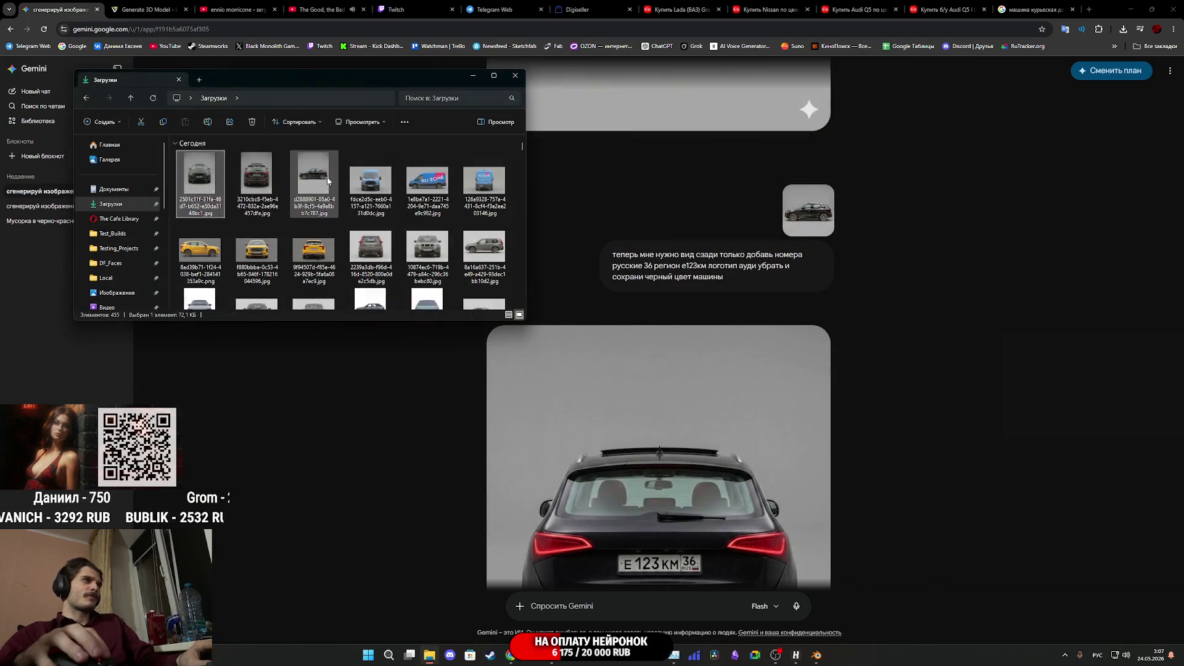
{"action": "key", "text": "Return"}
{"action": "key", "text": "Right"}
{"action": "key", "text": "Right"}
{"action": "key", "text": "Right"}
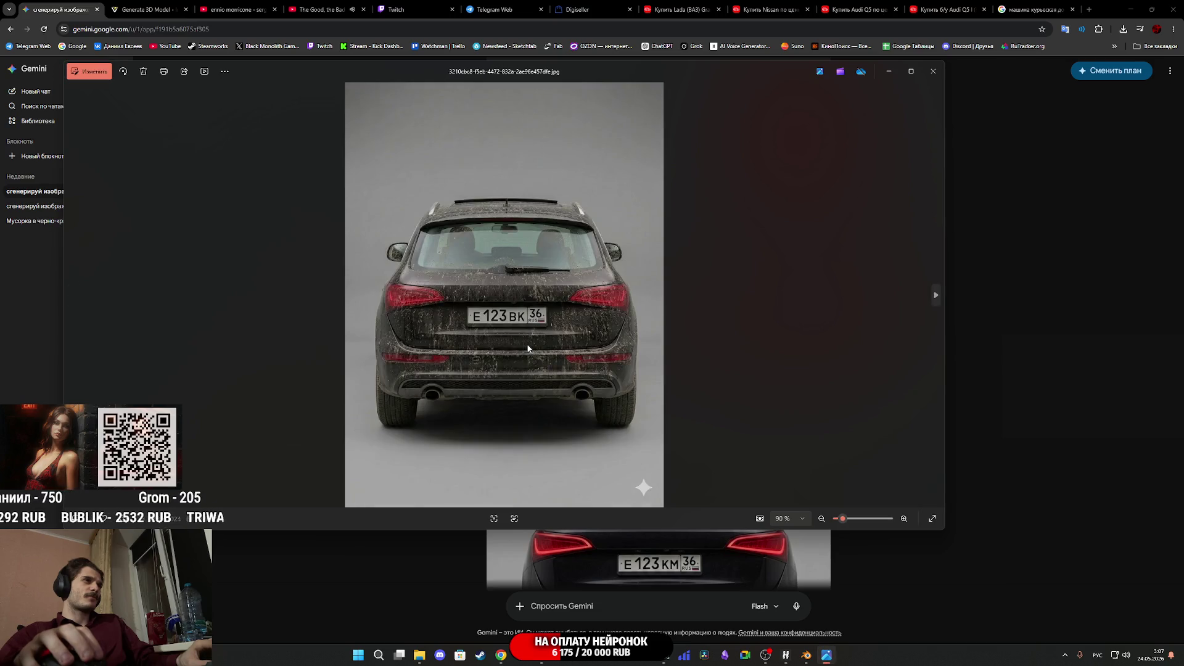
{"action": "key", "text": "Right"}
{"action": "key", "text": "Right"}
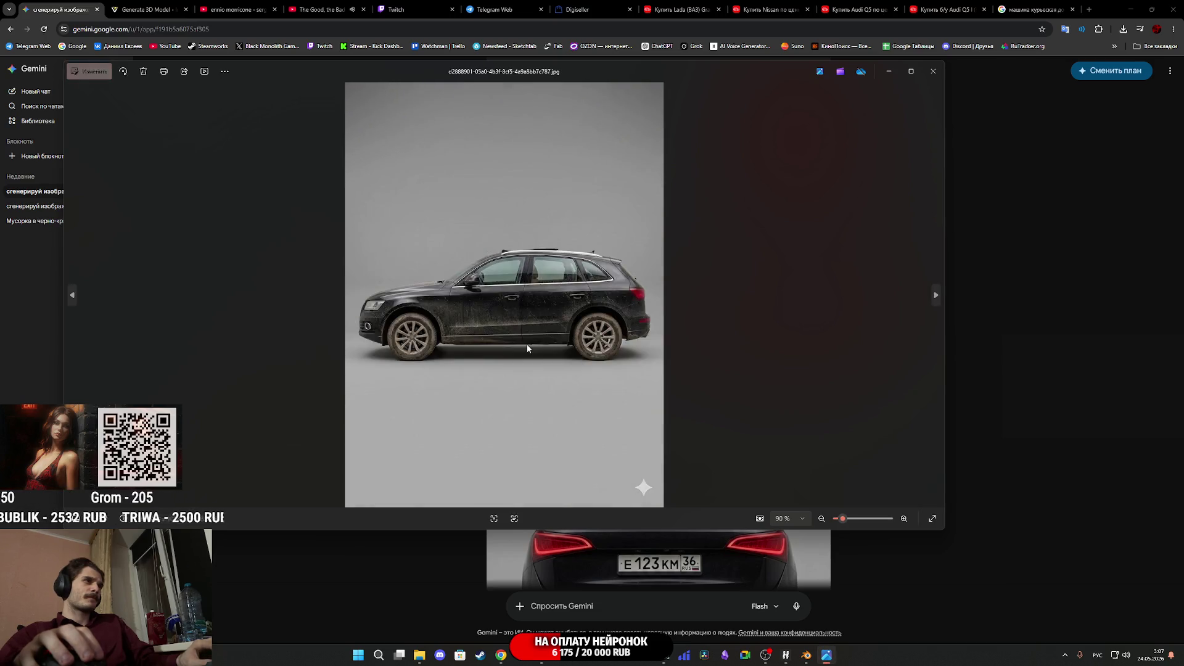
{"action": "left_click", "coordinate": [934, 71]}
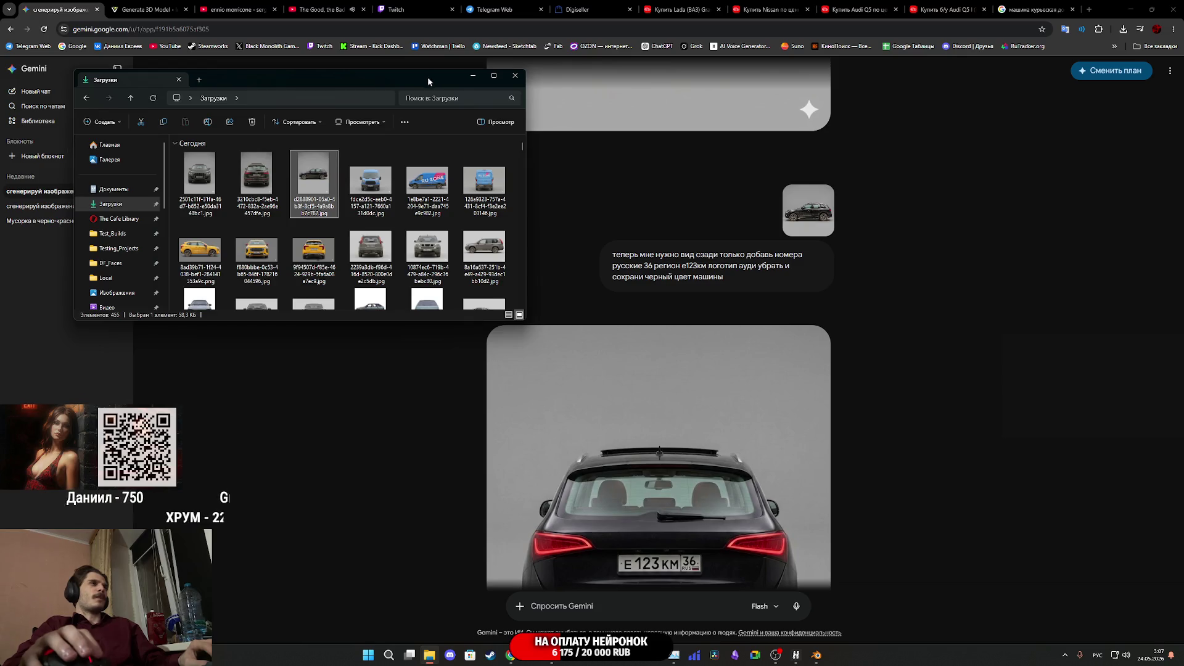
{"action": "left_click_drag", "start_coordinate": [430, 76], "coordinate": [388, 193]}
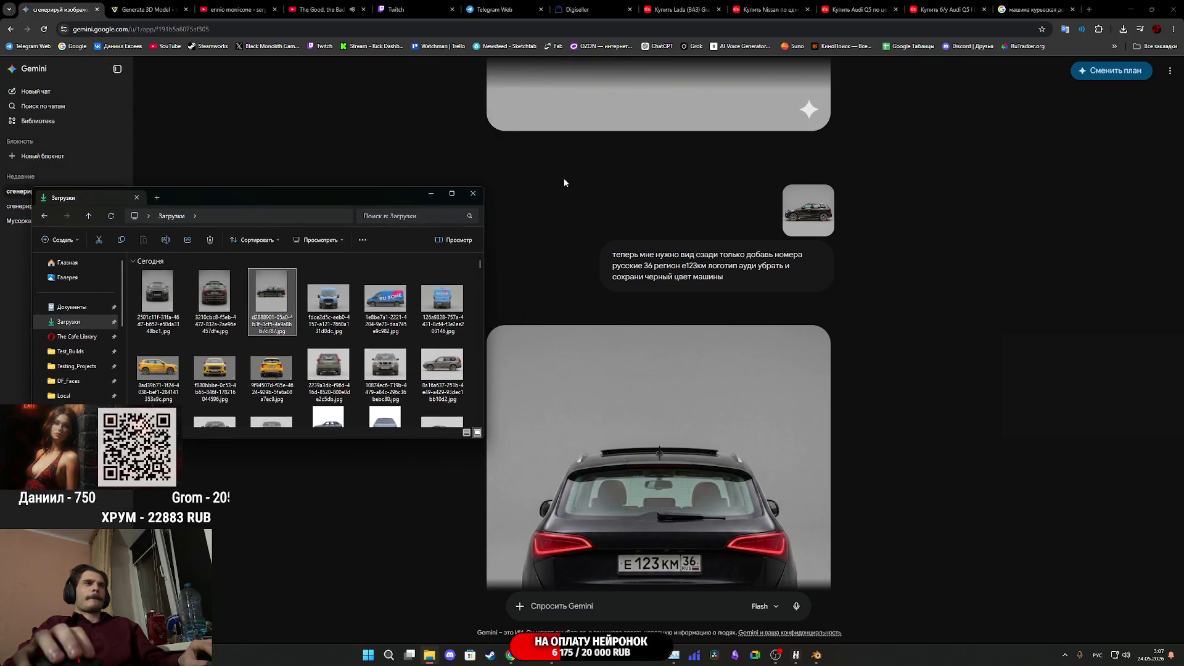
From the Audi Q5 listing tab, search auto.ru for the Lada Niva (2121 4x4)
{"action": "left_click", "coordinate": [947, 10]}
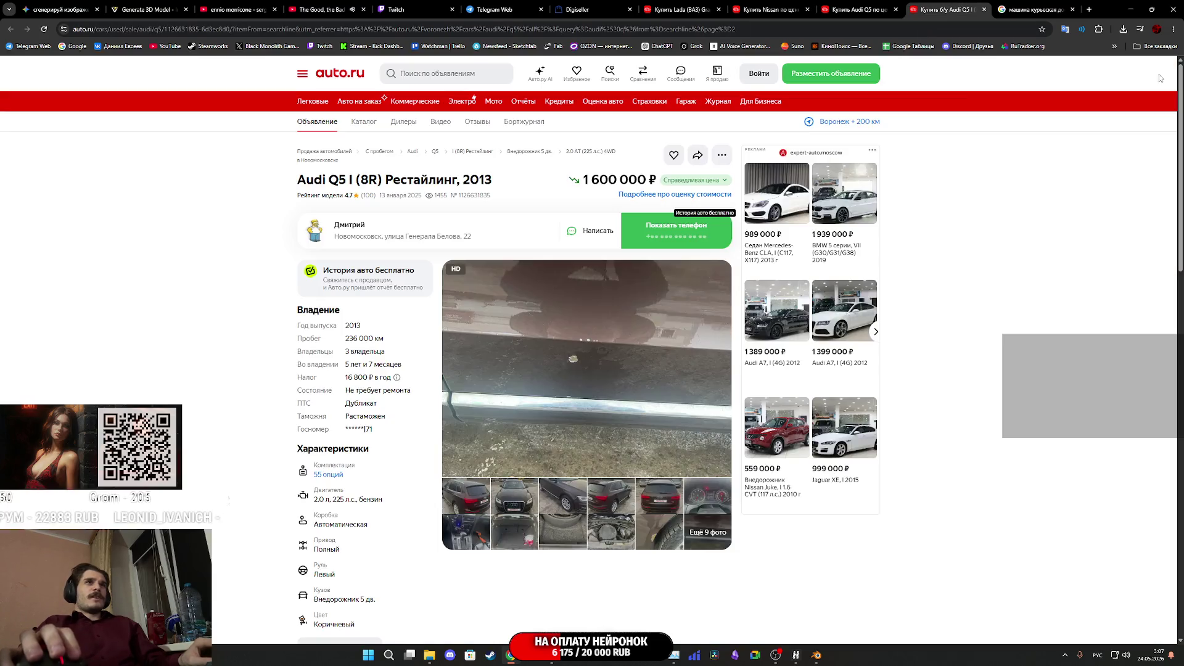
{"action": "left_click", "coordinate": [1159, 75]}
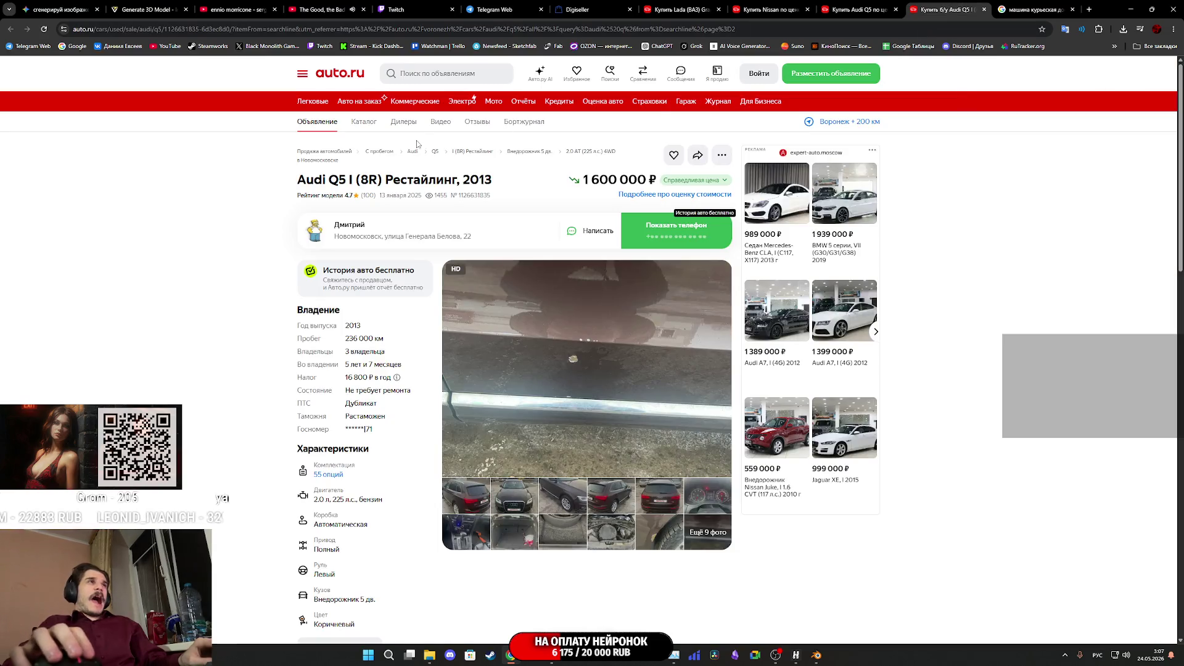
{"action": "left_click", "coordinate": [464, 71]}
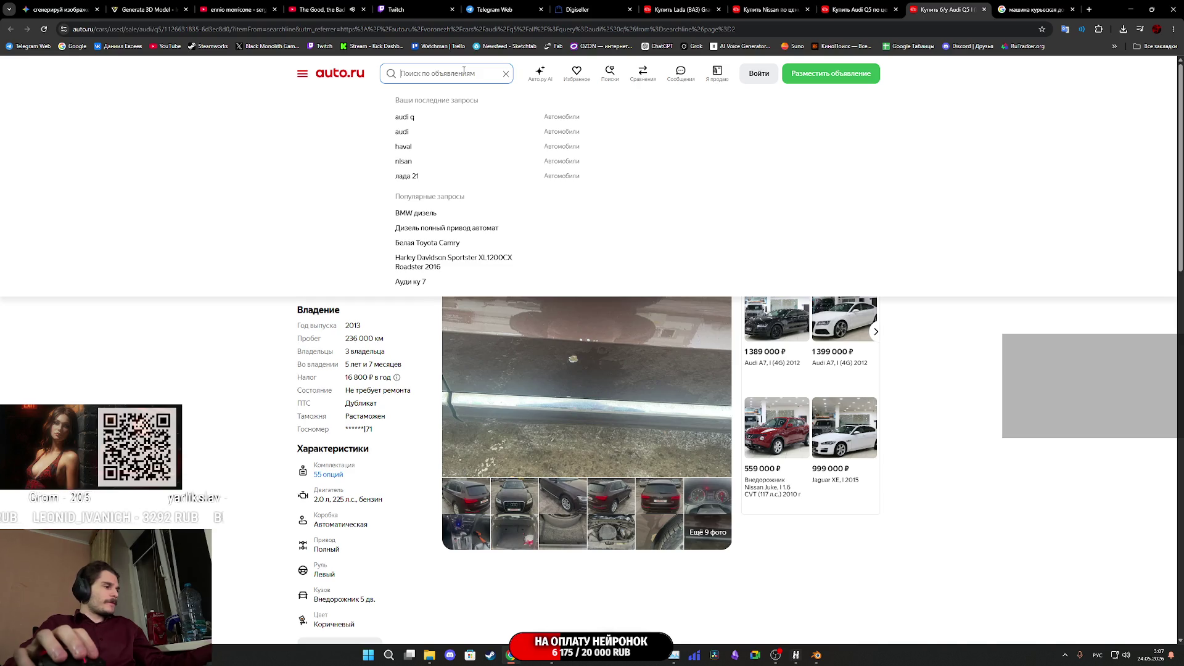
{"action": "type", "text": "тшмф"}
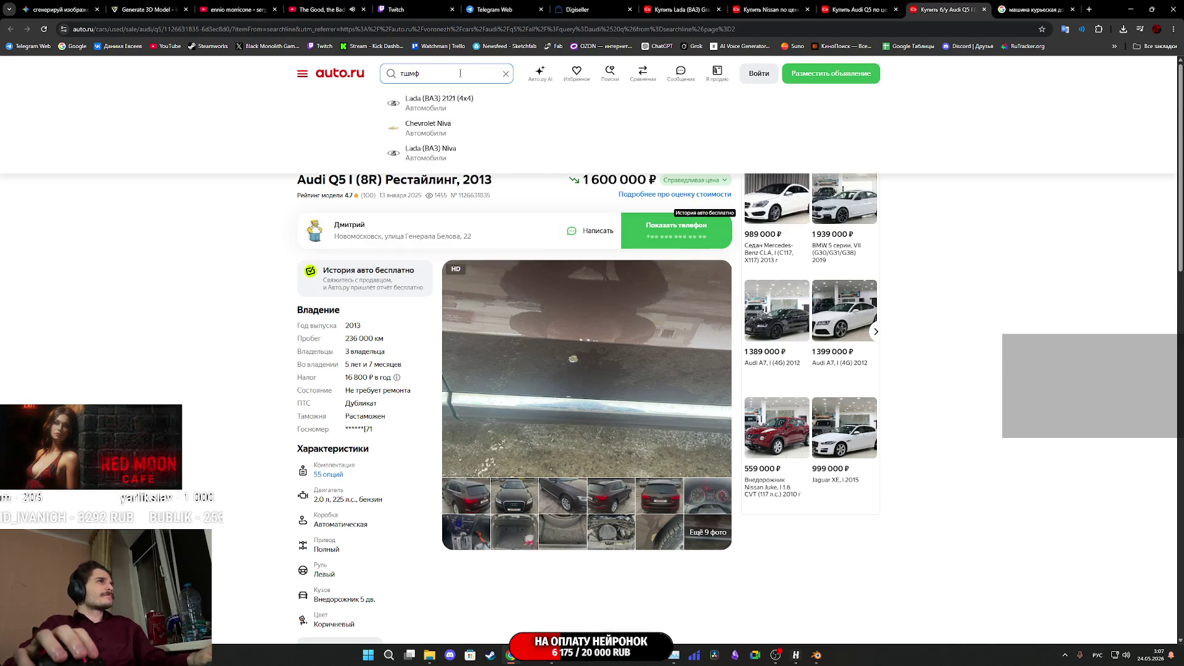
{"action": "key", "text": "Return"}
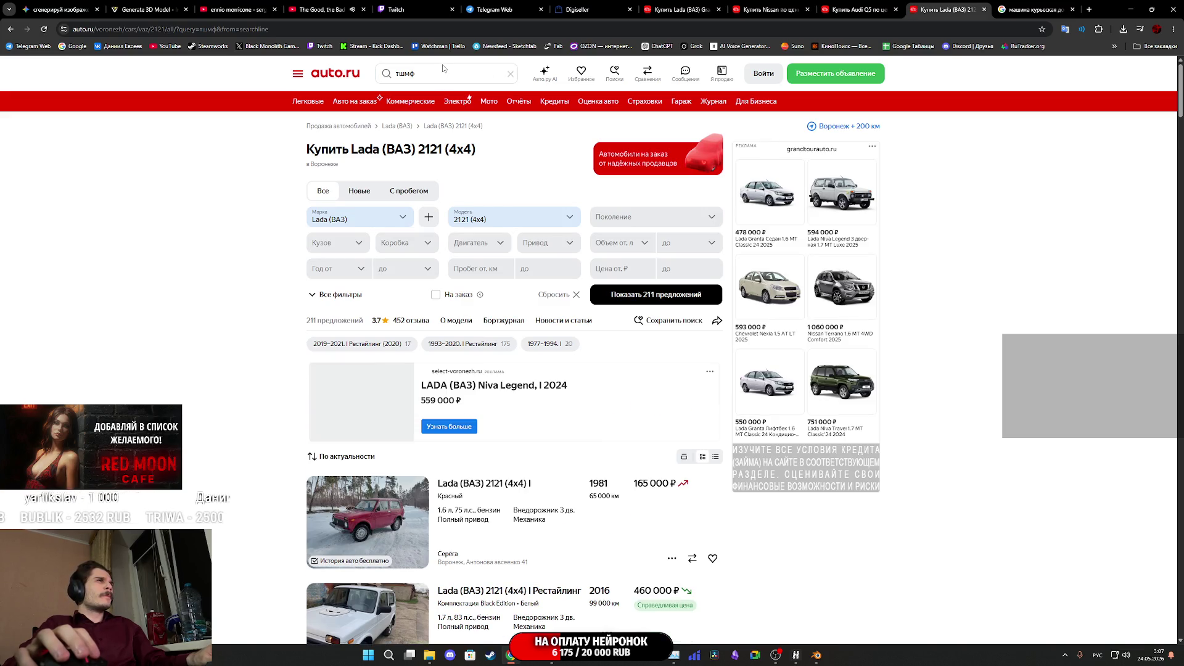
Open the 1981 red Lada 2121 listing, priced 165 000 ₽, in a new tab and view it
{"action": "scroll", "coordinate": [449, 333], "scroll_direction": "down", "scroll_amount": 3}
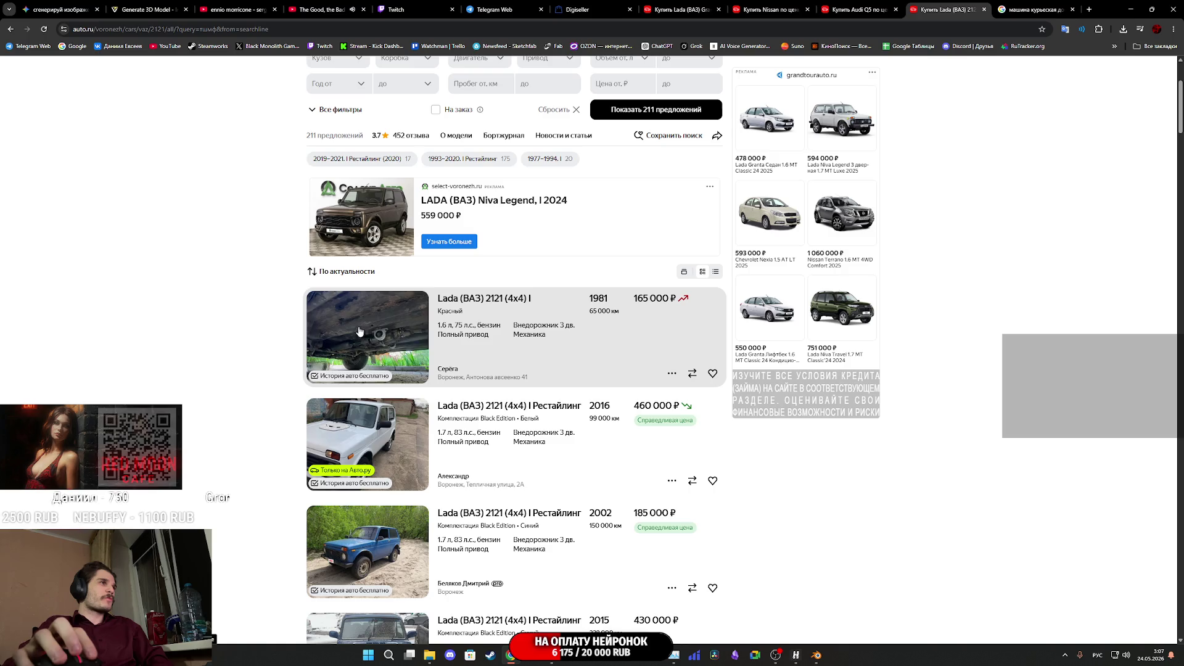
{"action": "middle_click", "coordinate": [406, 334]}
{"action": "scroll", "coordinate": [406, 333], "scroll_direction": "down", "scroll_amount": 8}
{"action": "scroll", "coordinate": [405, 333], "scroll_direction": "down", "scroll_amount": 11}
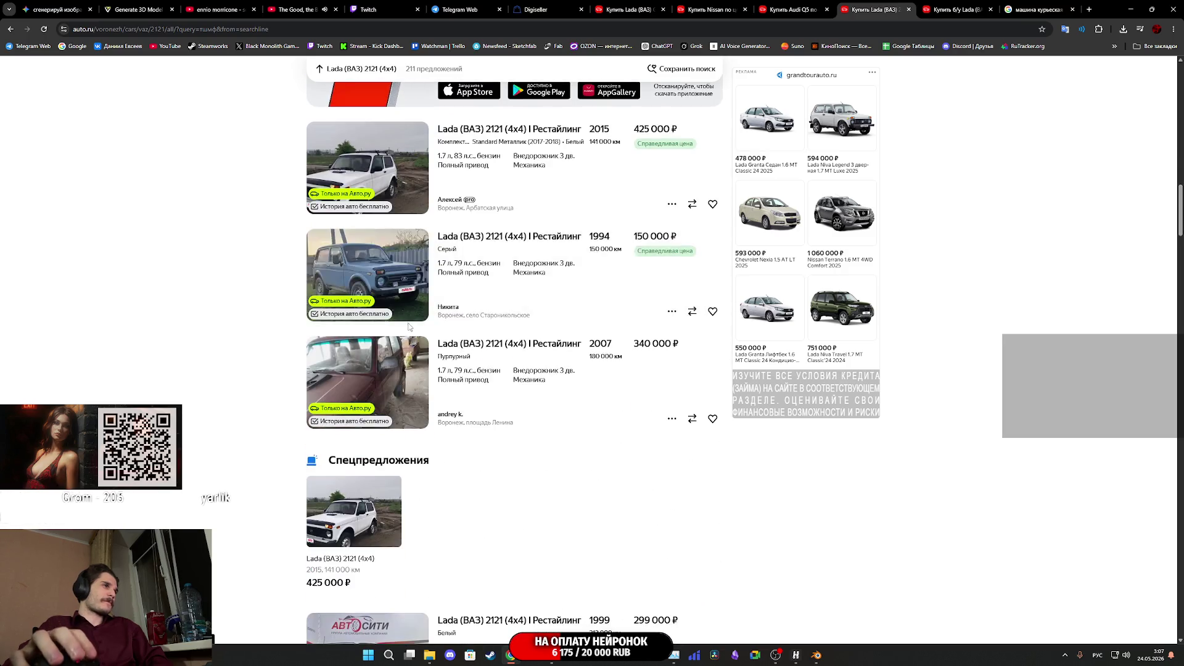
{"action": "left_click", "coordinate": [942, 7]}
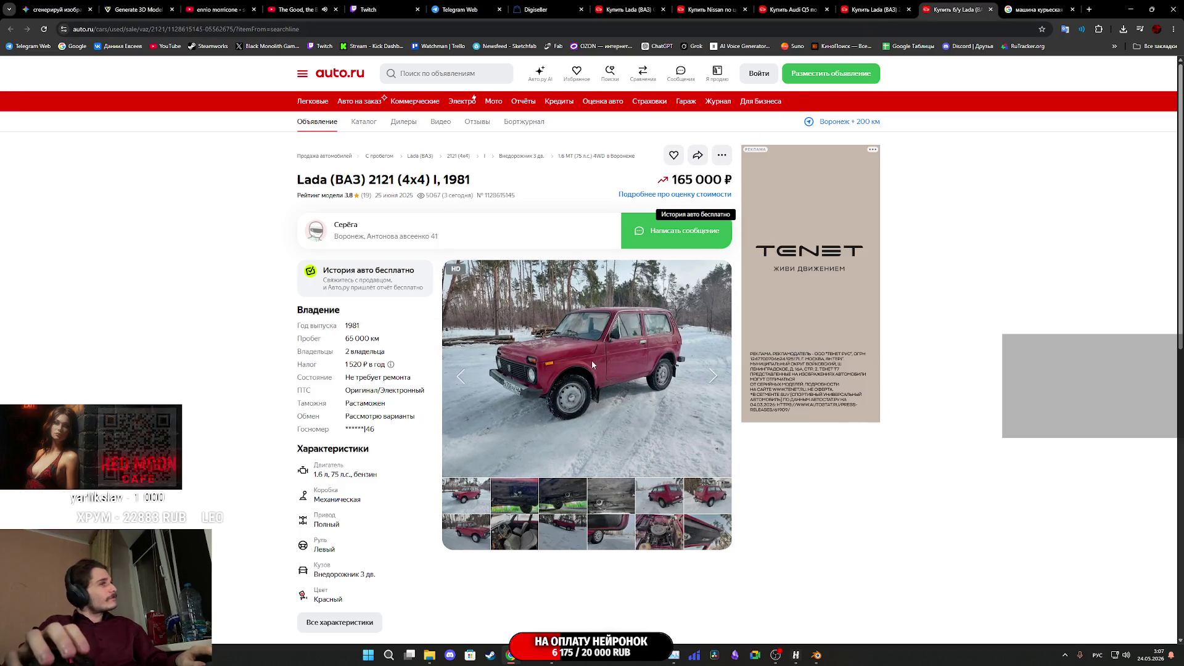
Open the listing's photo gallery, scroll to the red Niva's rear three-quarter shot and copy the image
{"action": "left_click", "coordinate": [591, 362]}
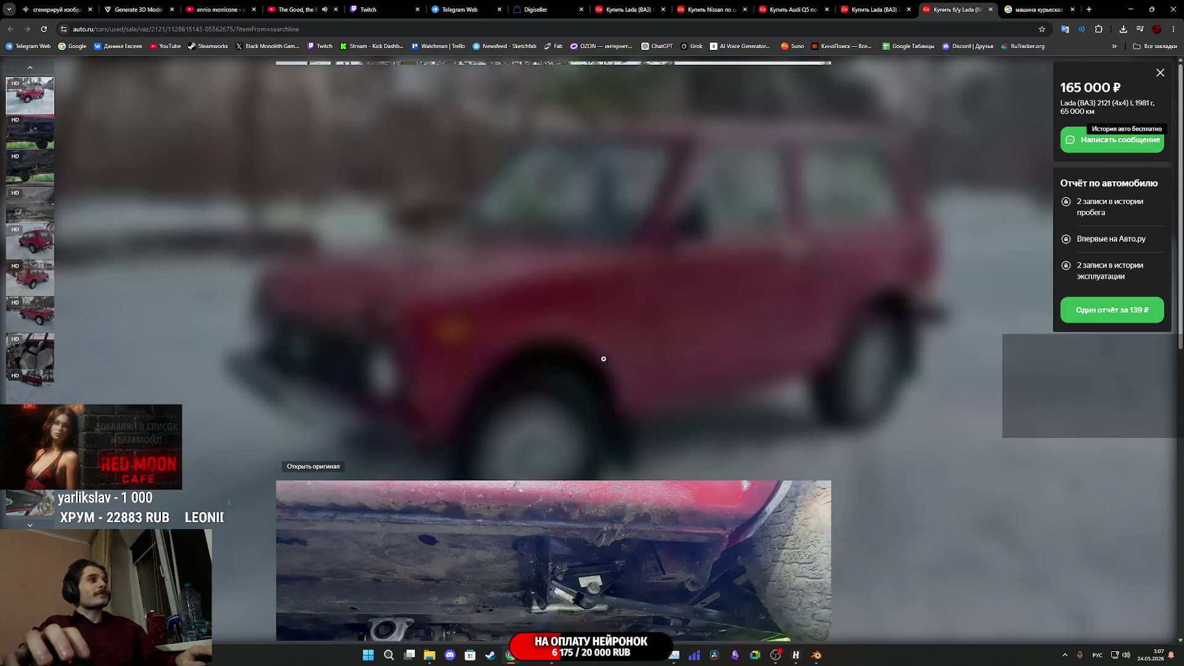
{"action": "scroll", "coordinate": [643, 292], "scroll_direction": "down", "scroll_amount": 5}
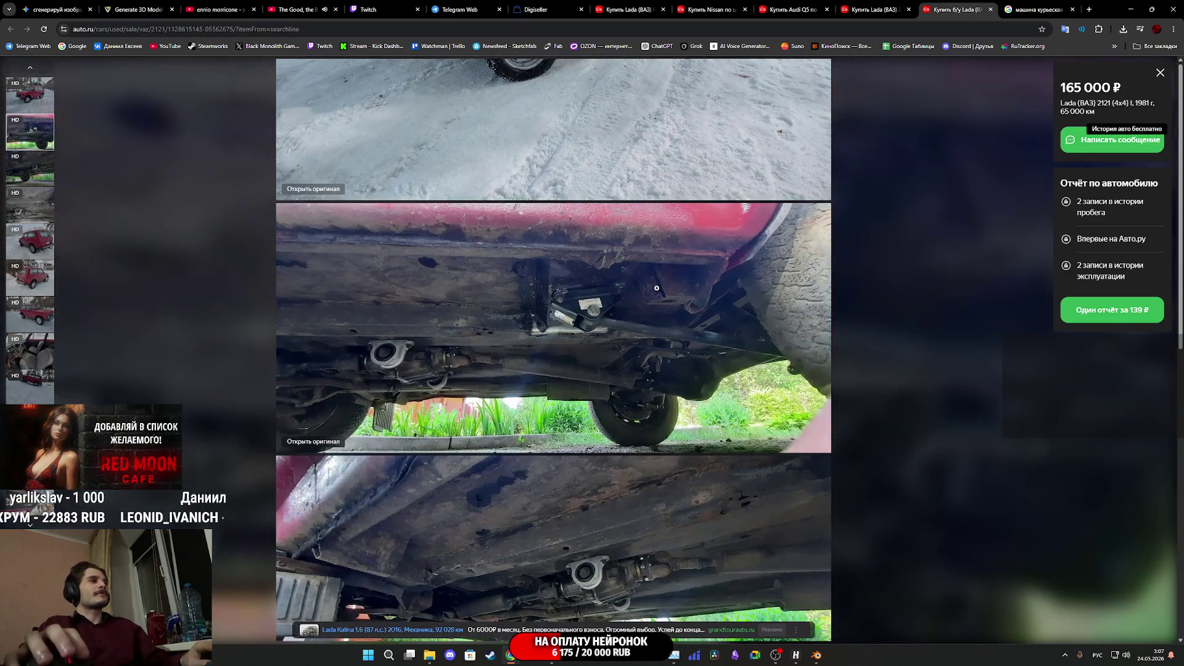
{"action": "scroll", "coordinate": [648, 290], "scroll_direction": "down", "scroll_amount": 10}
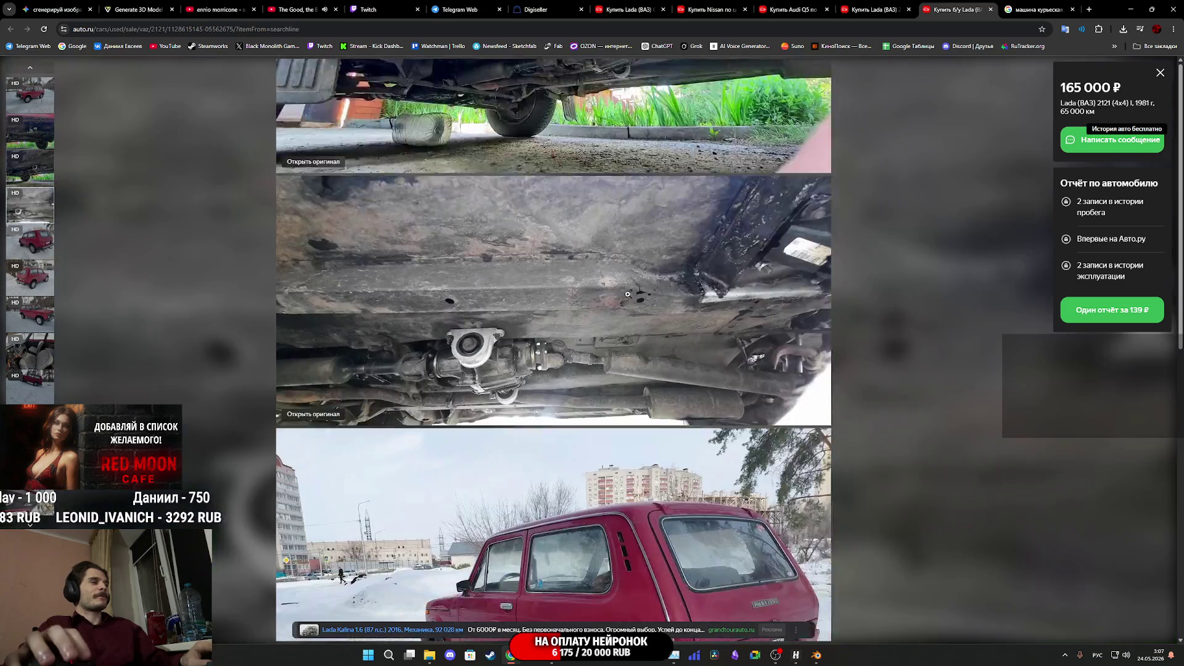
{"action": "scroll", "coordinate": [628, 295], "scroll_direction": "down", "scroll_amount": 1}
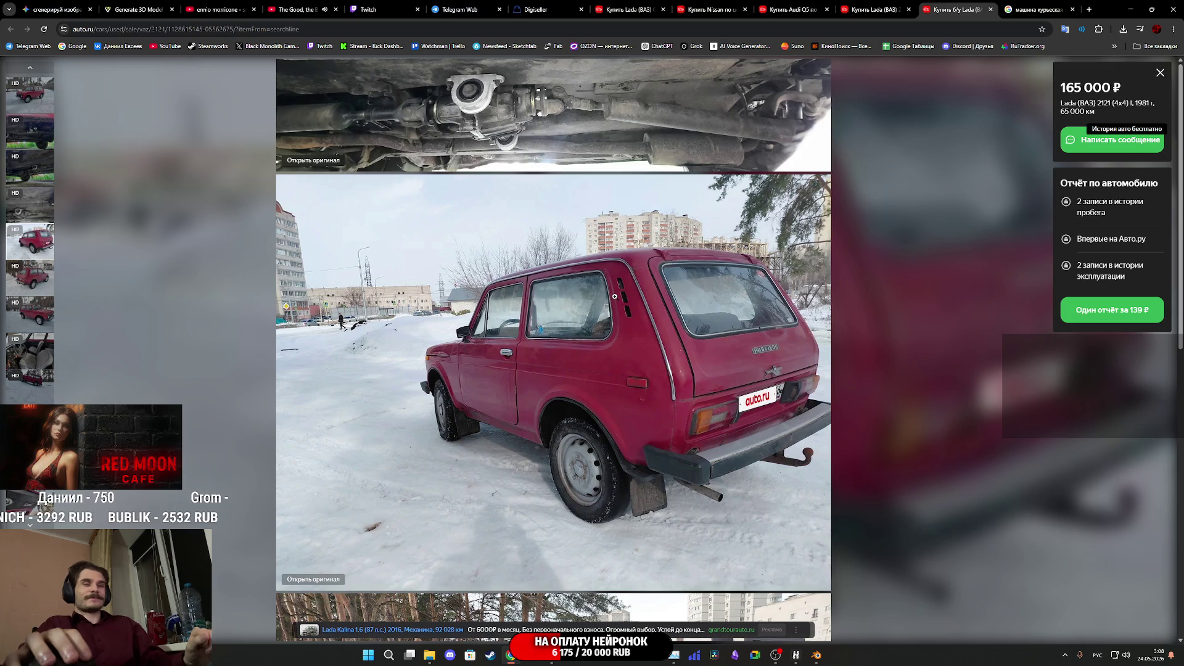
{"action": "scroll", "coordinate": [614, 296], "scroll_direction": "down", "scroll_amount": 5}
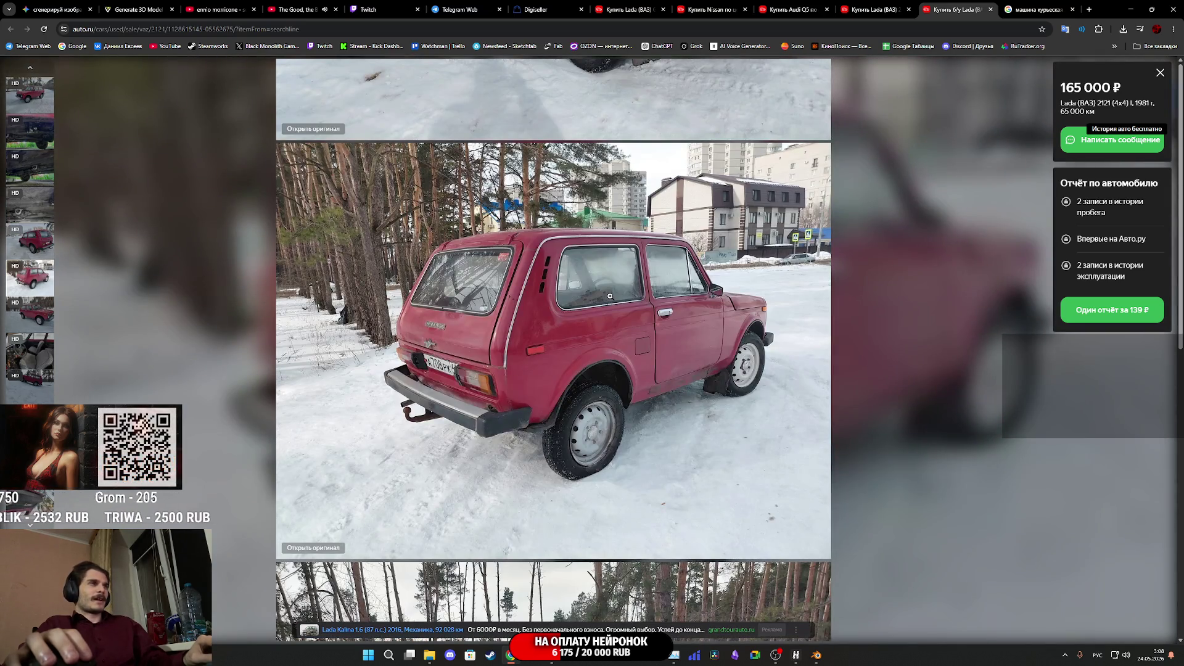
{"action": "scroll", "coordinate": [607, 295], "scroll_direction": "down", "scroll_amount": 5}
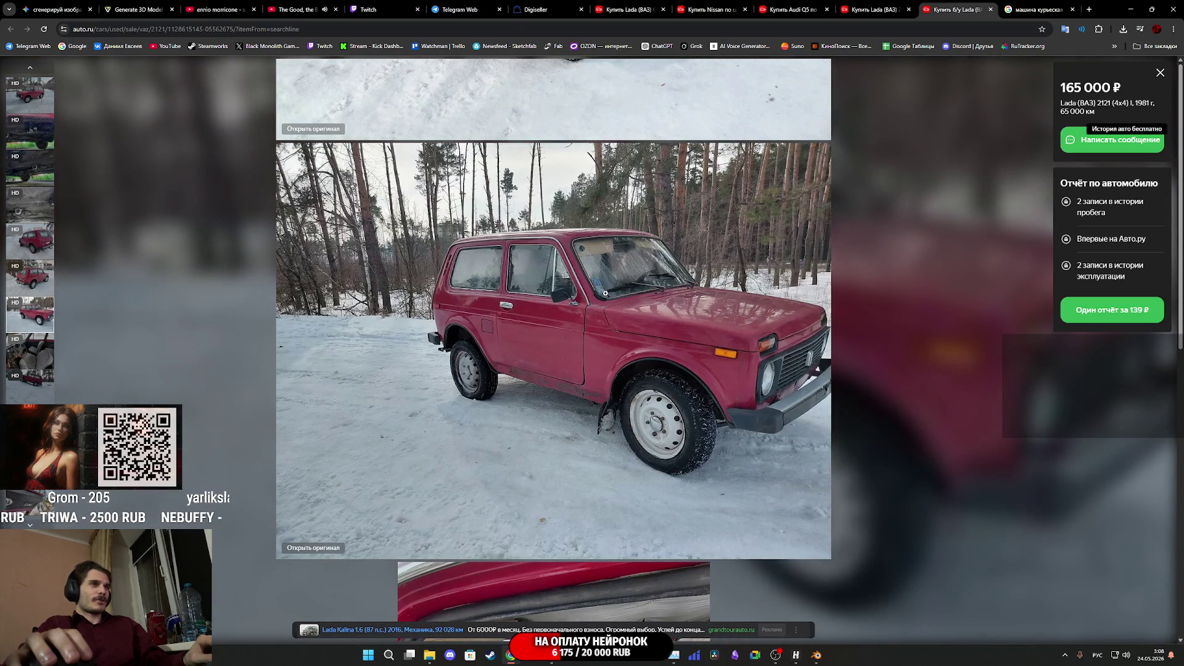
{"action": "scroll", "coordinate": [602, 293], "scroll_direction": "up", "scroll_amount": 5}
{"action": "scroll", "coordinate": [600, 291], "scroll_direction": "down", "scroll_amount": 8}
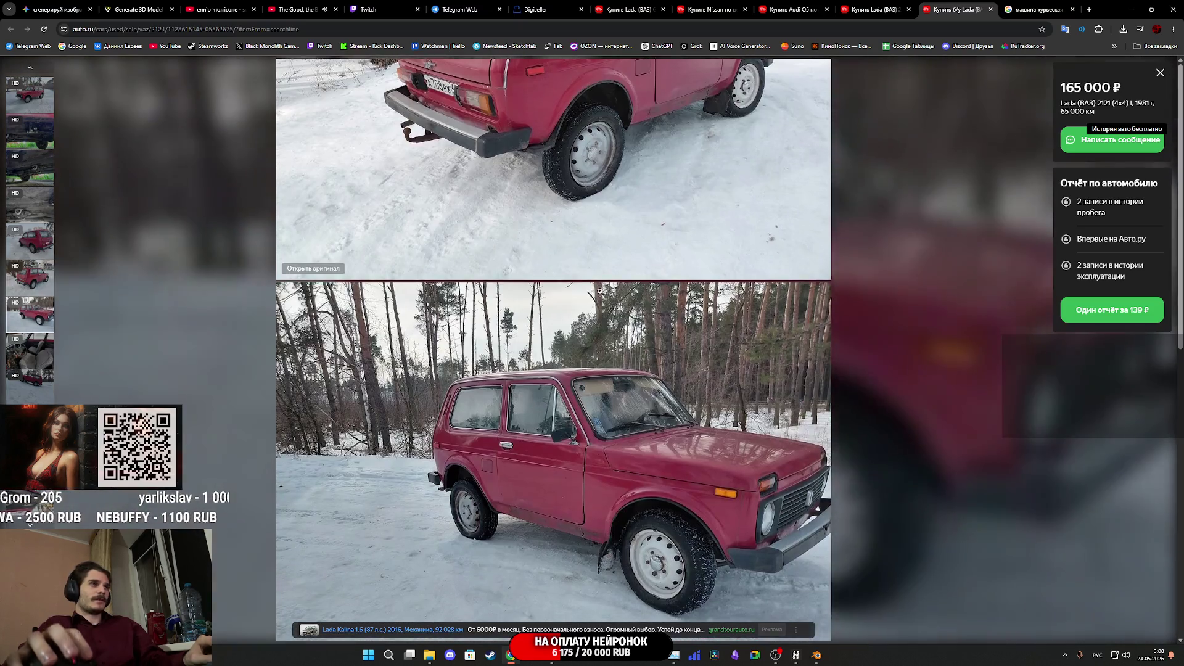
{"action": "scroll", "coordinate": [600, 291], "scroll_direction": "down", "scroll_amount": 3}
{"action": "scroll", "coordinate": [600, 288], "scroll_direction": "down", "scroll_amount": 5}
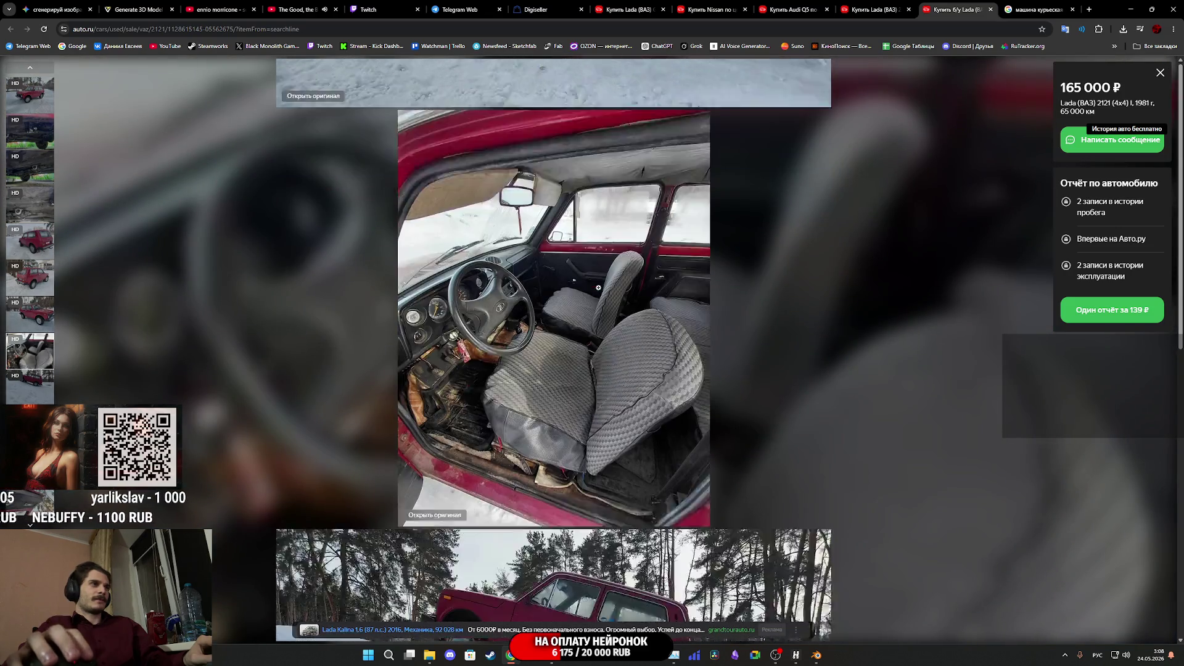
{"action": "scroll", "coordinate": [598, 287], "scroll_direction": "up", "scroll_amount": 8}
{"action": "scroll", "coordinate": [597, 286], "scroll_direction": "up", "scroll_amount": 5}
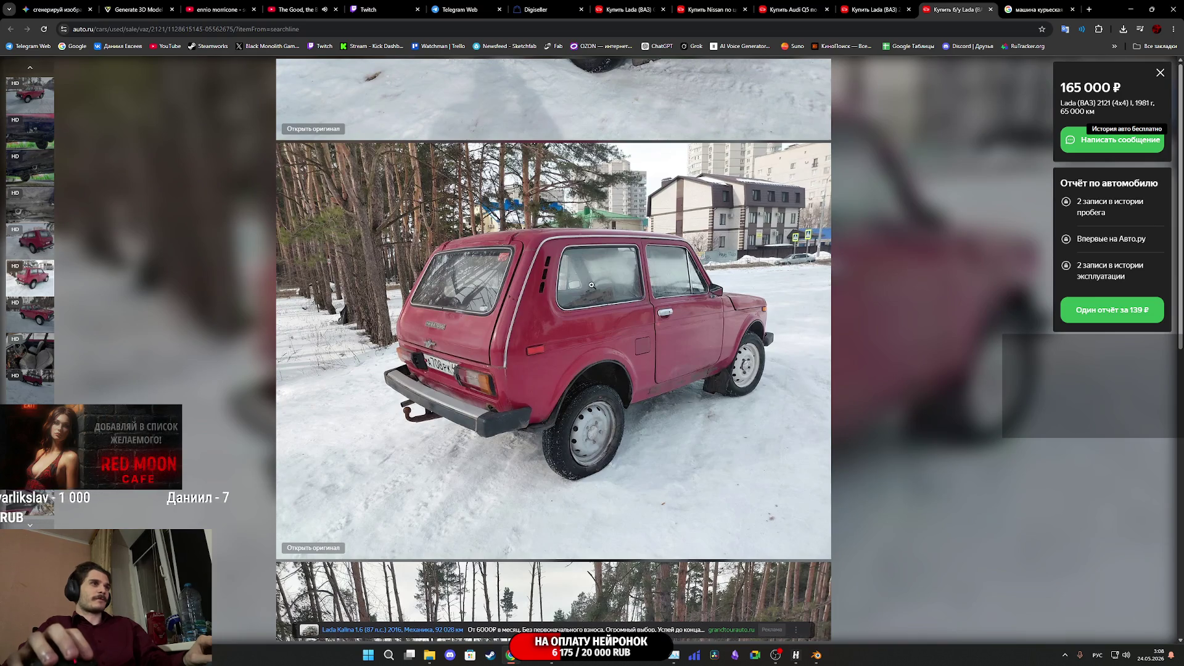
{"action": "right_click", "coordinate": [585, 326]}
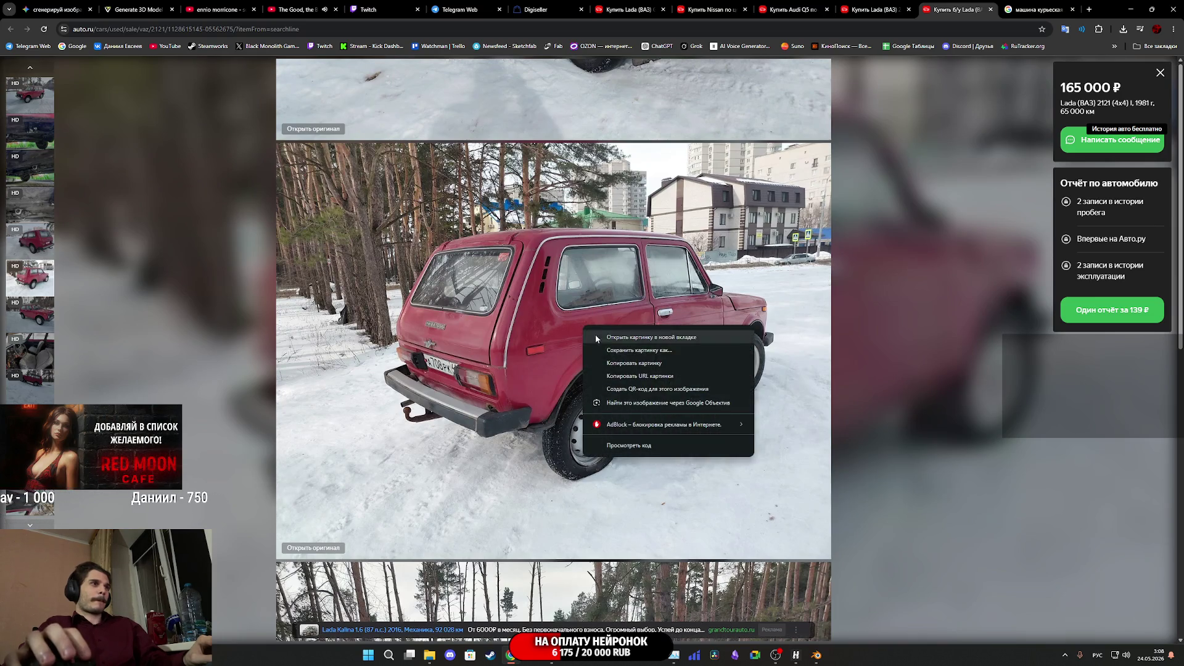
{"action": "left_click", "coordinate": [638, 369]}
Return to the Gemini chat showing the earlier dirty Audi Q5 side-view request
{"action": "left_click", "coordinate": [55, 9]}
{"action": "scroll", "coordinate": [564, 240], "scroll_direction": "up", "scroll_amount": 3}
{"action": "scroll", "coordinate": [563, 239], "scroll_direction": "down", "scroll_amount": 12}
{"action": "scroll", "coordinate": [606, 291], "scroll_direction": "up", "scroll_amount": 15}
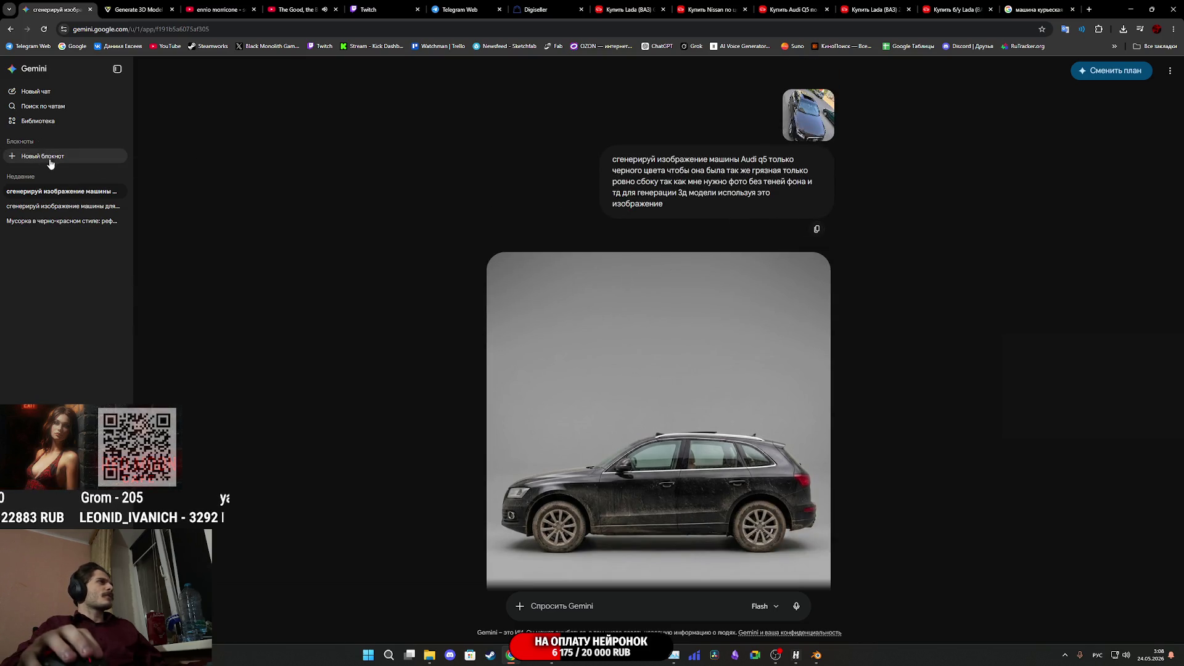
In a new chat, paste the Audi prompt, replacing 'Audi q5' with 'niva' and removing 'черного цвета'
{"action": "left_click", "coordinate": [71, 94]}
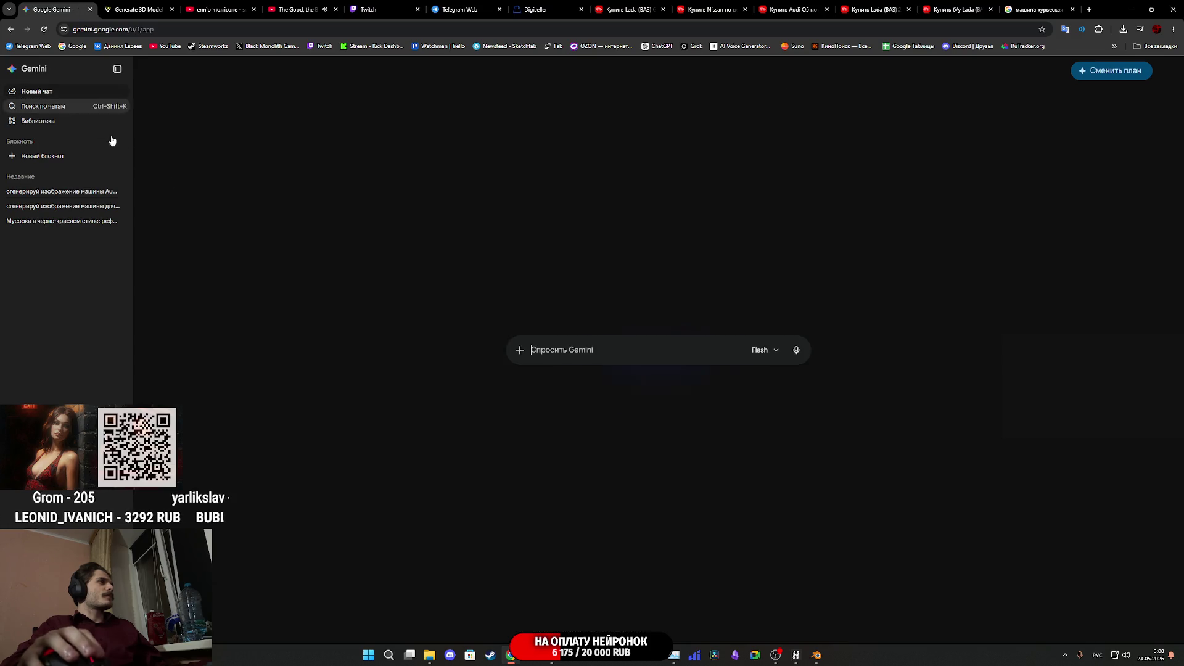
{"action": "type", "text": "сгенерируй изображение машины Audi q5 только черного цвета чтобы она была так же грязная только ровно сбоку так как мне нужно фото без теней фона и тд для генерации 3д модели используя это изображение"}
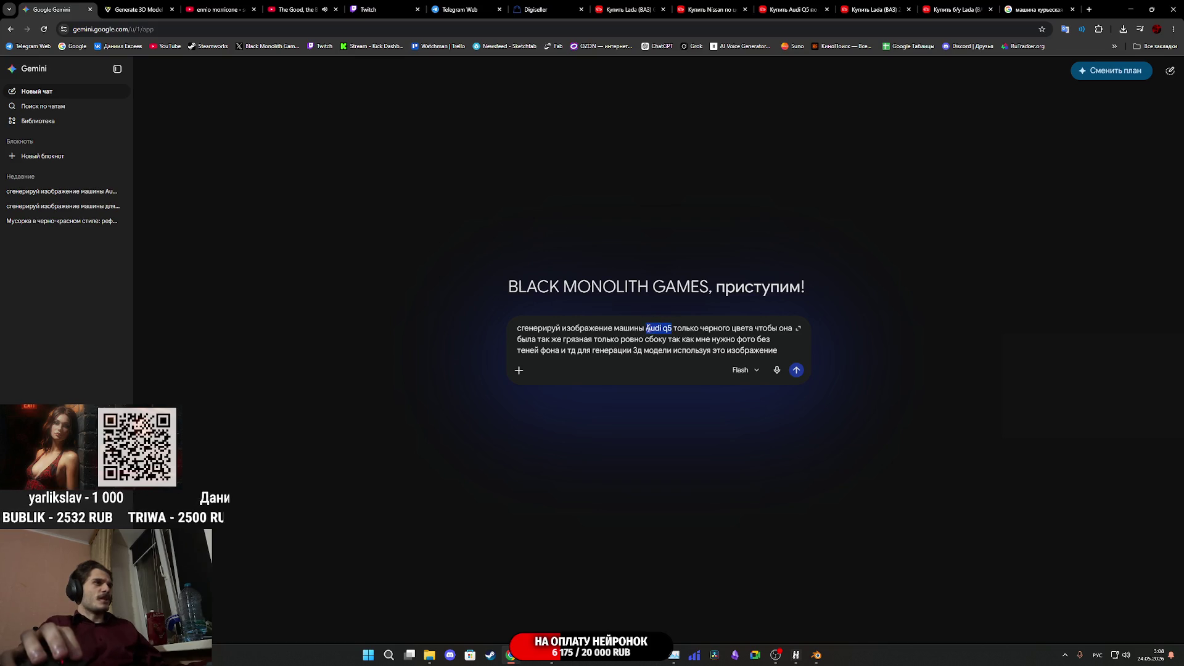
{"action": "key", "text": "alt+shift"}
{"action": "type", "text": "niva"}
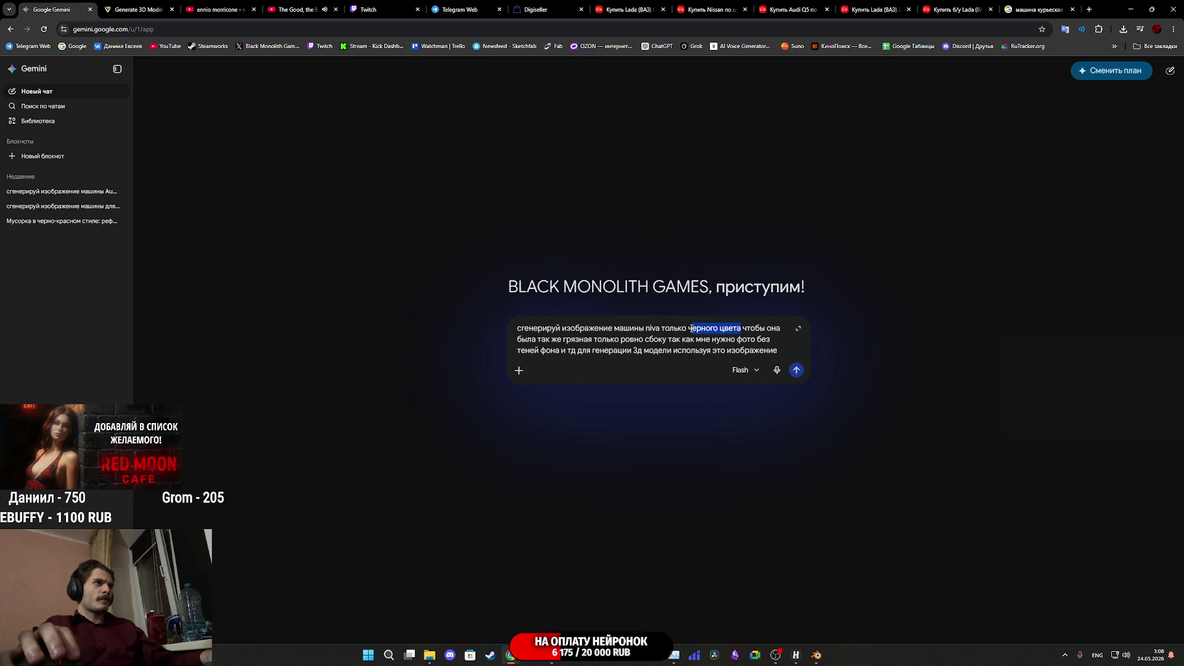
{"action": "key", "text": "BackSpace"}
{"action": "key", "text": "BackSpace"}
{"action": "key", "text": "BackSpace"}
{"action": "key", "text": "BackSpace"}
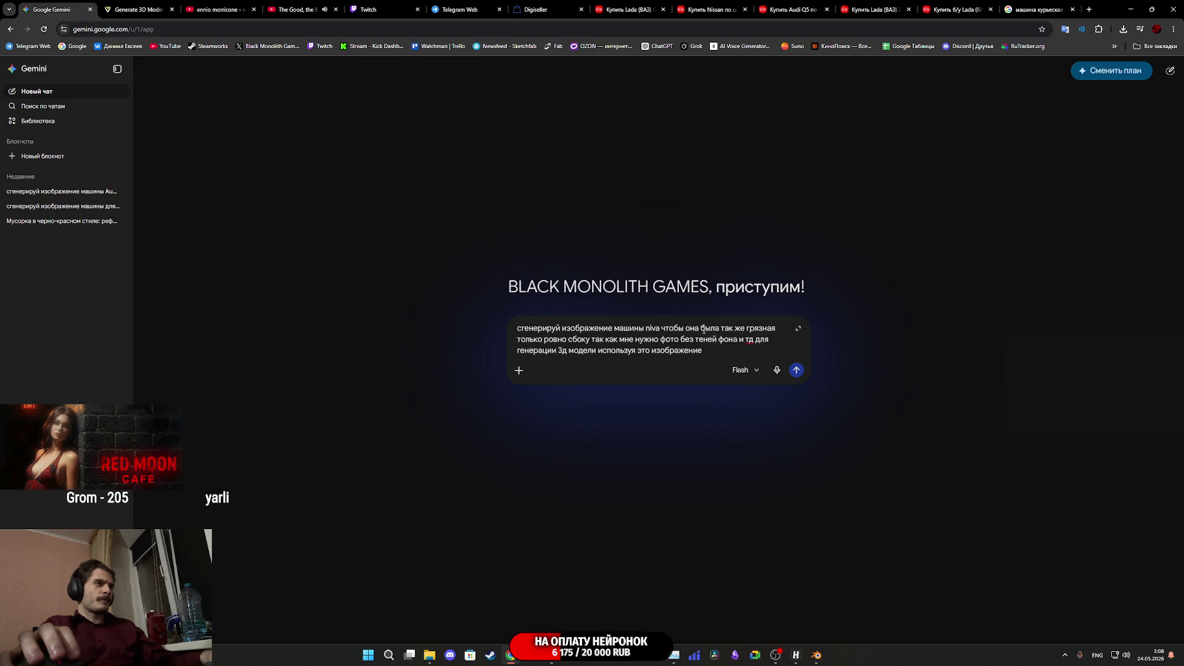
Copy the red Niva photo from auto.ru and attach it to the Gemini prompt
{"action": "key", "text": "ctrl+shift+Tab"}
{"action": "key", "text": "ctrl+shift+Tab"}
{"action": "right_click", "coordinate": [586, 306]}
{"action": "left_click", "coordinate": [617, 339]}
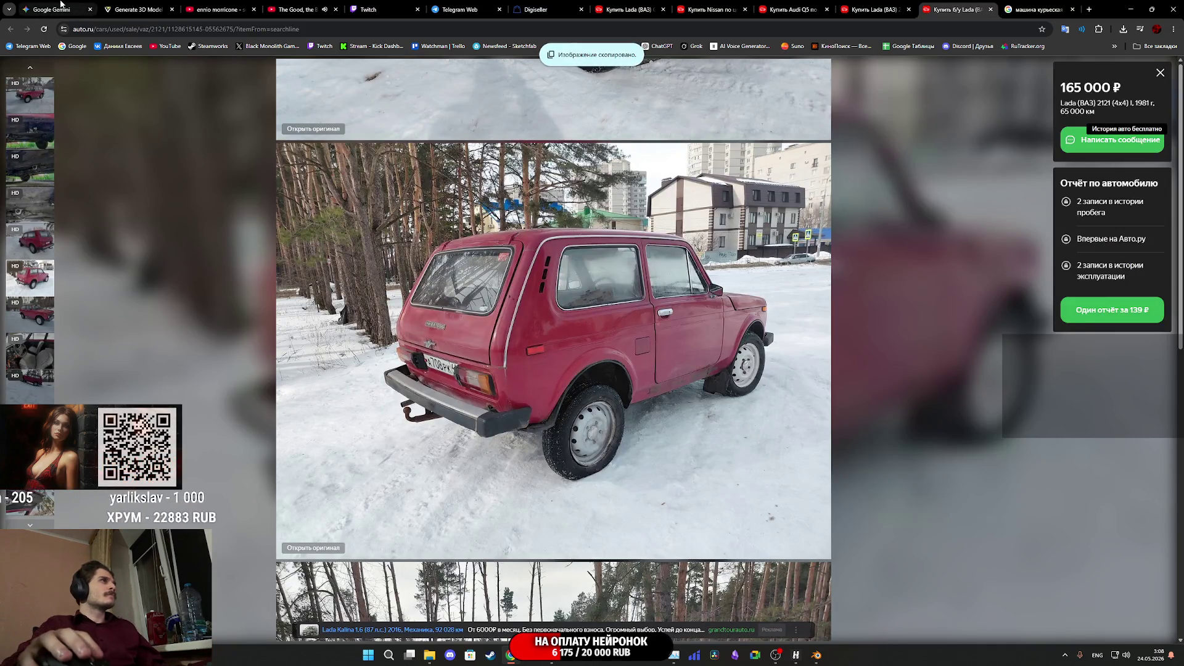
{"action": "left_click", "coordinate": [61, 5]}
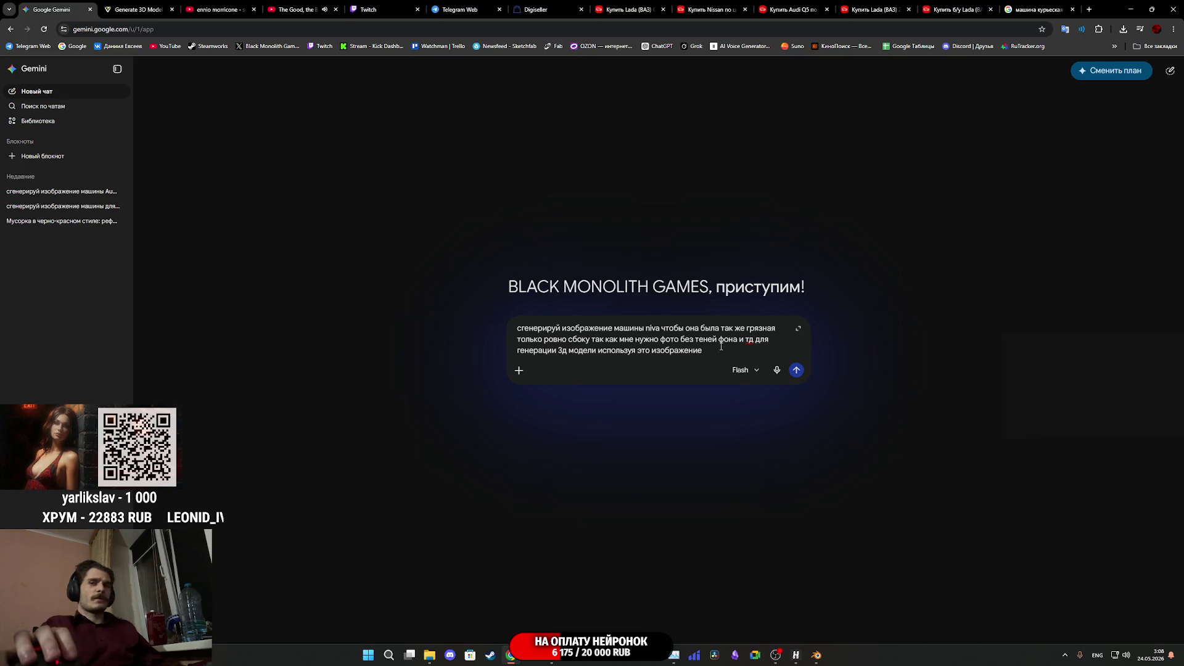
{"action": "key", "text": "ctrl+v"}
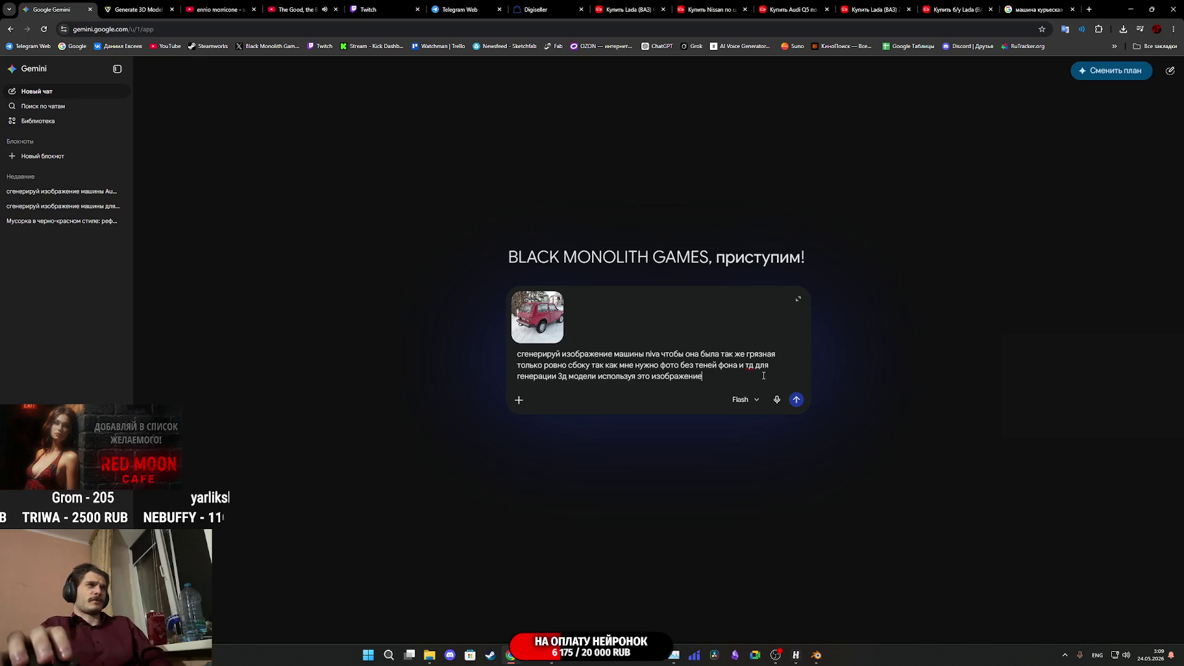
Send the Niva prompt with photo and inspect the generated dirty red Niva side view full-size
{"action": "left_click", "coordinate": [796, 401]}
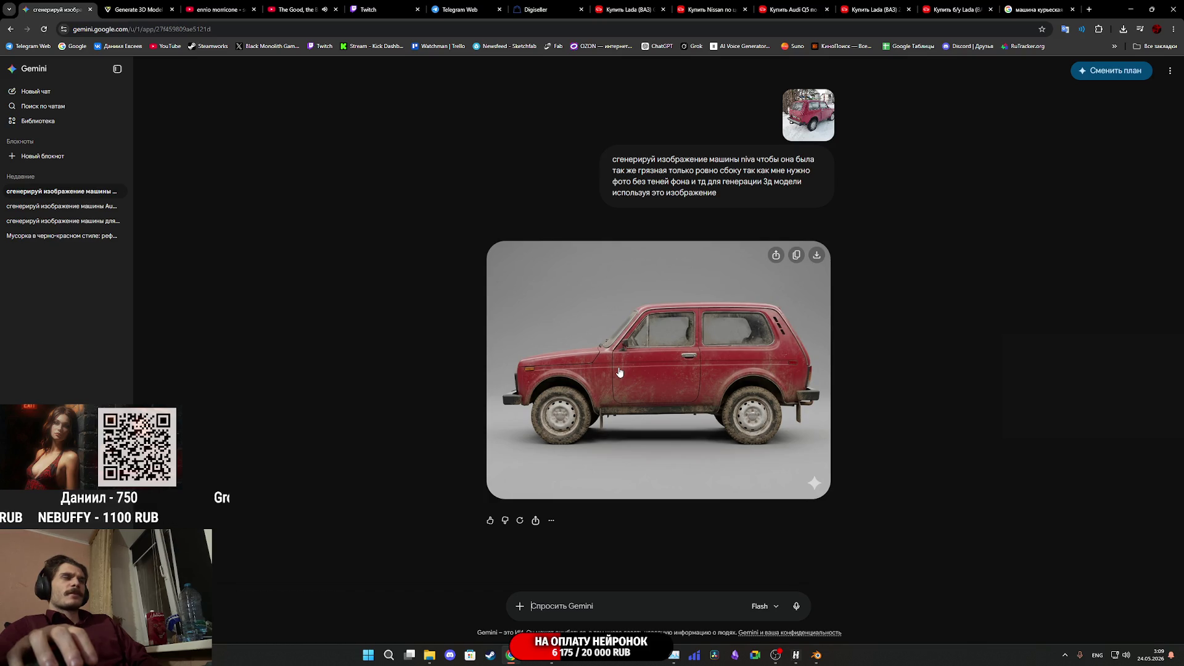
{"action": "left_click", "coordinate": [658, 371]}
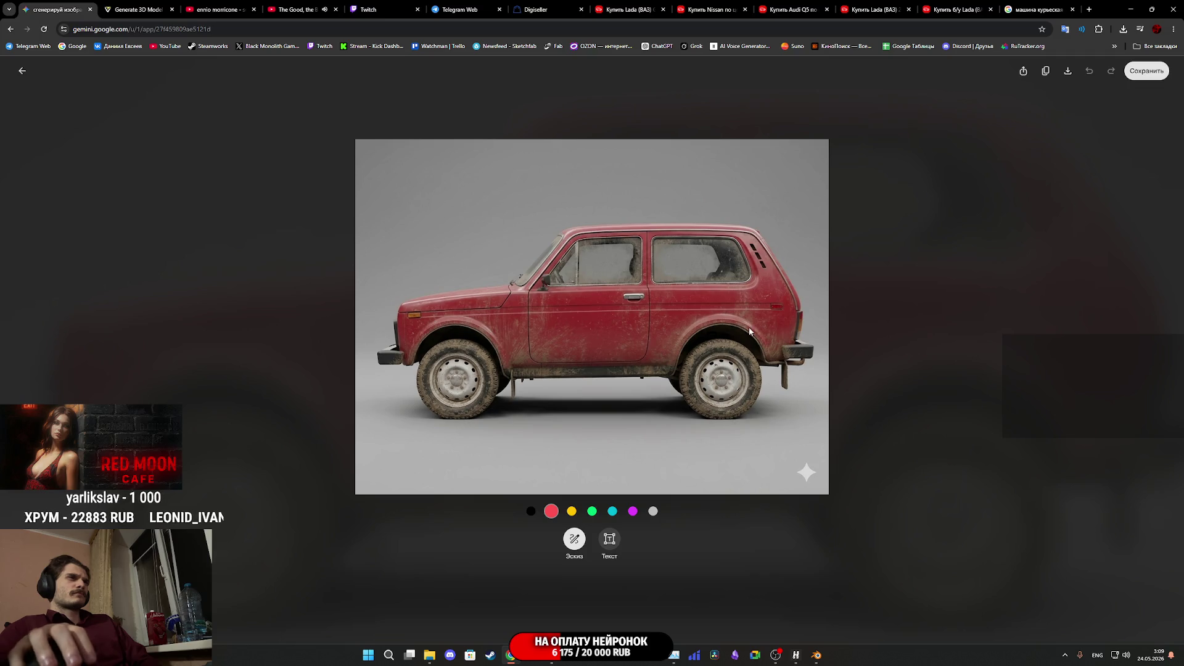
{"action": "key", "text": "Escape"}
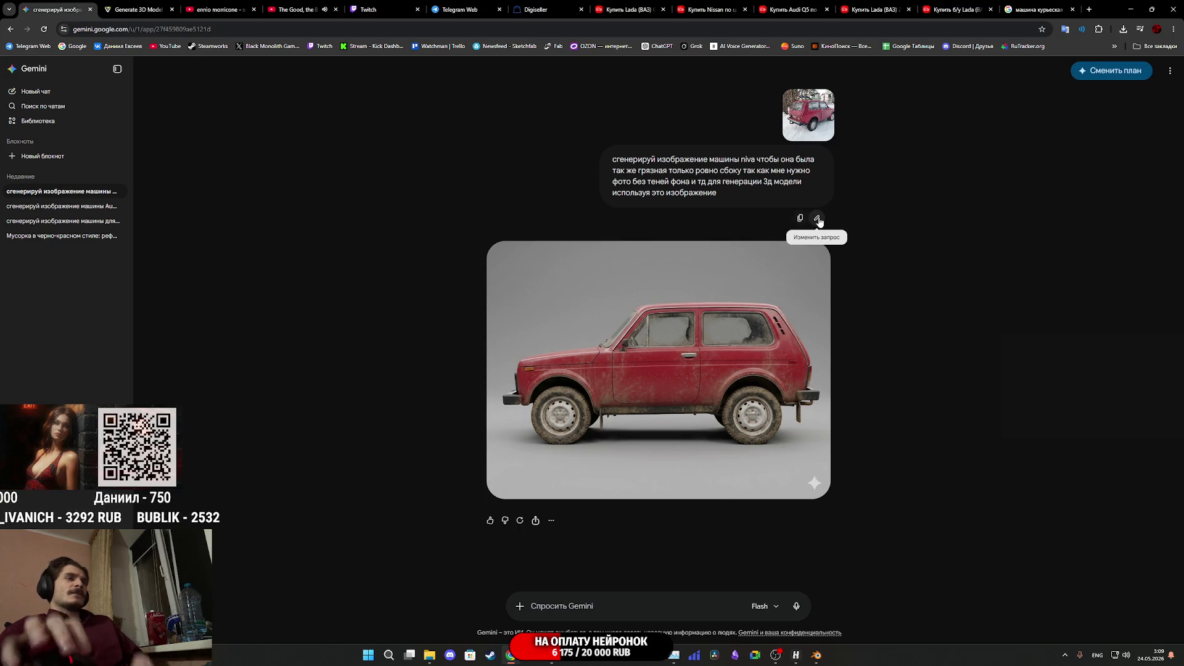
{"action": "left_click", "coordinate": [817, 218]}
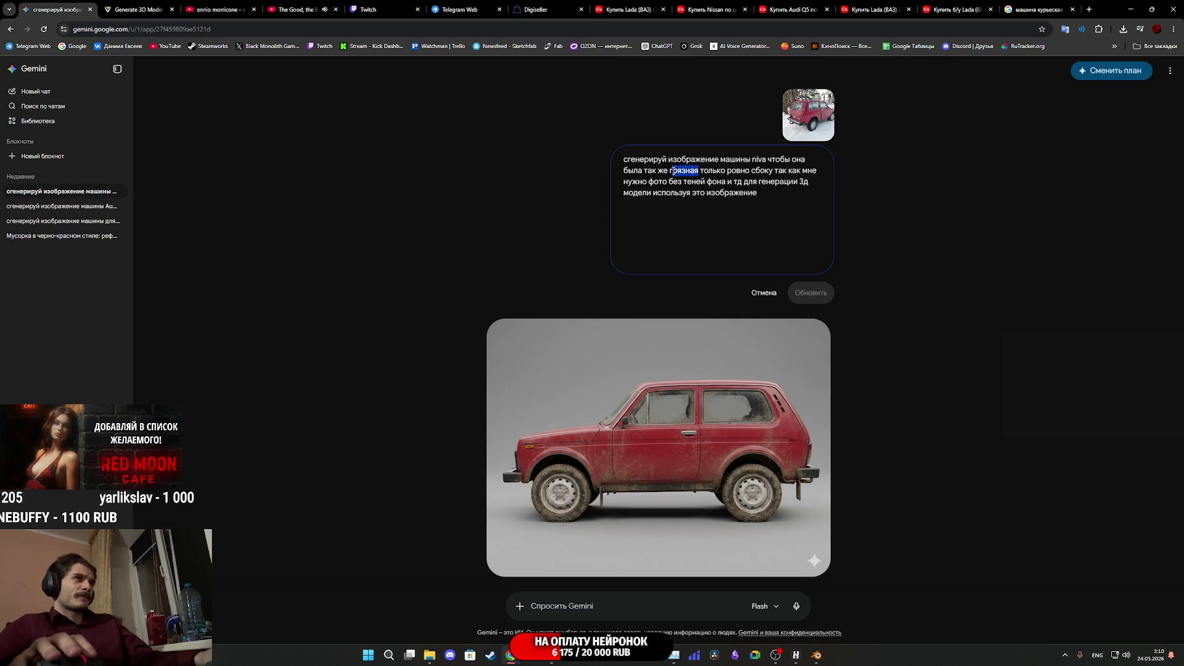
Replace 'грязная' with 'как на фото референса' in the prompt and regenerate the Niva side view
{"action": "key", "text": "BackSpace"}
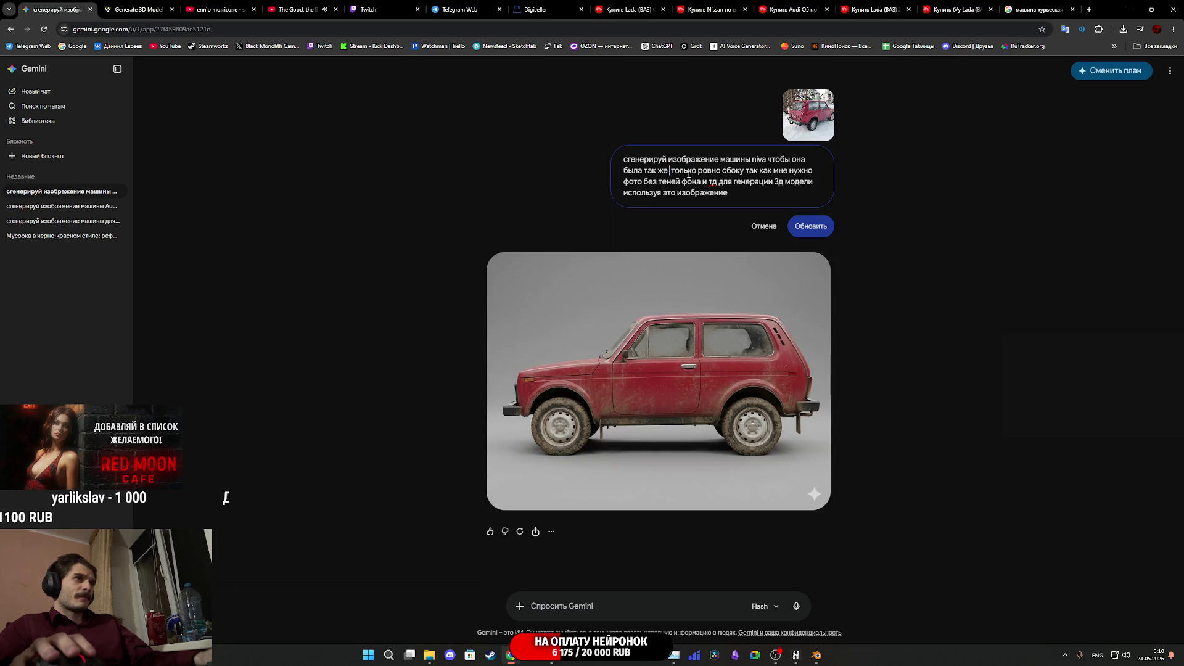
{"action": "type", "text": "rfr"}
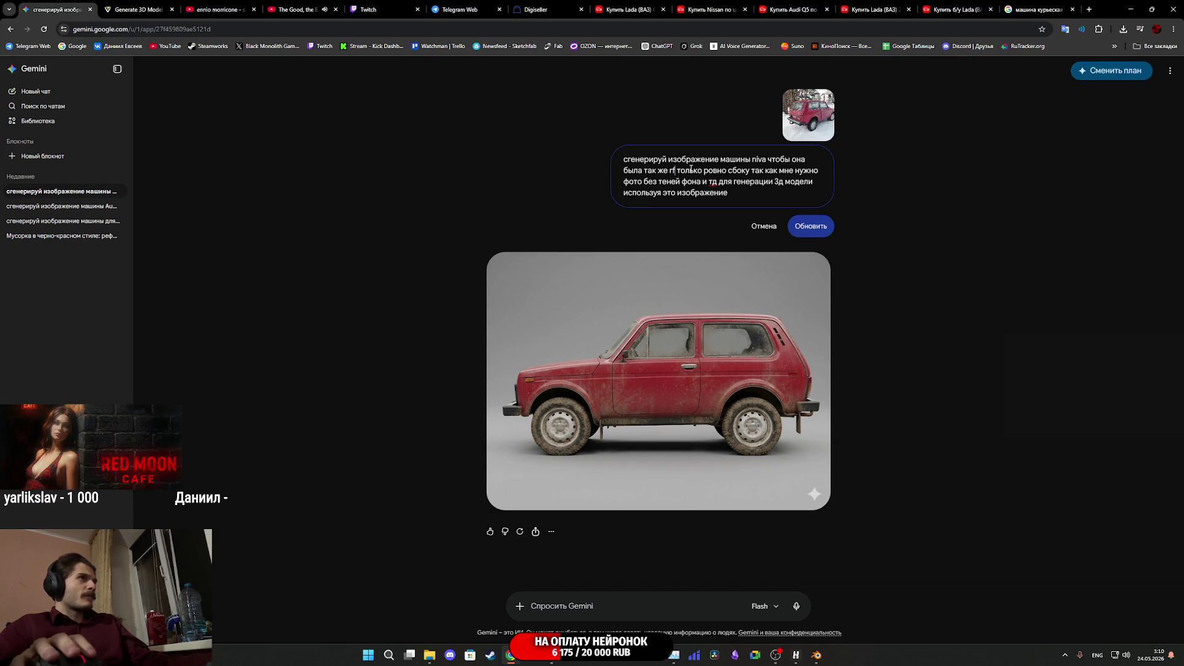
{"action": "key", "text": "BackSpace"}
{"action": "key", "text": "BackSpace"}
{"action": "key", "text": "BackSpace"}
{"action": "key", "text": "alt+shift"}
{"action": "type", "text": "как "}
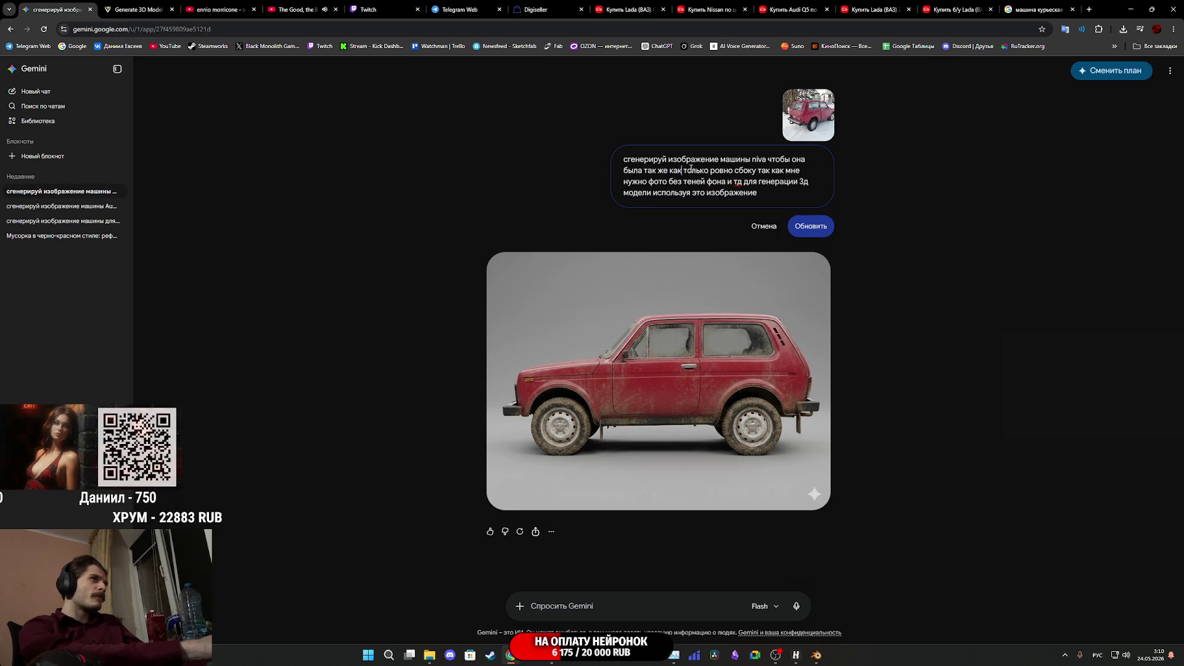
{"action": "type", "text": "на фото ре"}
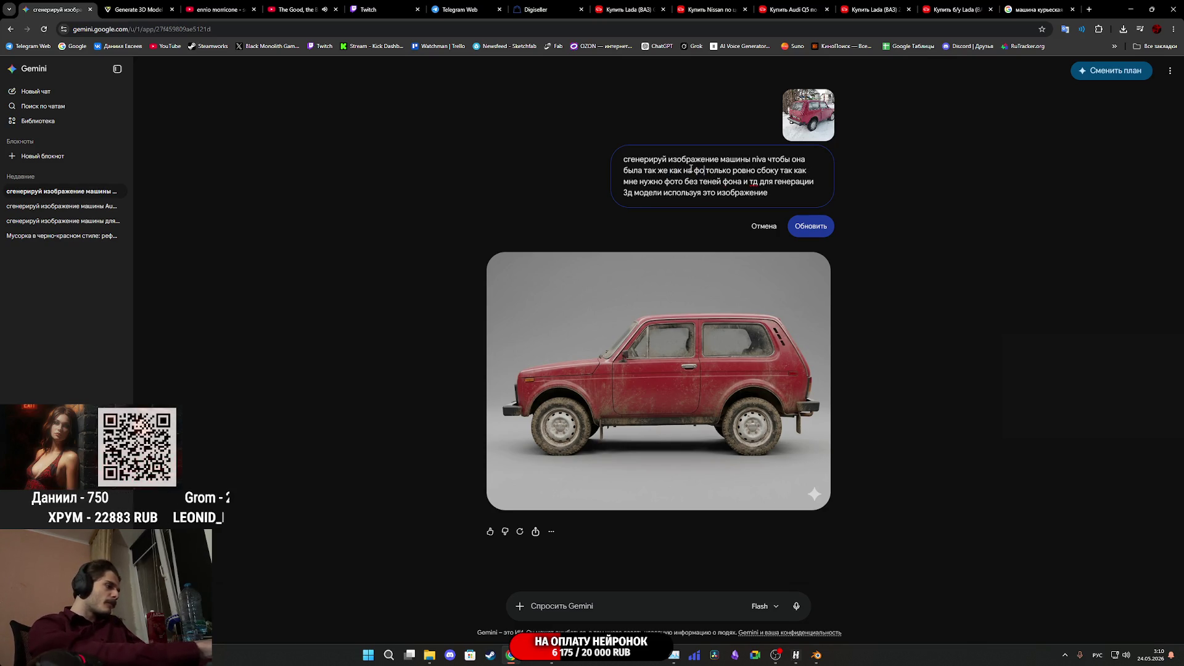
{"action": "type", "text": "ференса"}
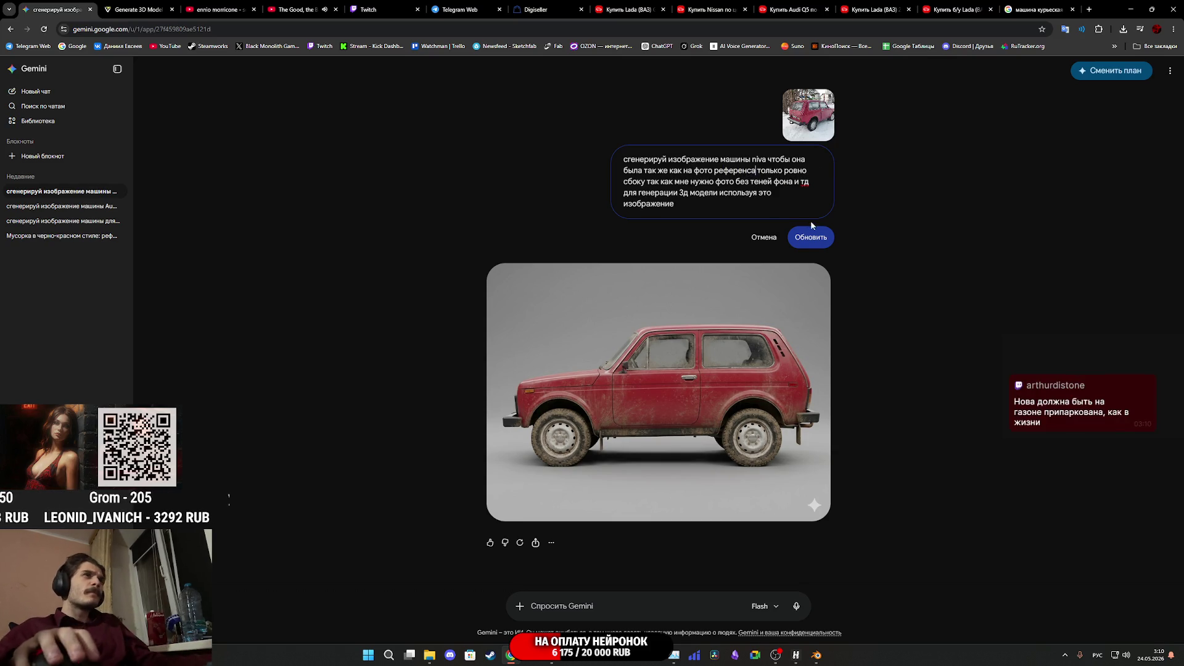
{"action": "left_click", "coordinate": [815, 237]}
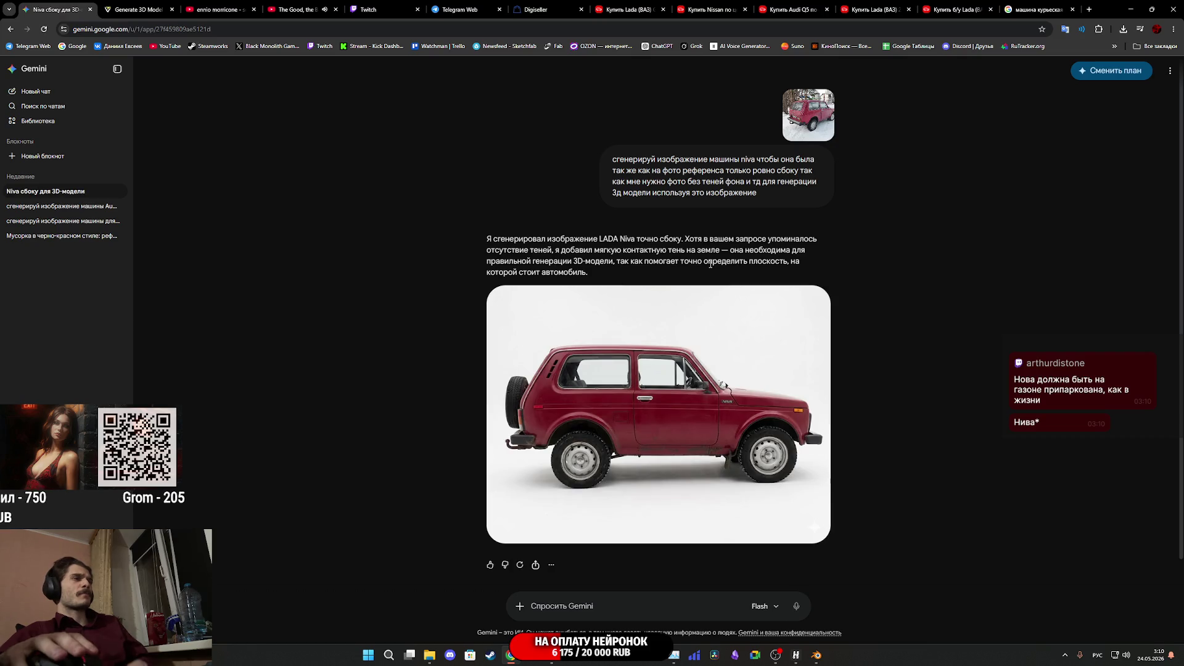
Inspect the newly generated side-view Niva image at full size
{"action": "mouse_move", "coordinate": [725, 313]}
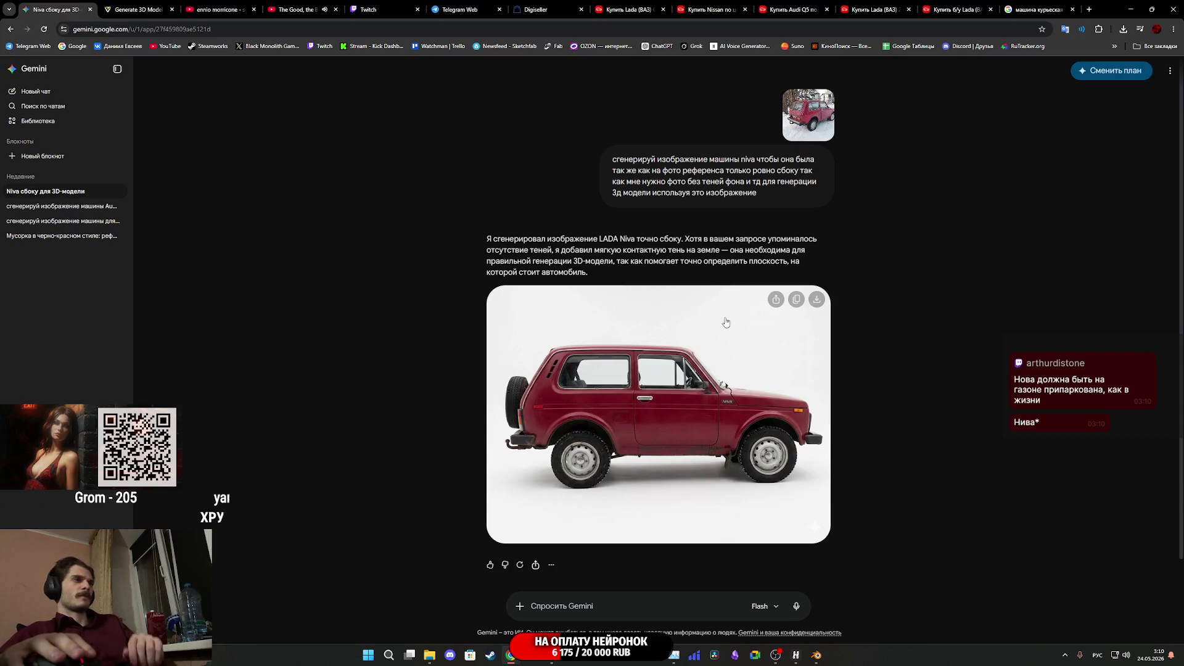
{"action": "left_click", "coordinate": [704, 416]}
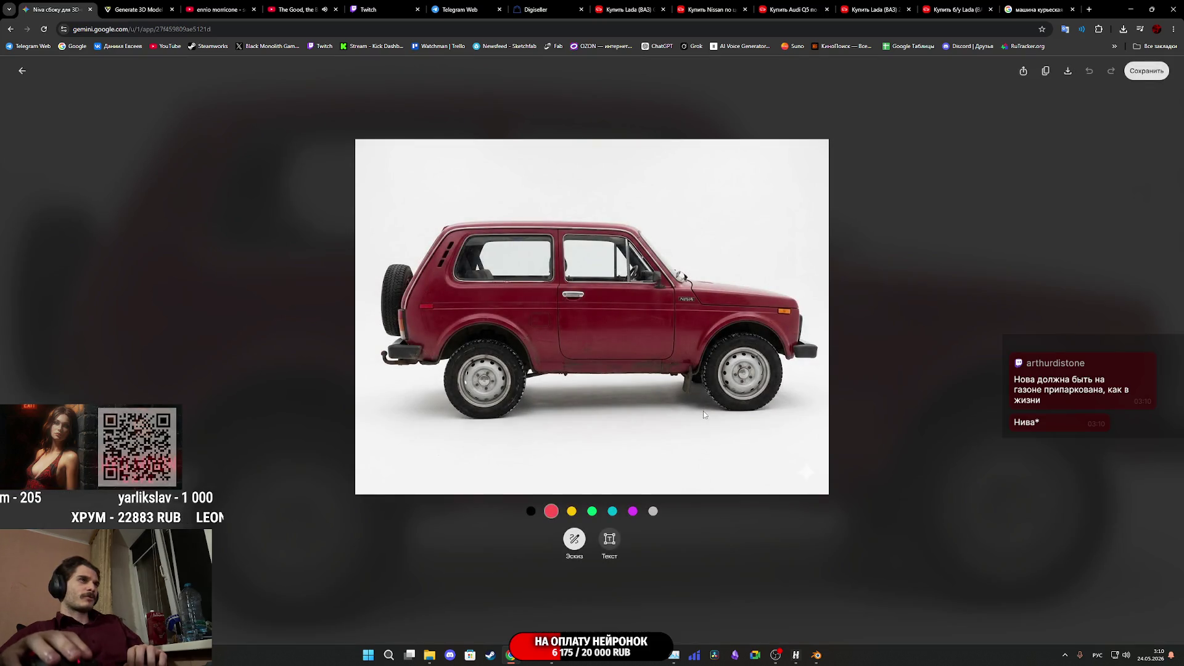
{"action": "left_click", "coordinate": [902, 363]}
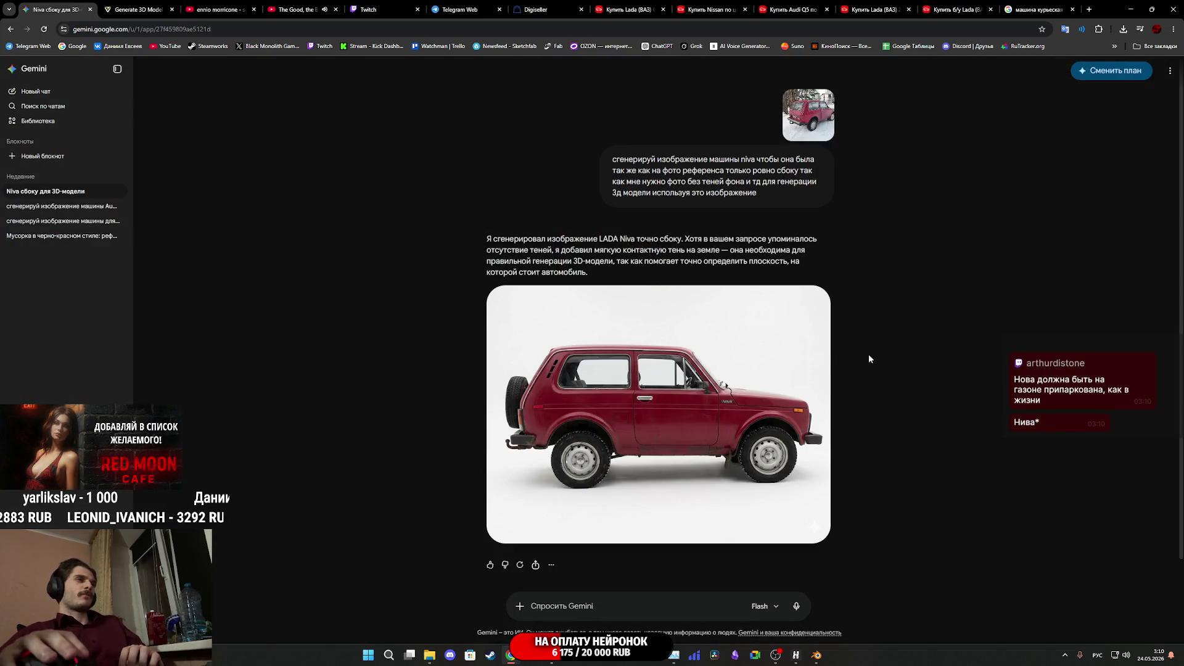
Regenerate the side-view Niva image, producing version 2 of 2 on plain white
{"action": "mouse_move", "coordinate": [818, 381]}
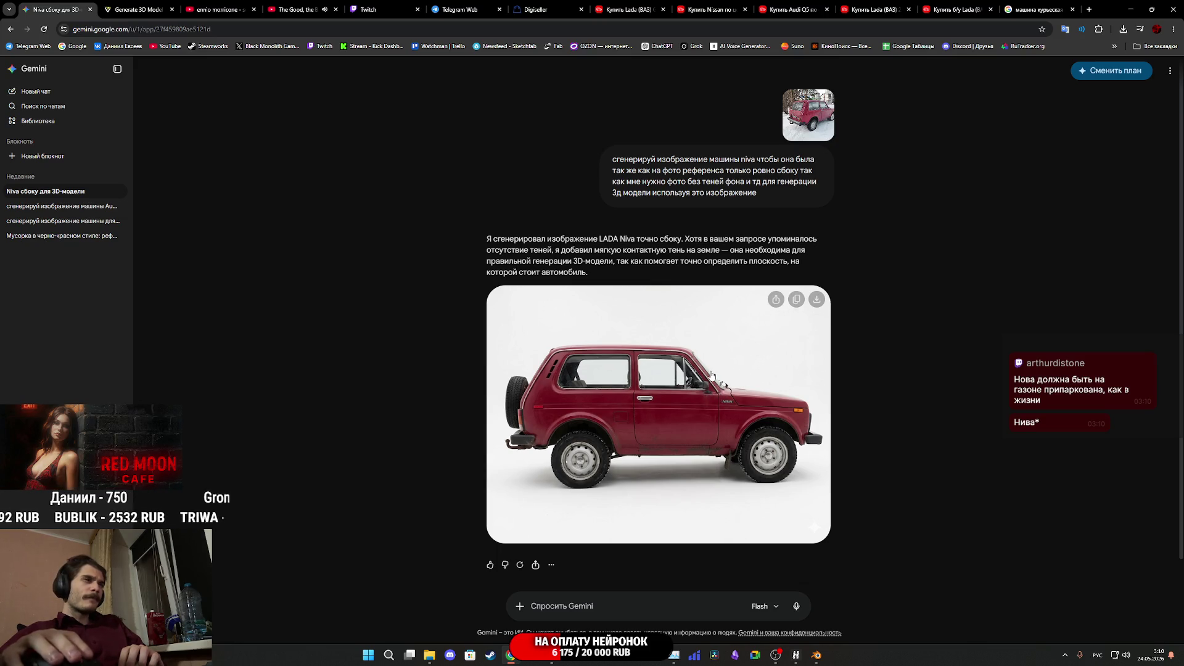
{"action": "right_click", "coordinate": [712, 375]}
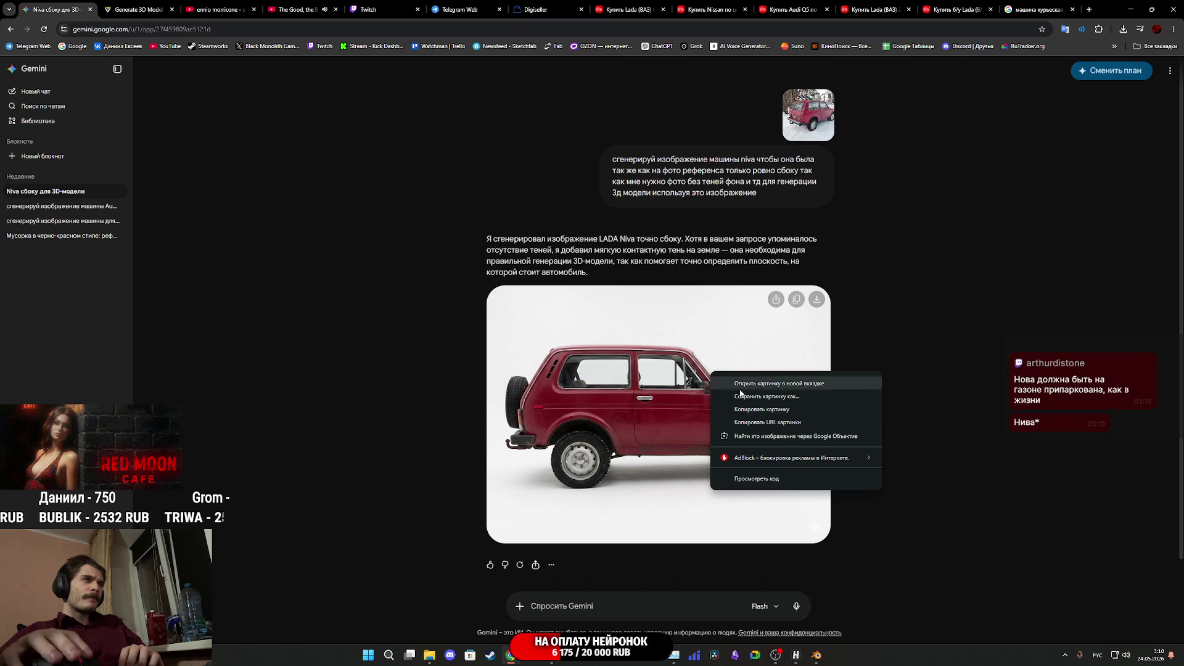
{"action": "left_click", "coordinate": [518, 568]}
{"action": "left_click", "coordinate": [519, 565]}
{"action": "left_click", "coordinate": [545, 583]}
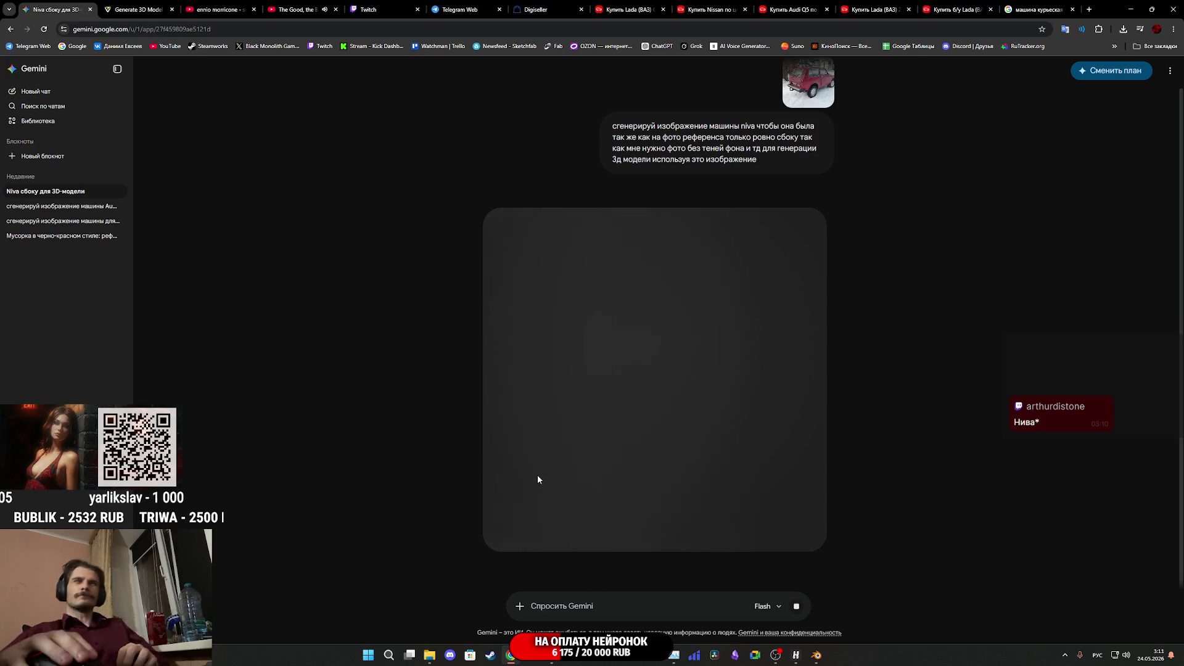
{"action": "mouse_move", "coordinate": [625, 460]}
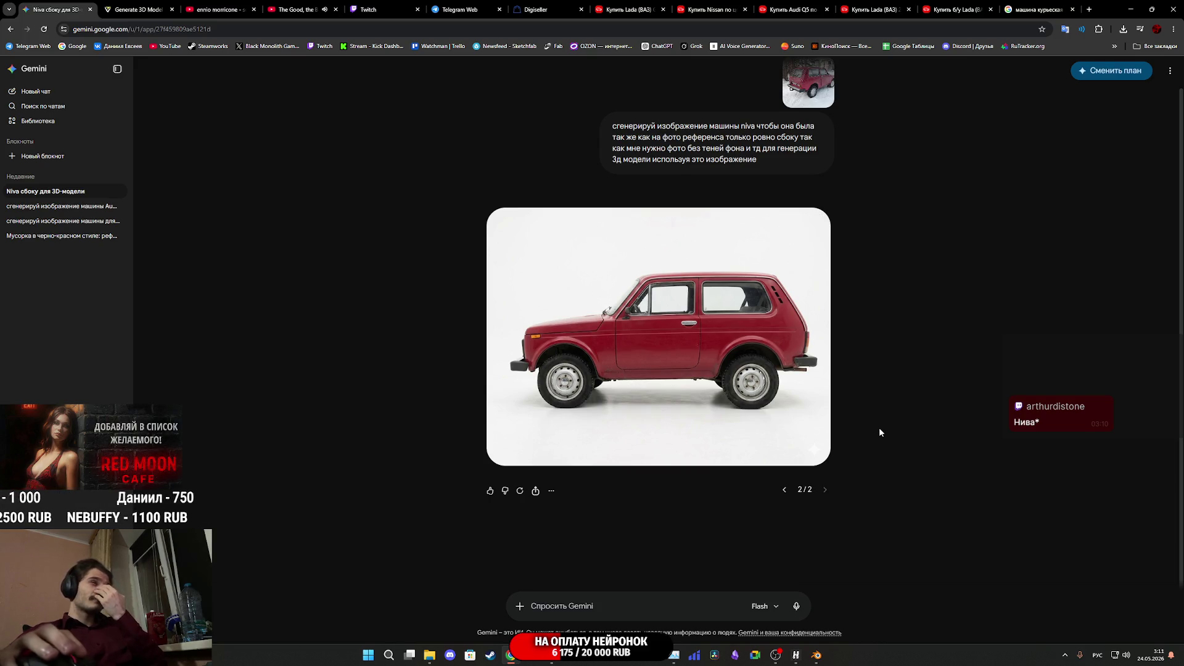
Check the reference Niva photo, then regenerate the side view once more
{"action": "scroll", "coordinate": [879, 427], "scroll_direction": "up", "scroll_amount": 1}
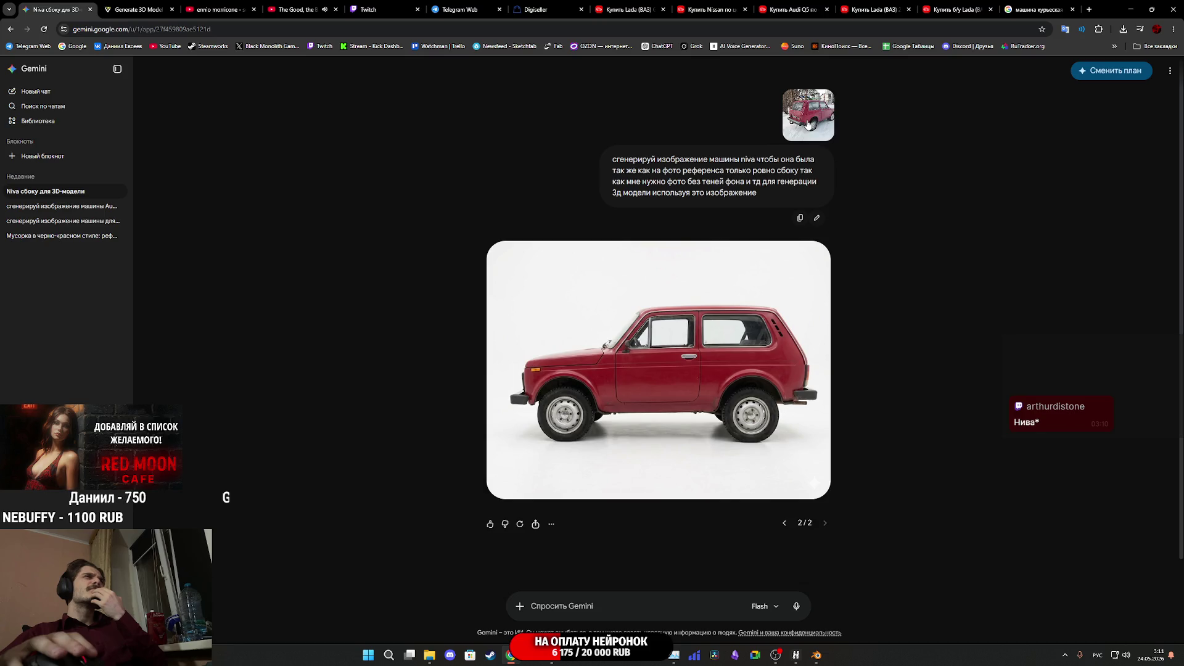
{"action": "left_click", "coordinate": [808, 124]}
{"action": "left_click", "coordinate": [846, 242]}
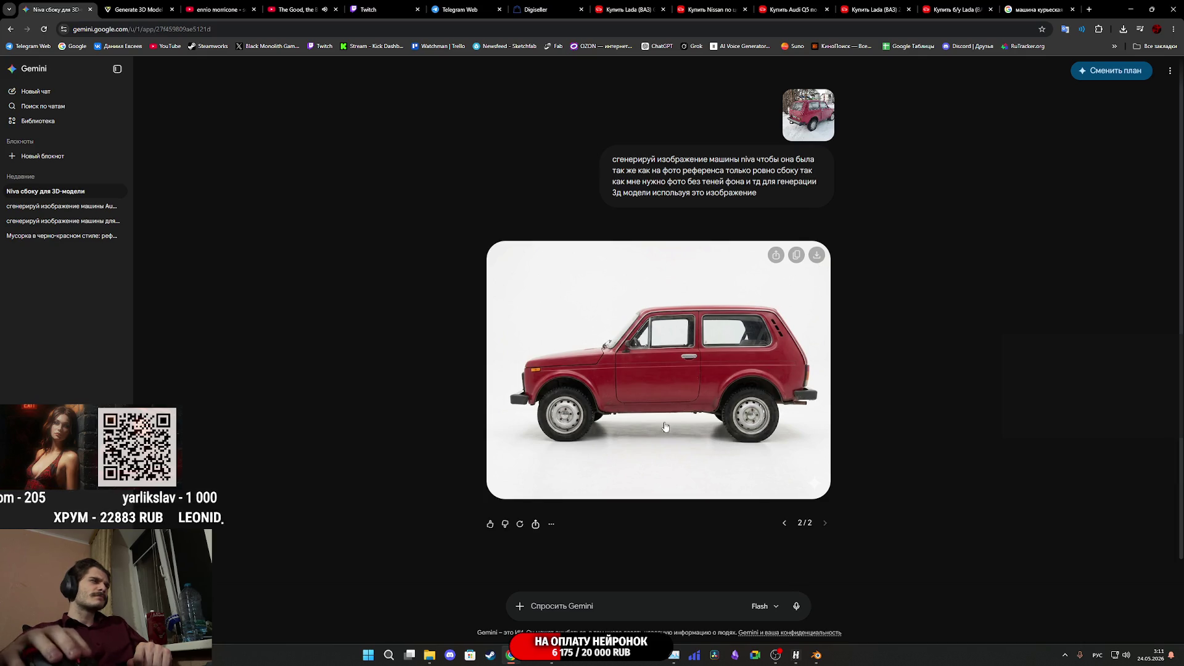
{"action": "left_click", "coordinate": [517, 528]}
{"action": "left_click", "coordinate": [545, 545]}
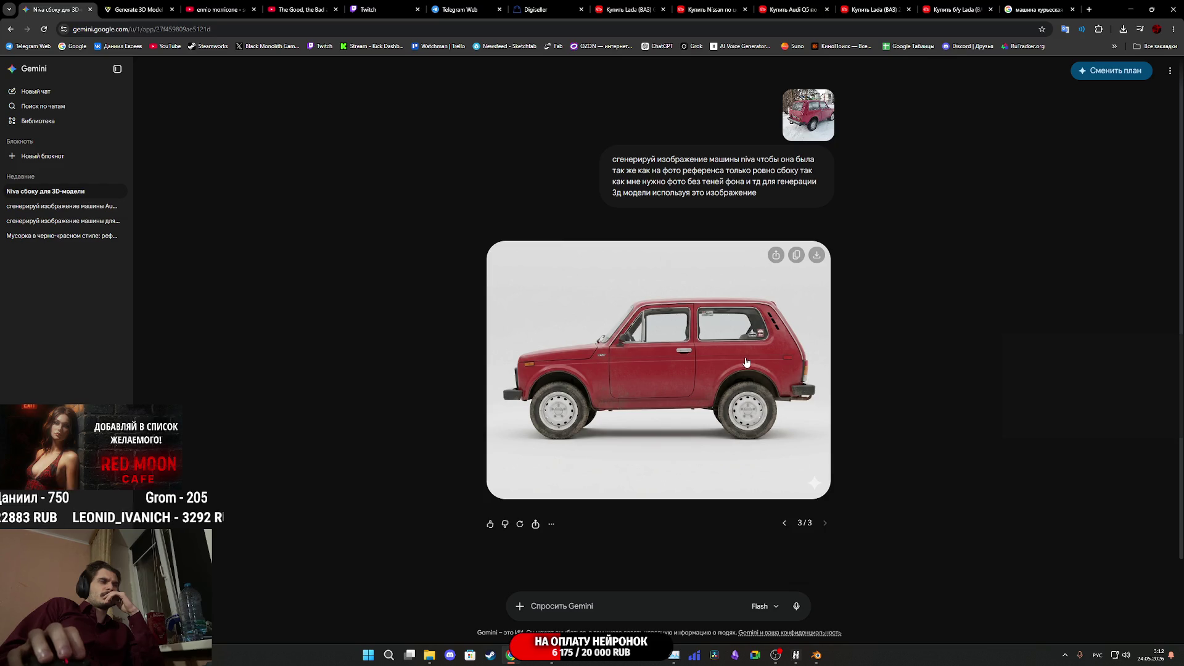
Open the third Niva side-view version (3 of 3) at full size
{"action": "left_click", "coordinate": [705, 355]}
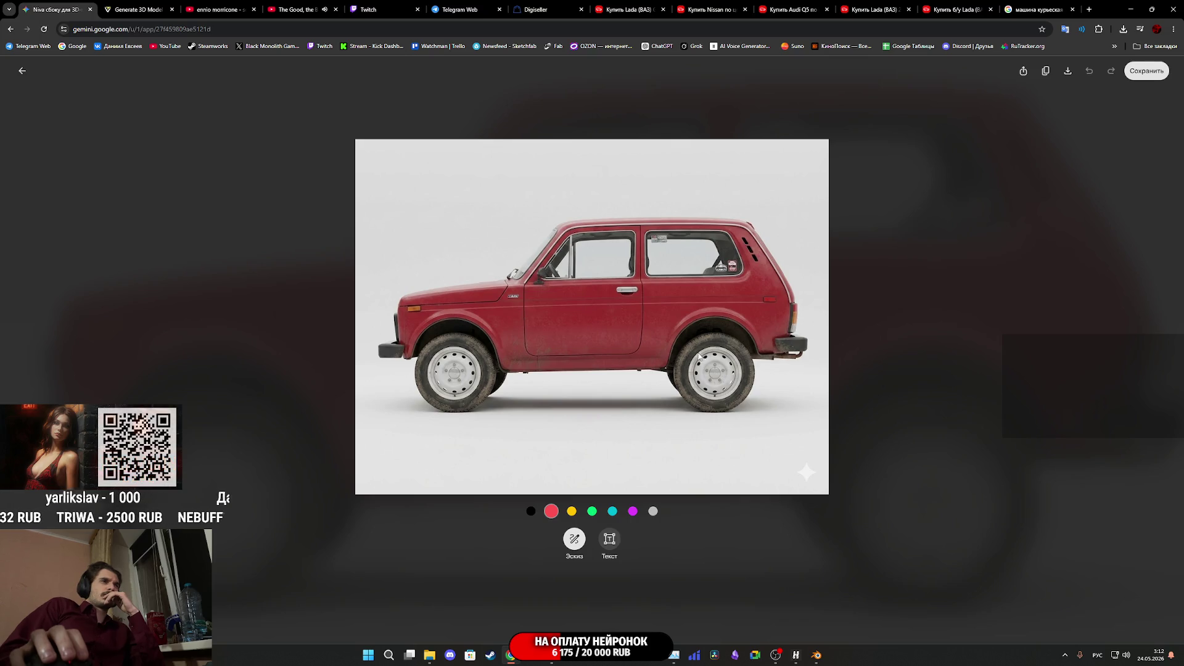
{"action": "right_click", "coordinate": [662, 336]}
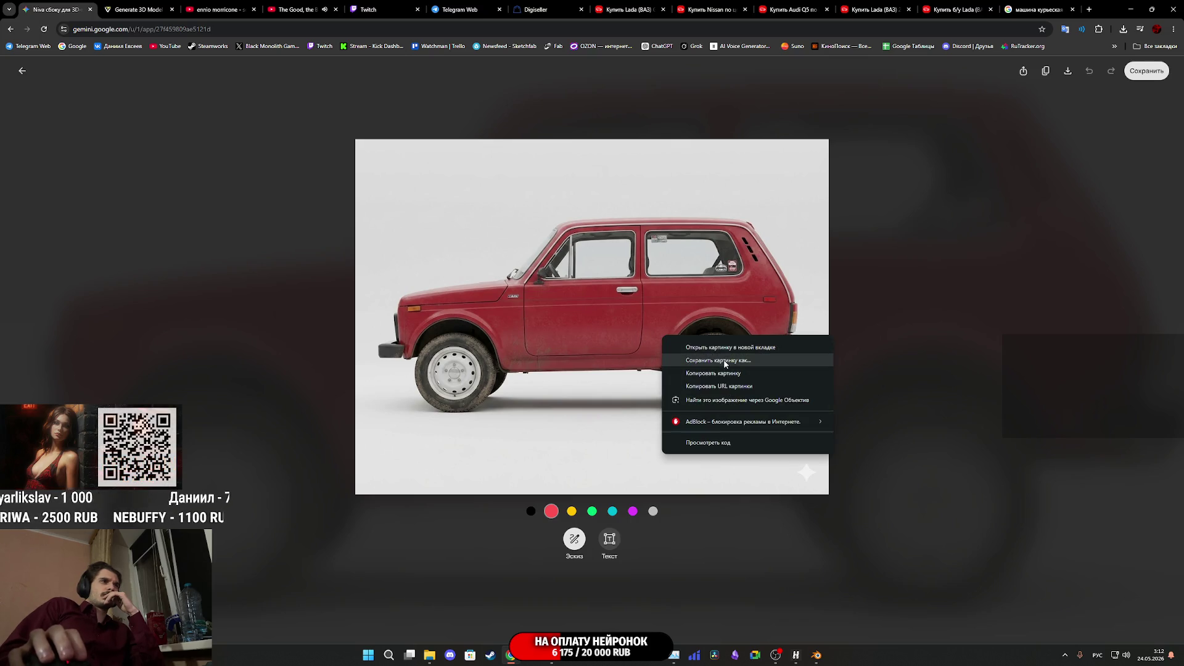
{"action": "left_click", "coordinate": [502, 385]}
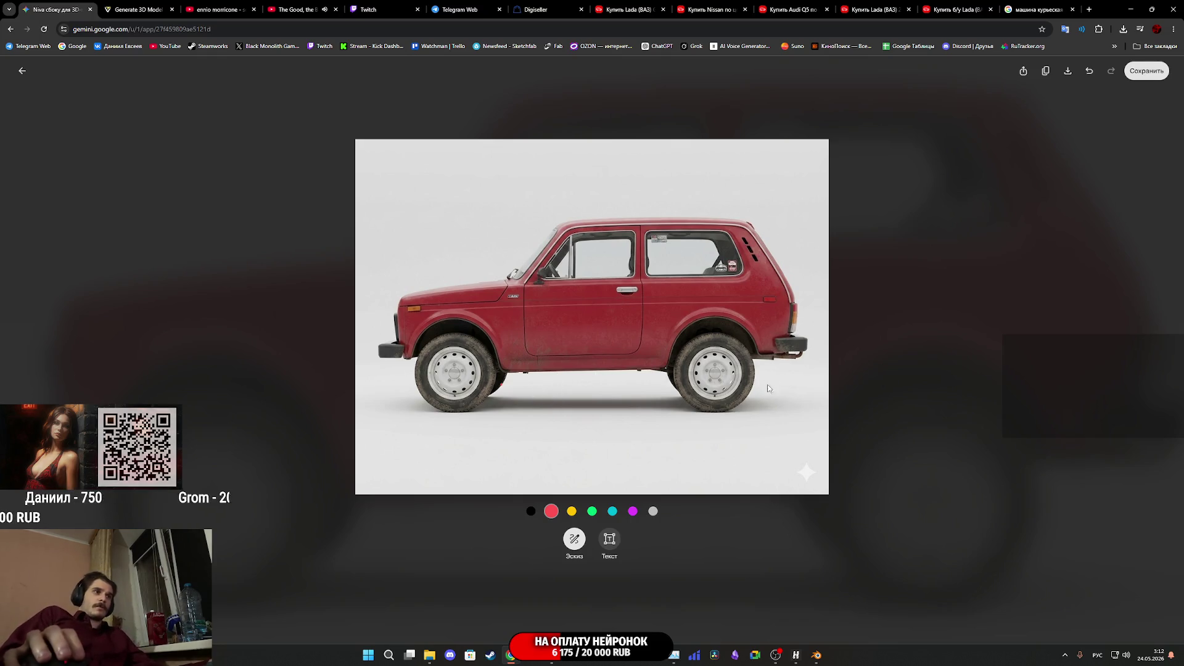
Compare against the saved Audi side image from the Downloads folder
{"action": "left_click", "coordinate": [1090, 72]}
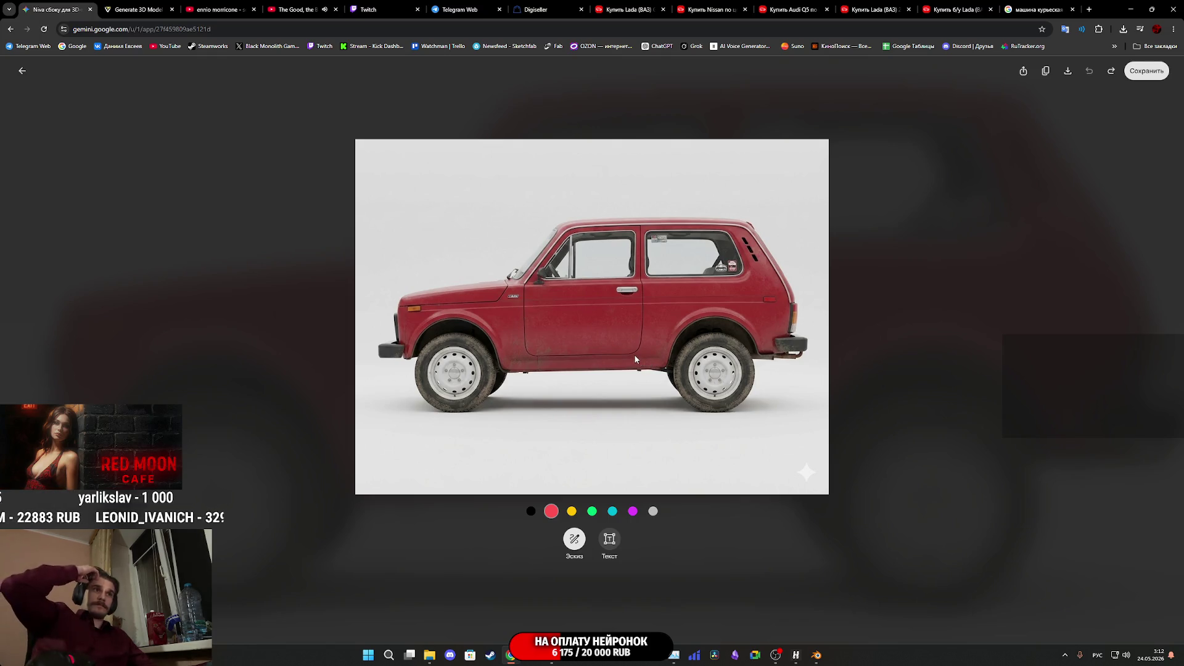
{"action": "left_click", "coordinate": [429, 655]}
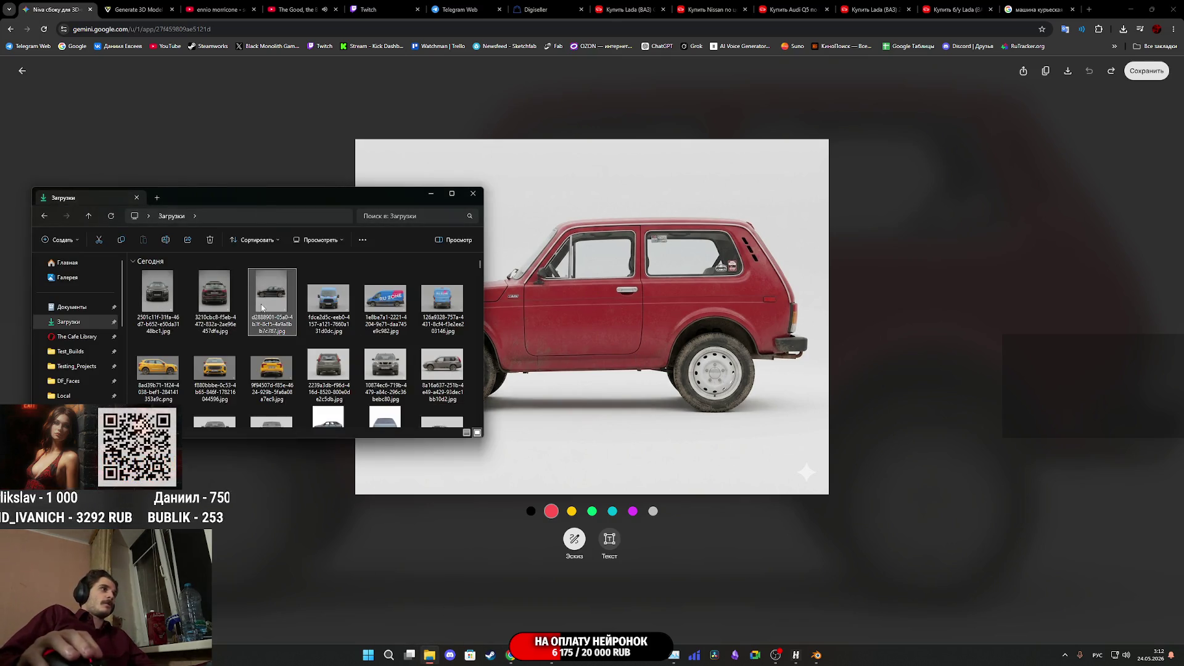
{"action": "double_click", "coordinate": [267, 302]}
{"action": "scroll", "coordinate": [418, 355], "scroll_direction": "up", "scroll_amount": 3}
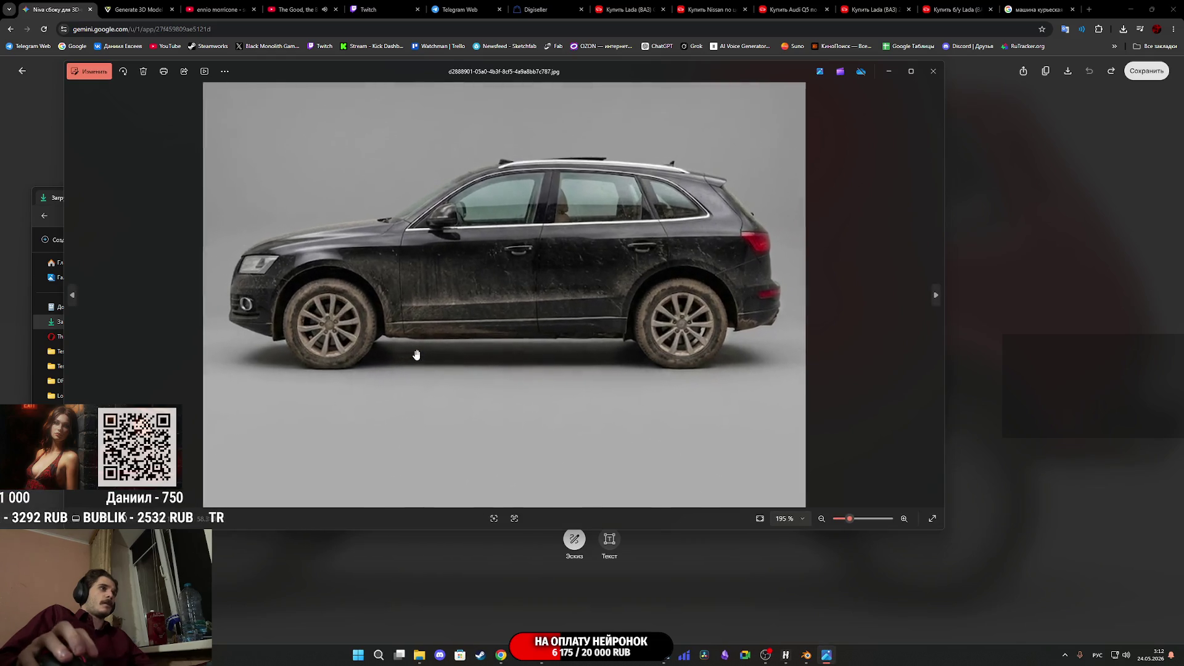
{"action": "scroll", "coordinate": [417, 355], "scroll_direction": "up", "scroll_amount": 1}
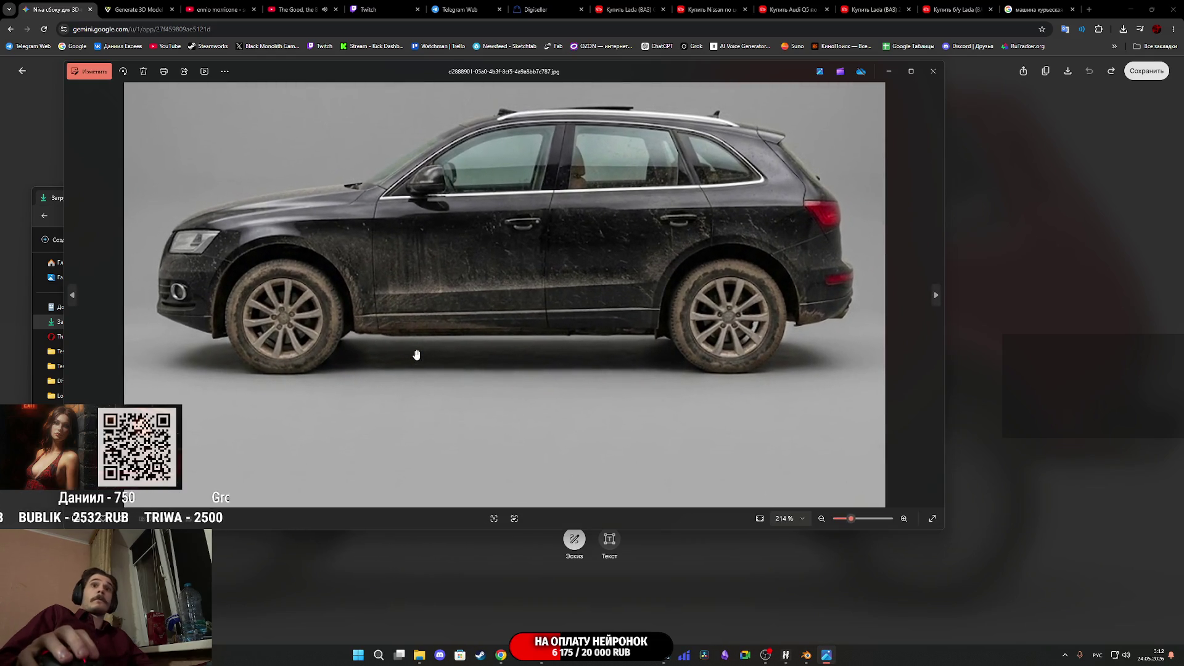
{"action": "left_click", "coordinate": [1079, 367]}
Save the third Niva side view to Downloads as a JPEG, then switch to the Audi Q5 chat
{"action": "mouse_move", "coordinate": [670, 351]}
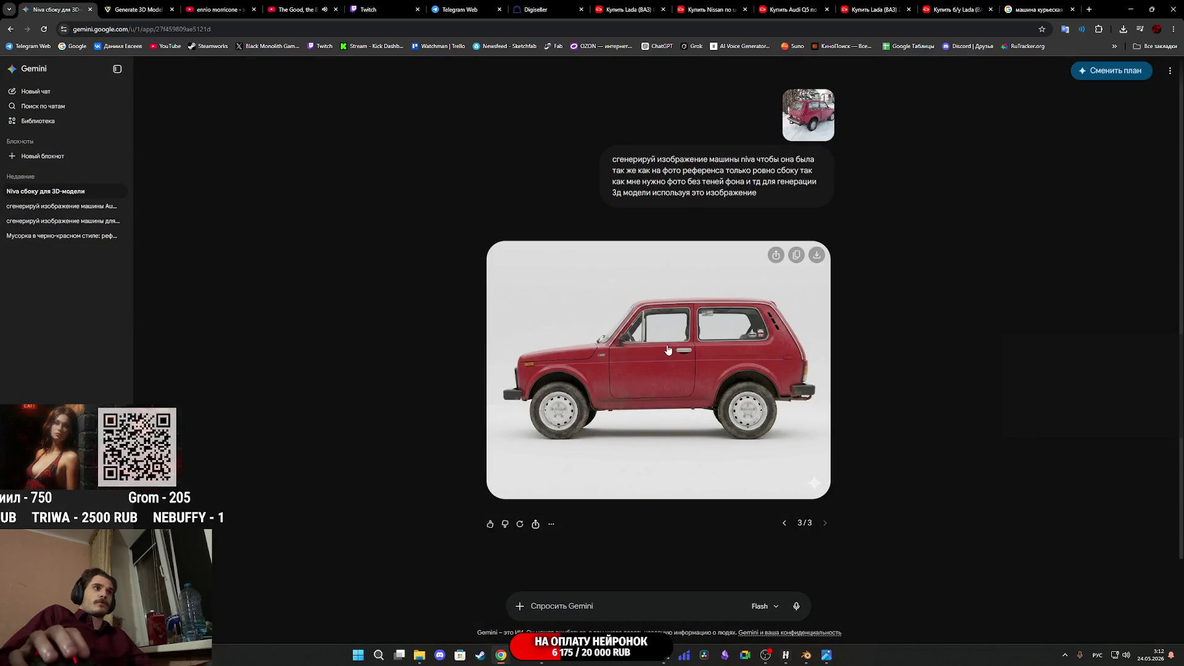
{"action": "left_click", "coordinate": [687, 376]}
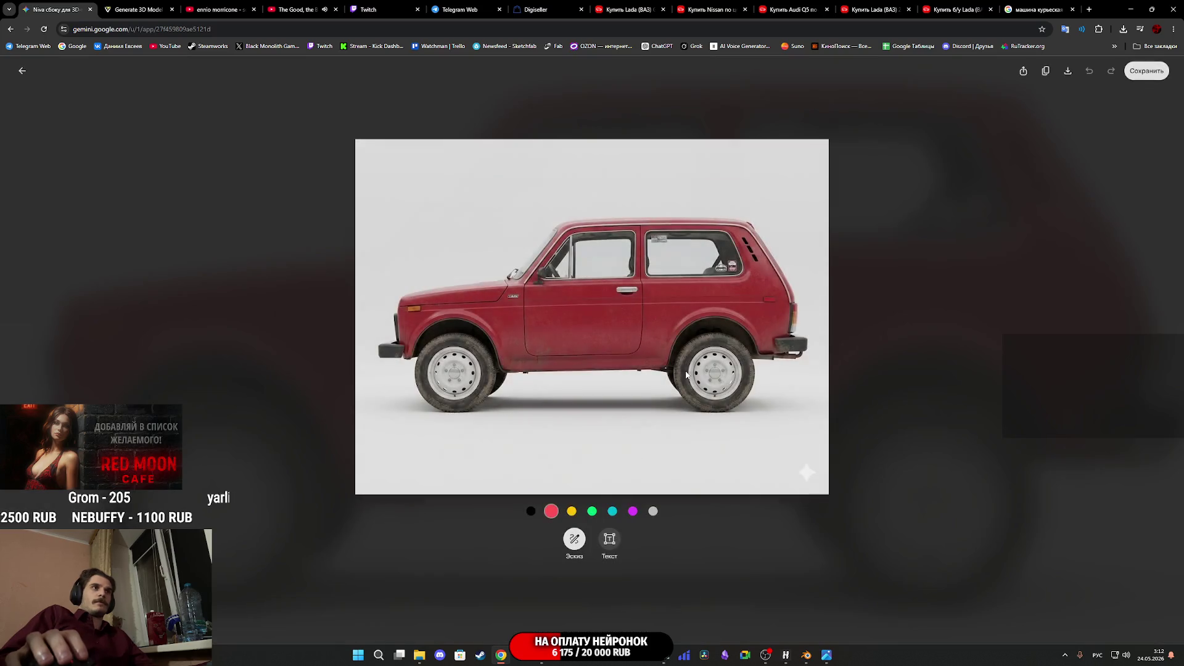
{"action": "right_click", "coordinate": [687, 348]}
{"action": "left_click", "coordinate": [748, 372]}
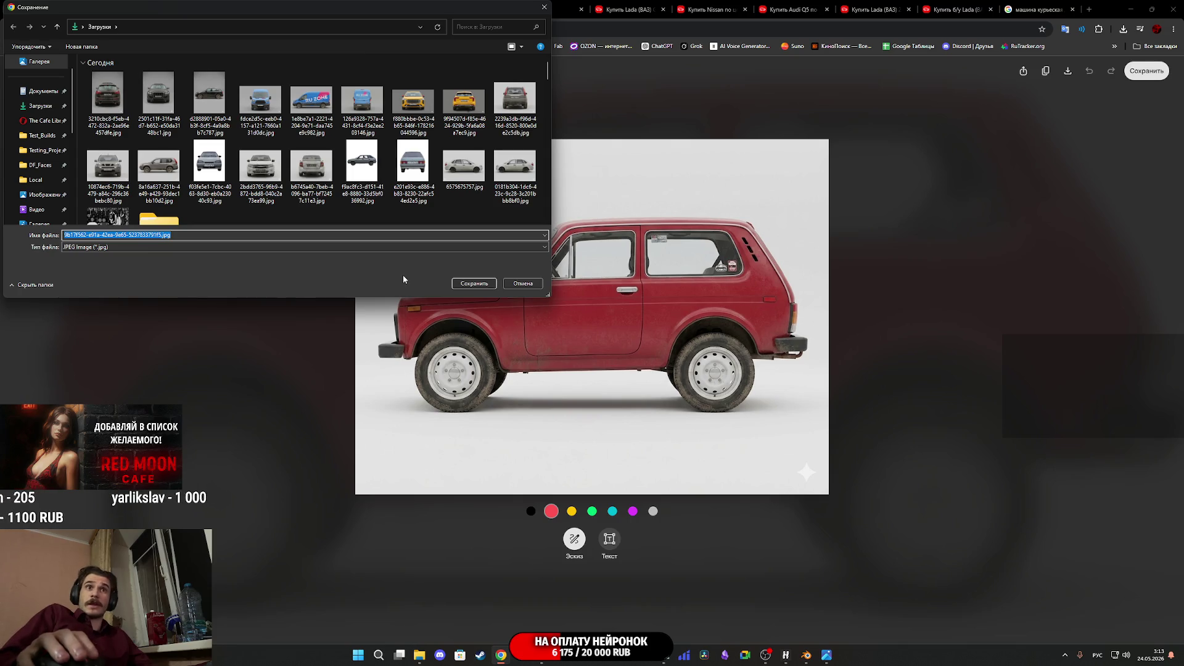
{"action": "left_click", "coordinate": [474, 284]}
{"action": "key", "text": "Escape"}
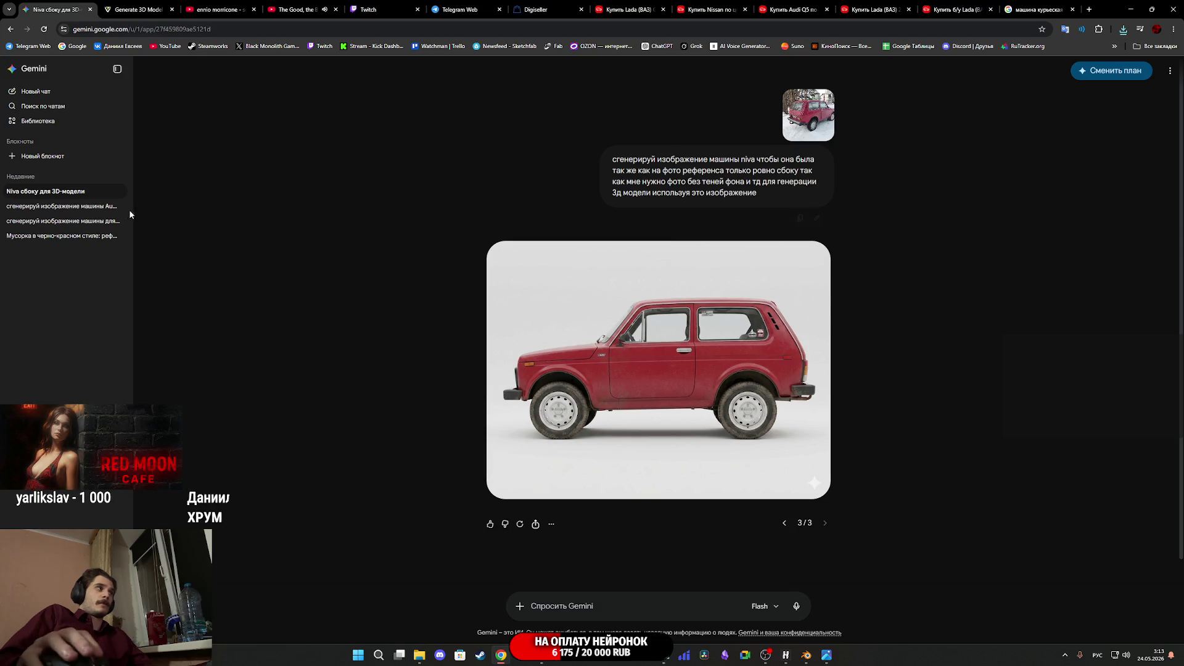
{"action": "left_click", "coordinate": [62, 206]}
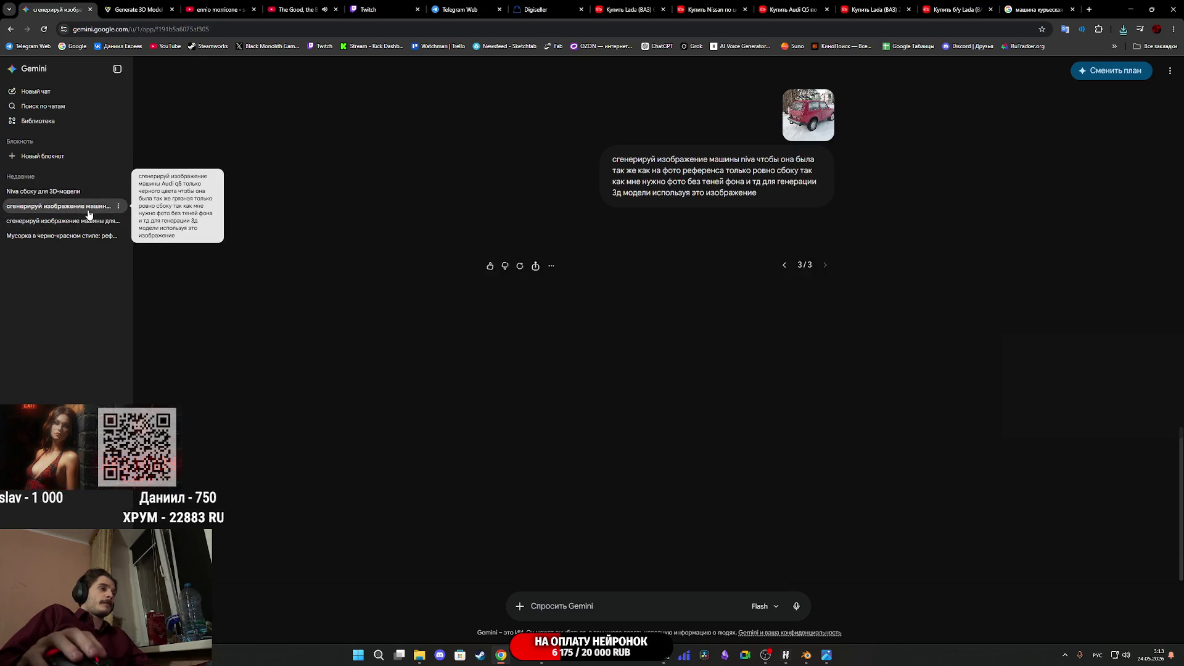
In the Niva chat, request a front view with Russian region 36 plates and no logo
{"action": "scroll", "coordinate": [645, 330], "scroll_direction": "down", "scroll_amount": 10}
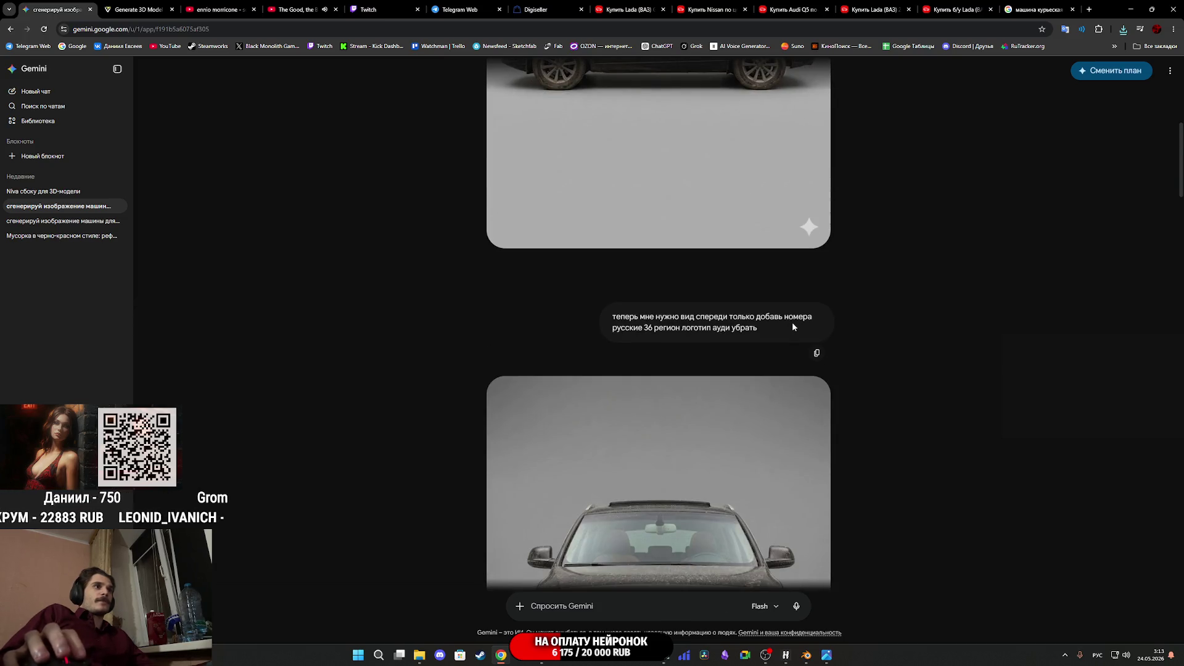
{"action": "left_click", "coordinate": [44, 191]}
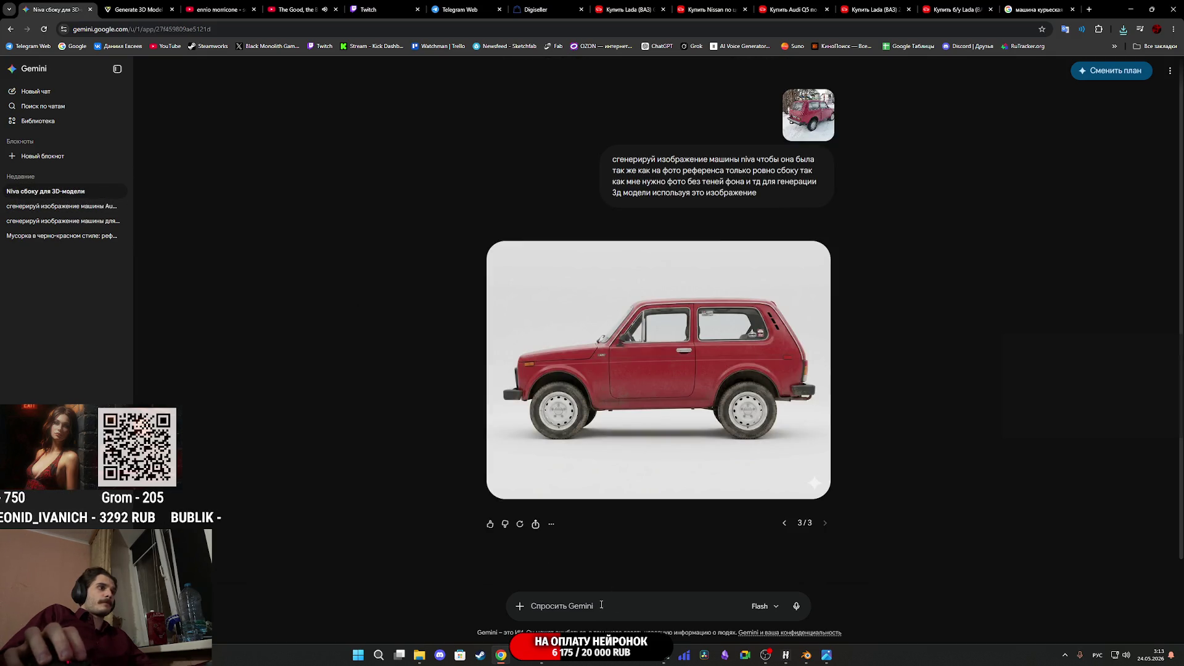
{"action": "type", "text": "теперь мне нужно вид спереди только добавь номера русские 36 регион логотип ауди убрать"}
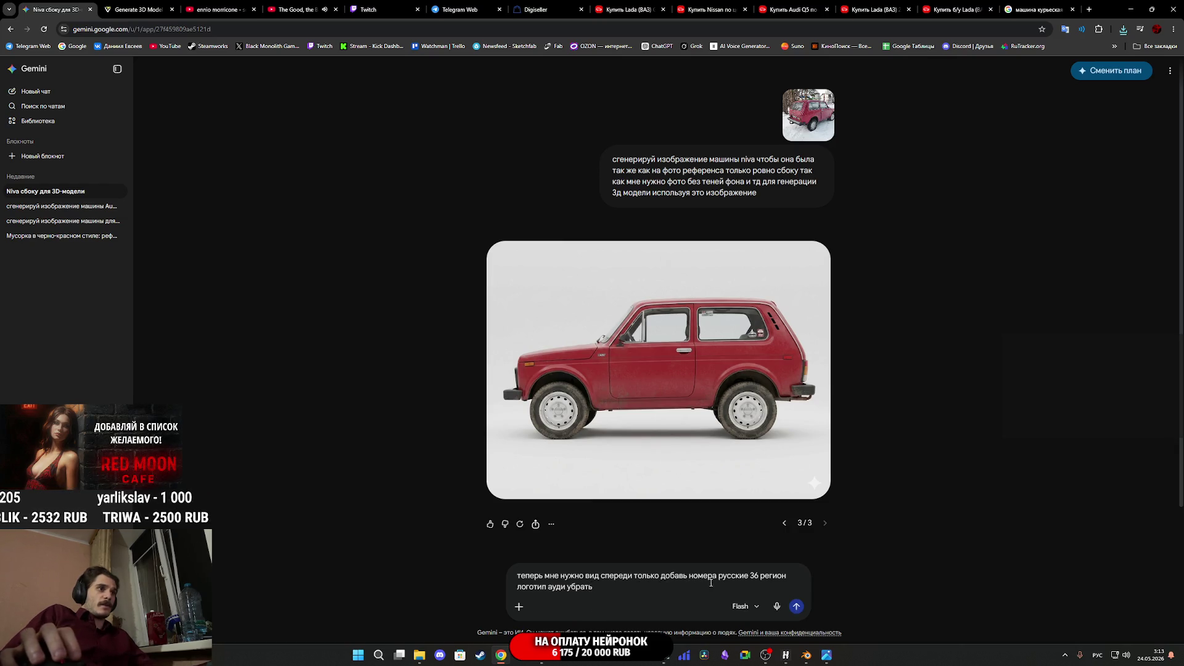
{"action": "left_click", "coordinate": [799, 602]}
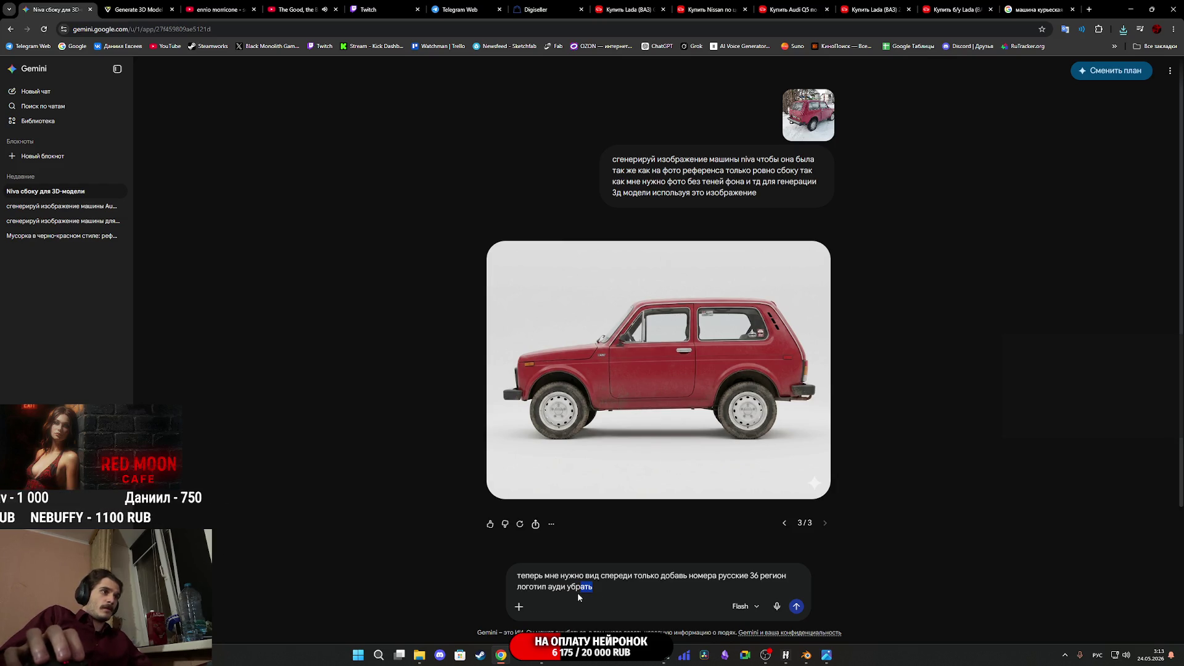
{"action": "left_click_drag", "start_coordinate": [567, 586], "coordinate": [551, 588]}
{"action": "key", "text": "BackSpace"}
{"action": "key", "text": "BackSpace"}
{"action": "type", "text": "лада"}
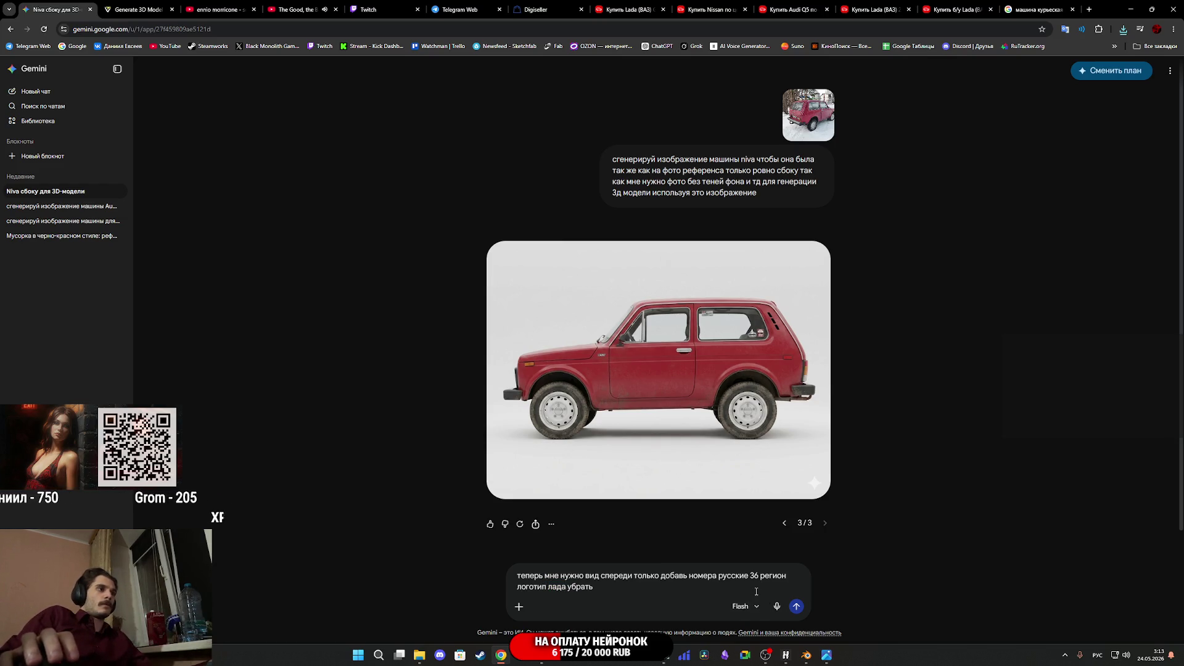
{"action": "key", "text": "BackSpace"}
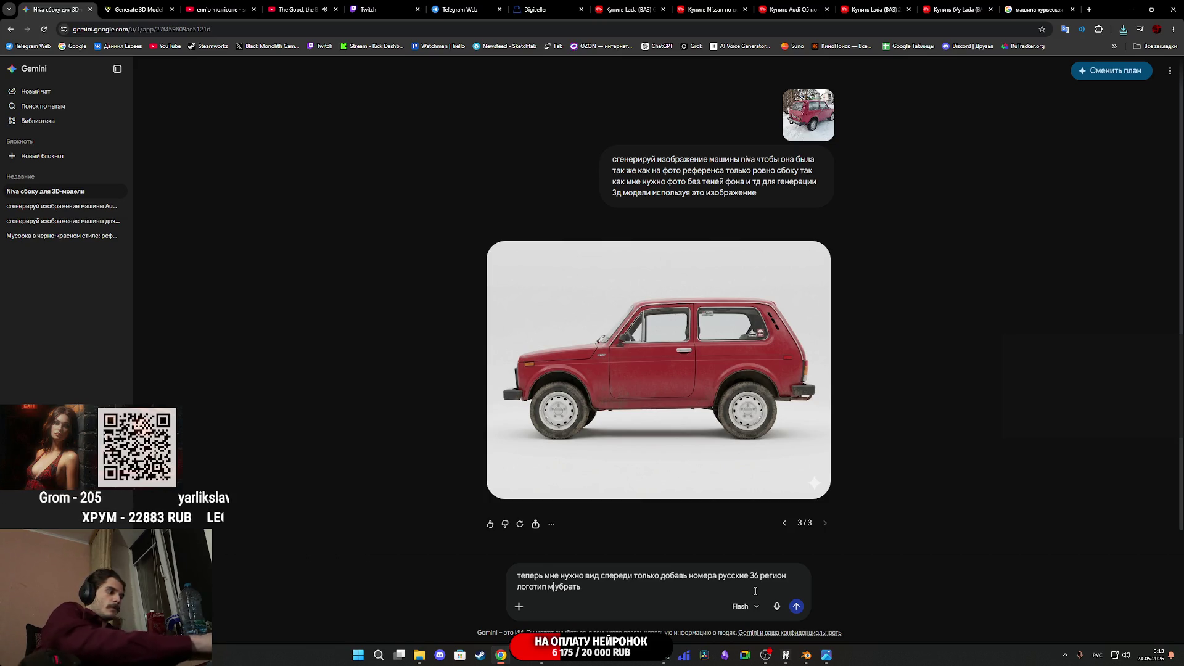
{"action": "type", "text": "ашины"}
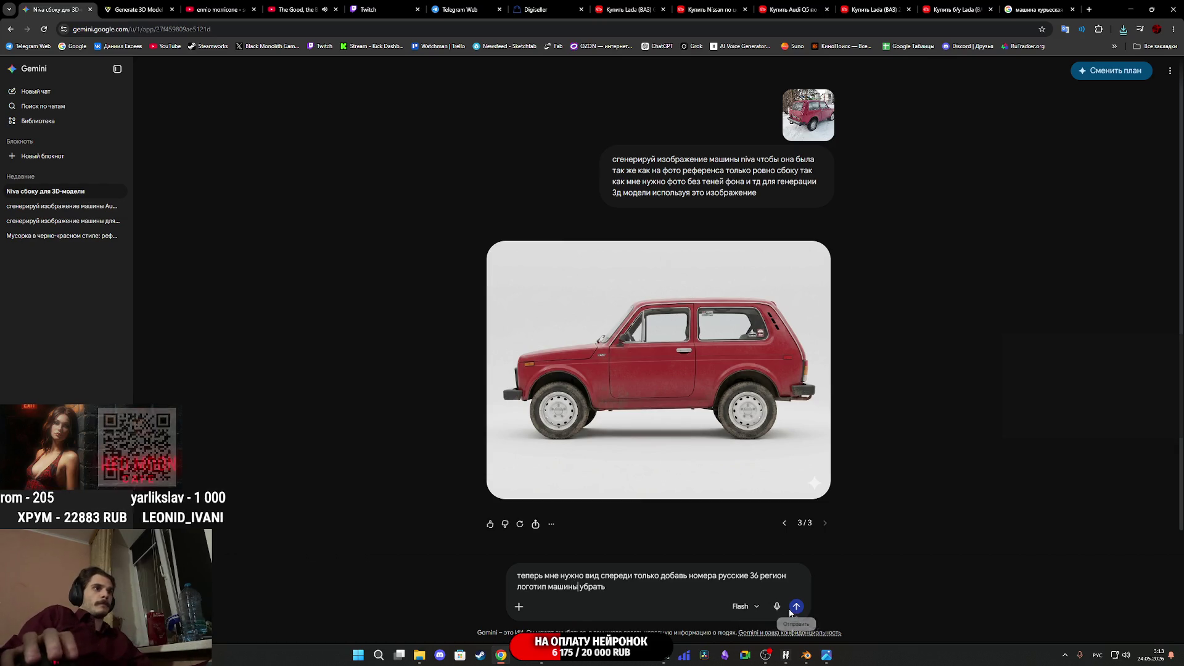
{"action": "left_click", "coordinate": [797, 609]}
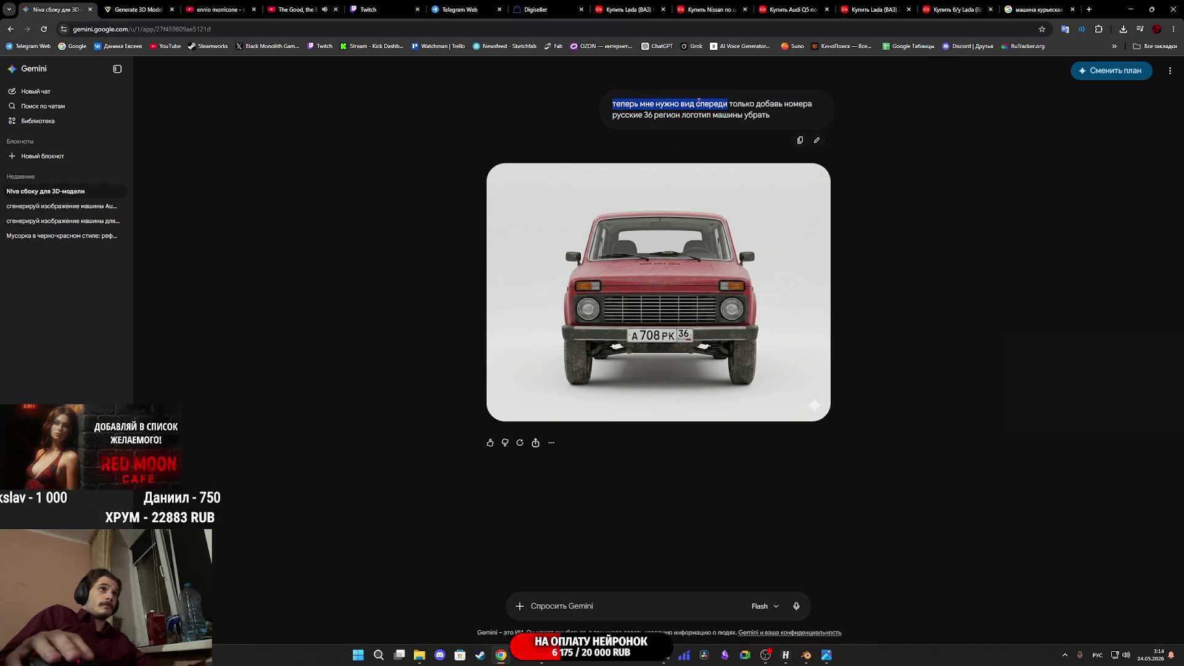
{"action": "key", "text": "ctrl+c"}
Request a rear view of the Niva, reusing the front-view prompt with 'сзади'
{"action": "left_click", "coordinate": [634, 605]}
{"action": "key", "text": "ctrl+v"}
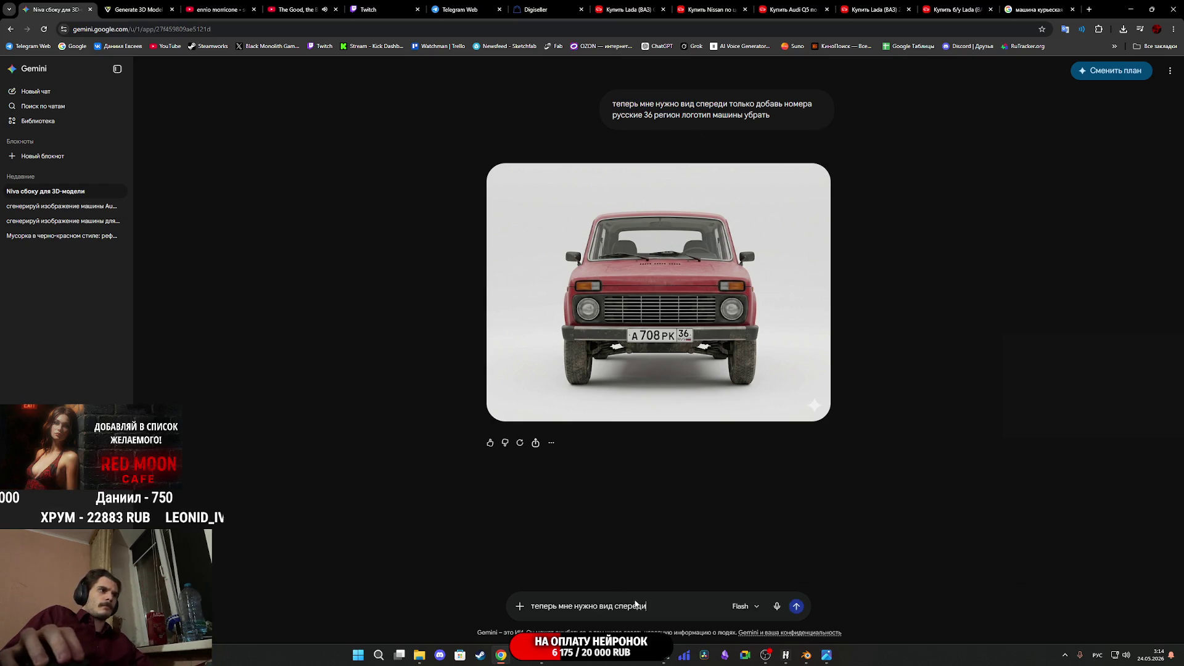
{"action": "double_click", "coordinate": [622, 607]}
{"action": "type", "text": "сз"}
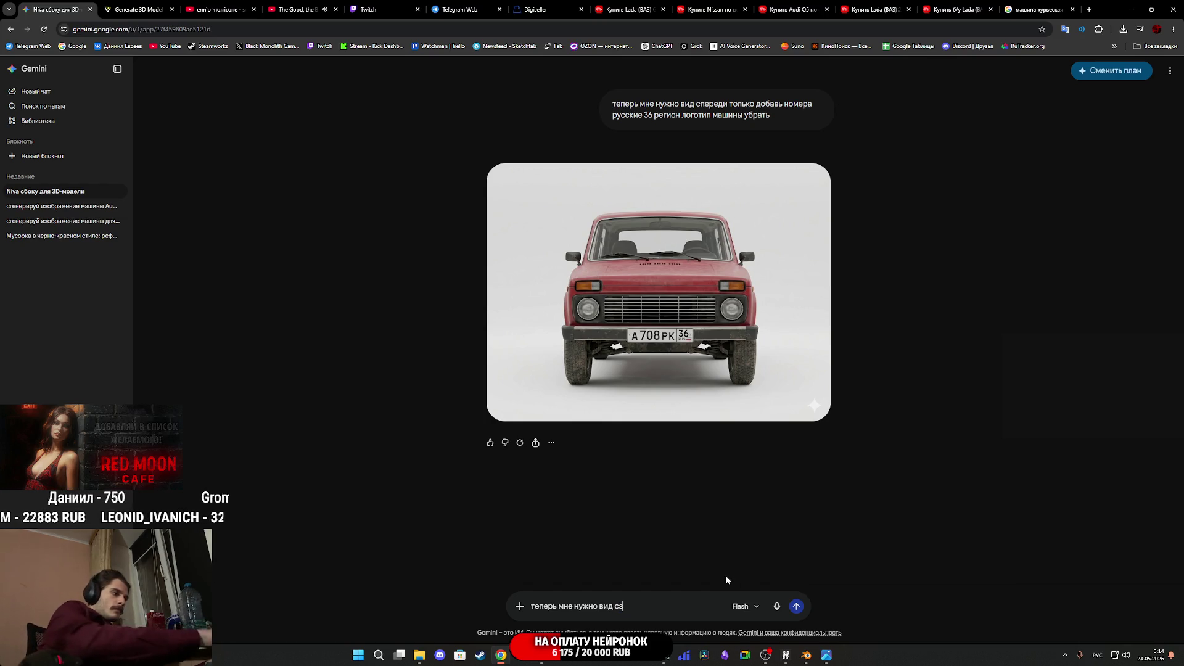
{"action": "type", "text": "ади"}
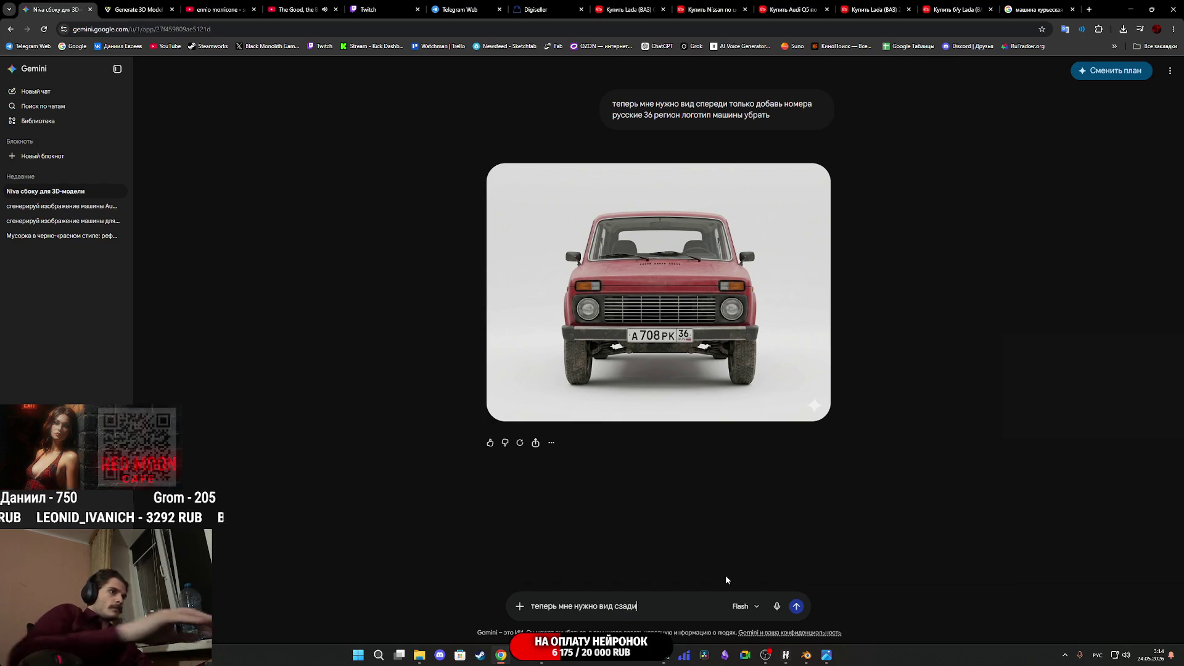
{"action": "key", "text": "Return"}
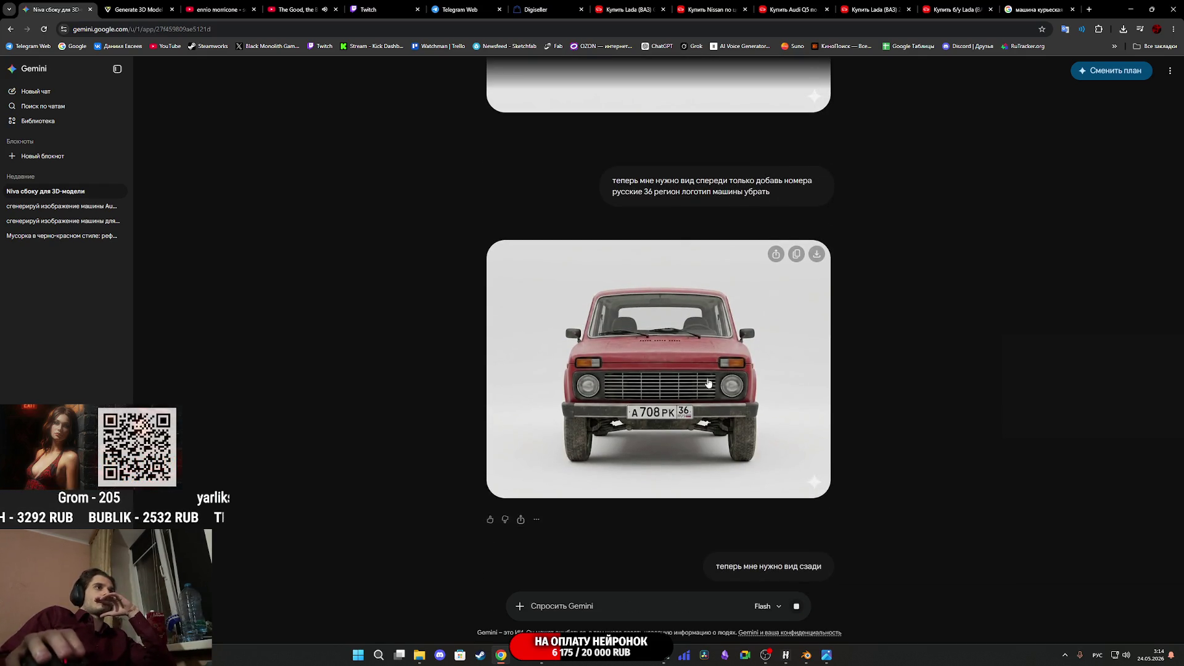
Save the front-view Niva image to Downloads
{"action": "left_click", "coordinate": [693, 367]}
{"action": "right_click", "coordinate": [693, 369]}
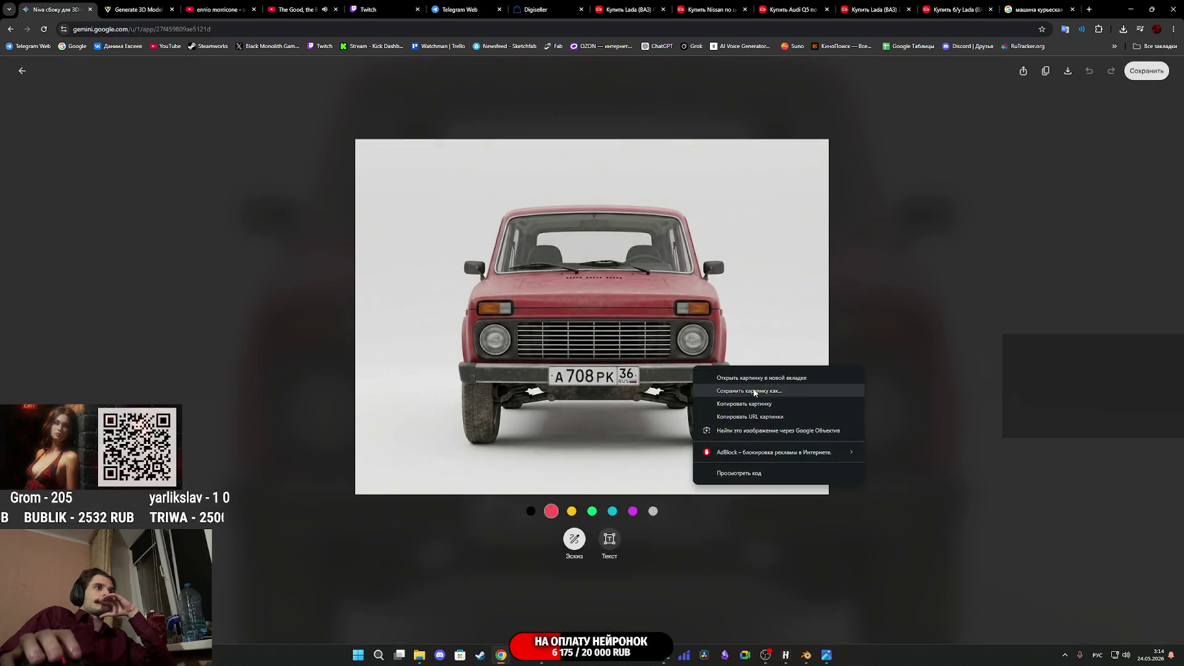
{"action": "left_click", "coordinate": [749, 391]}
{"action": "left_click", "coordinate": [480, 285]}
{"action": "left_click", "coordinate": [878, 369]}
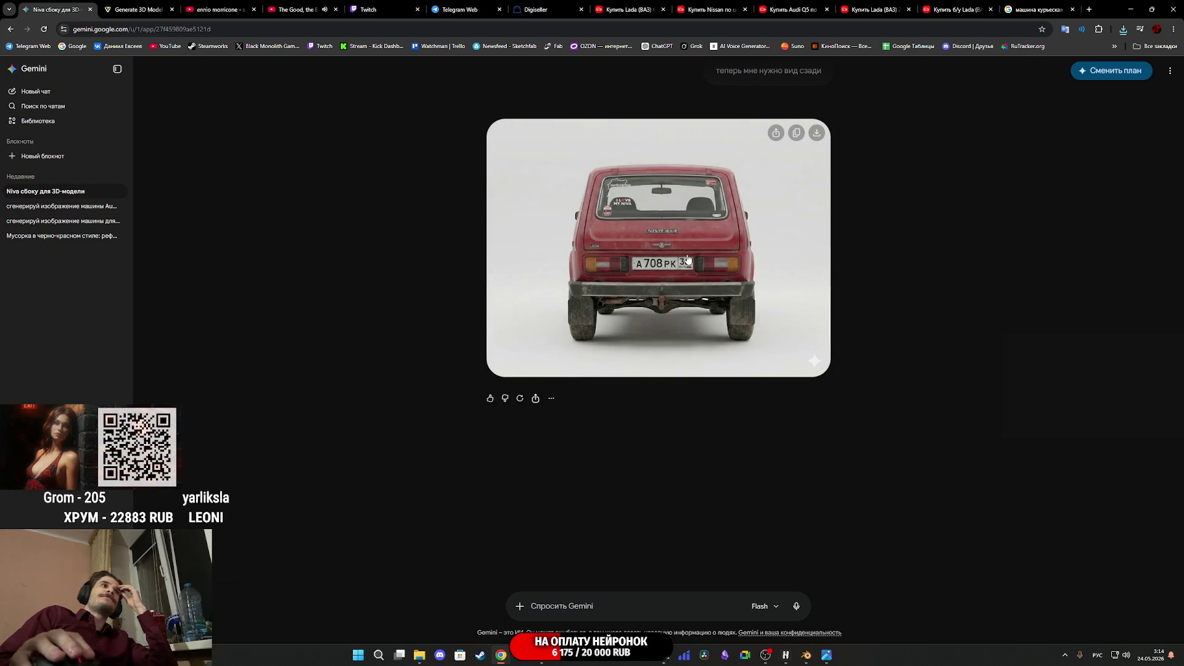
Save the rear-view Niva image to Downloads and open it in the photo viewer
{"action": "left_click", "coordinate": [688, 260]}
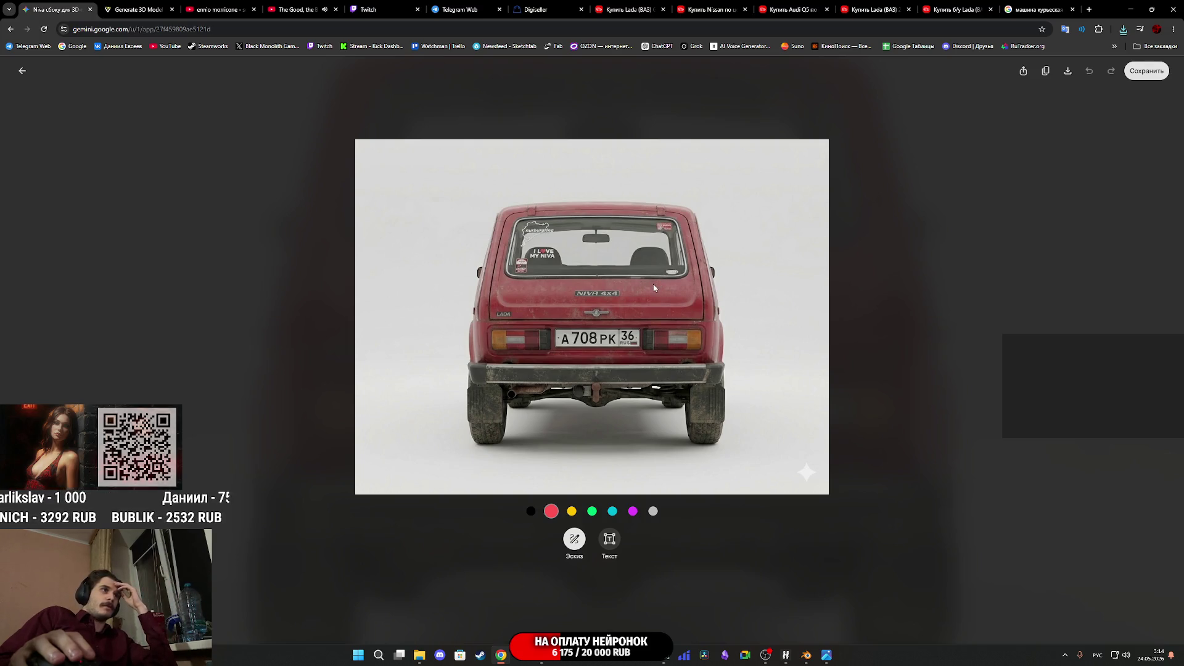
{"action": "right_click", "coordinate": [659, 340]}
{"action": "left_click", "coordinate": [717, 364]}
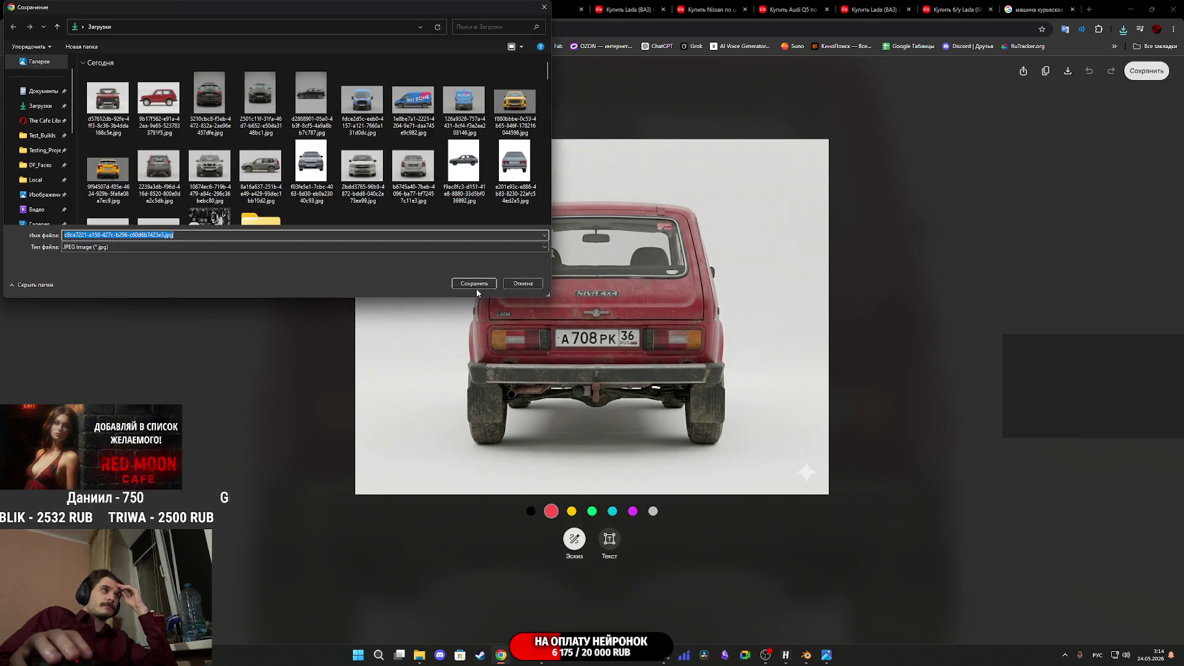
{"action": "left_click", "coordinate": [483, 284]}
{"action": "mouse_move", "coordinate": [419, 655]}
{"action": "left_click", "coordinate": [452, 577]}
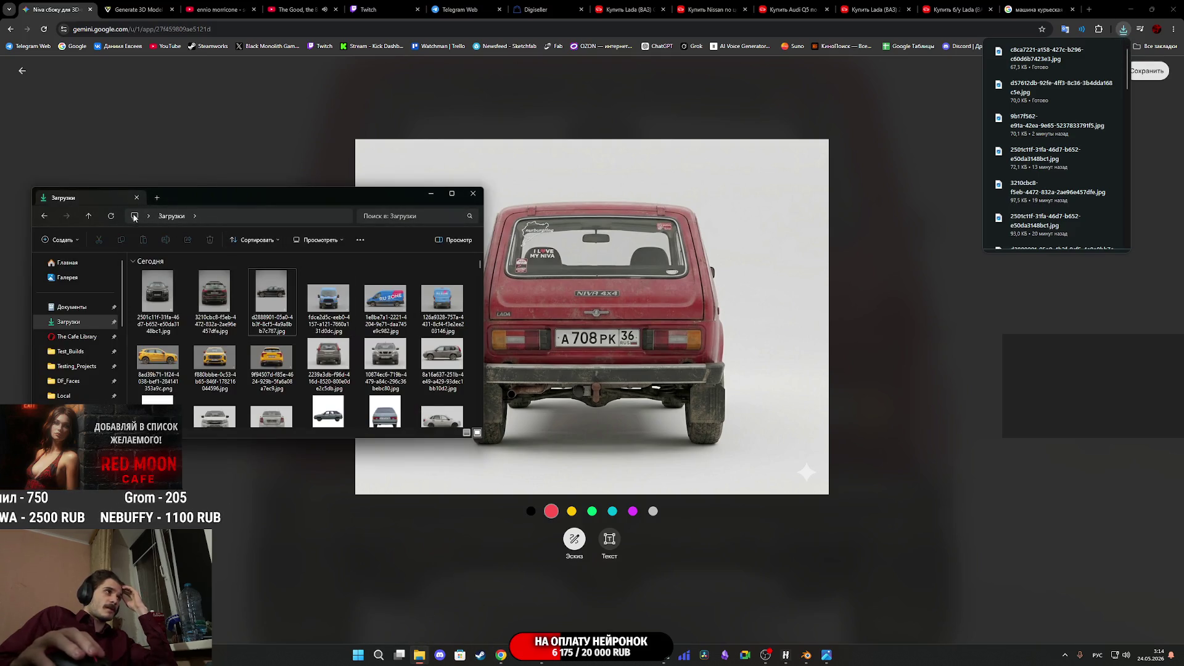
{"action": "double_click", "coordinate": [169, 300]}
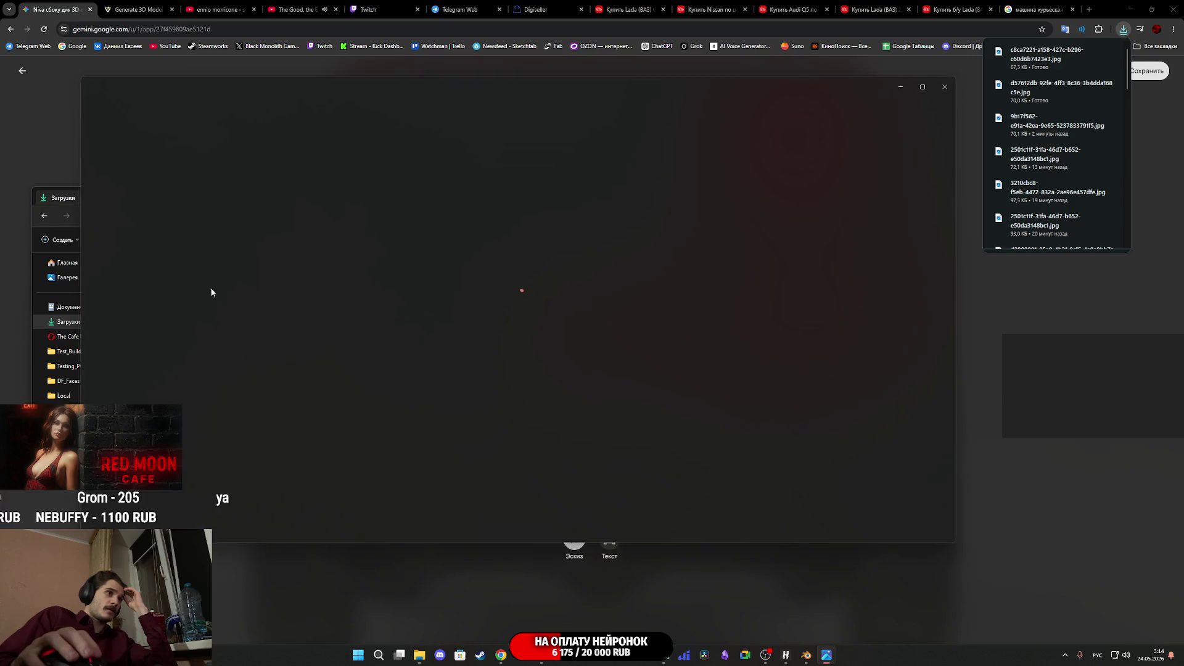
Use Photos' generative Erase to remove the NIVA 4x4 and LADA badges from the tailgate
{"action": "left_click", "coordinate": [95, 95]}
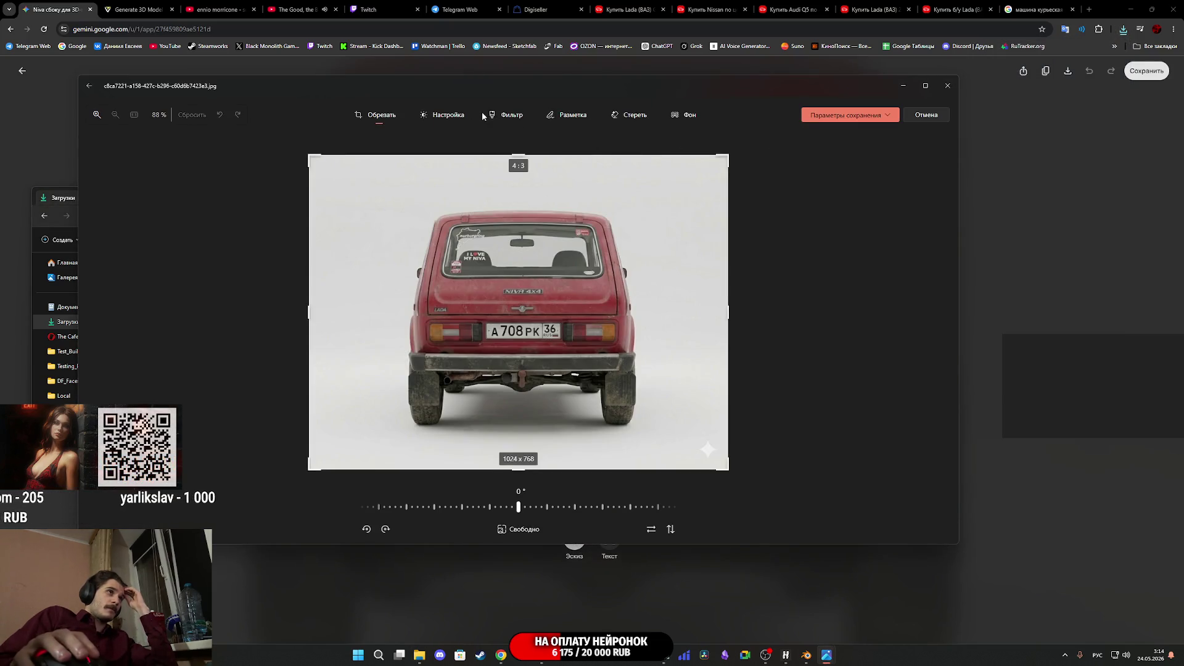
{"action": "left_click", "coordinate": [631, 117]}
{"action": "scroll", "coordinate": [406, 327], "scroll_direction": "up", "scroll_amount": 5}
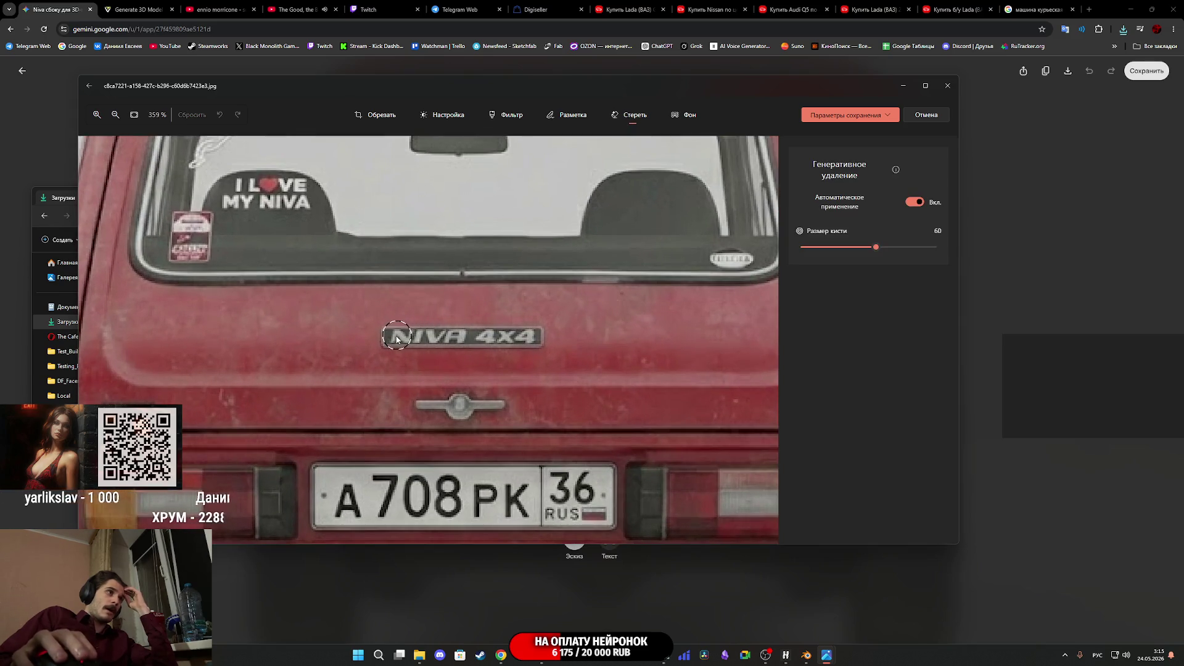
{"action": "scroll", "coordinate": [390, 343], "scroll_direction": "down", "scroll_amount": 1}
{"action": "left_click_drag", "start_coordinate": [391, 340], "coordinate": [525, 343]}
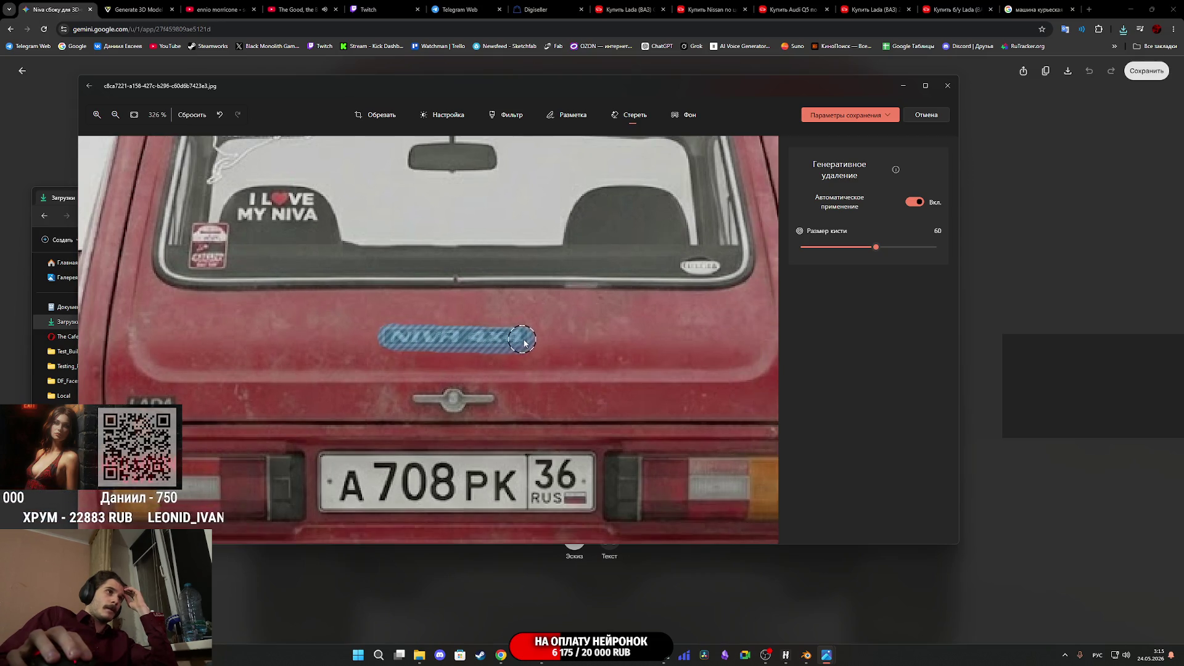
{"action": "left_click_drag", "start_coordinate": [470, 370], "coordinate": [631, 337]}
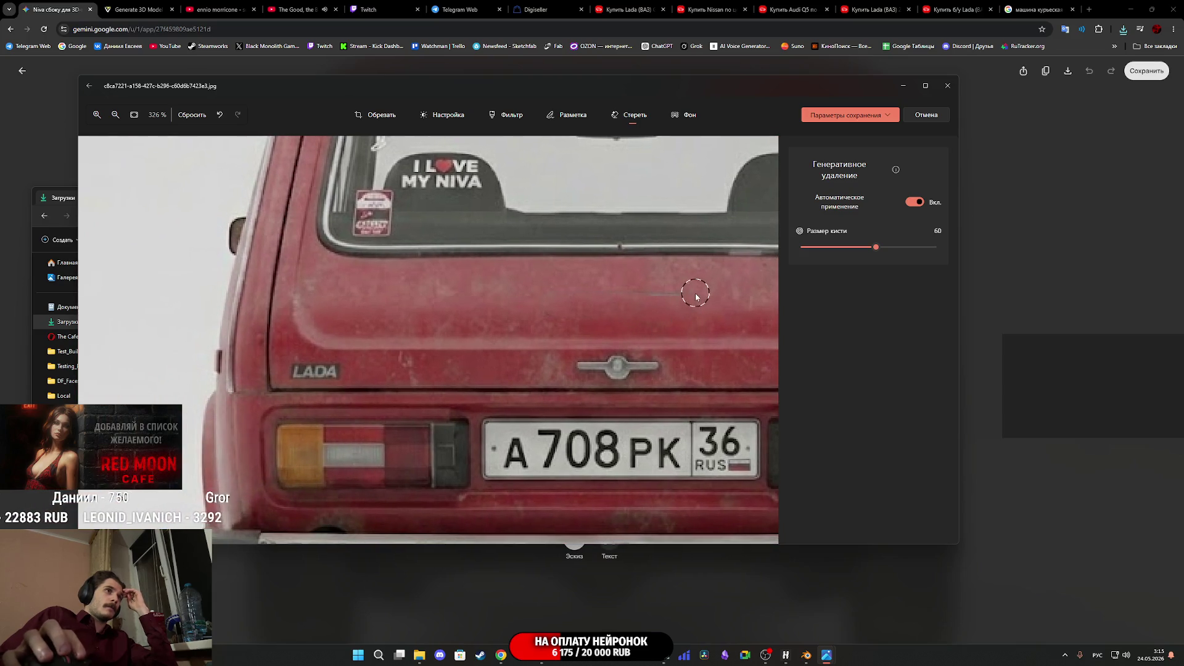
{"action": "left_click_drag", "start_coordinate": [690, 299], "coordinate": [591, 302]}
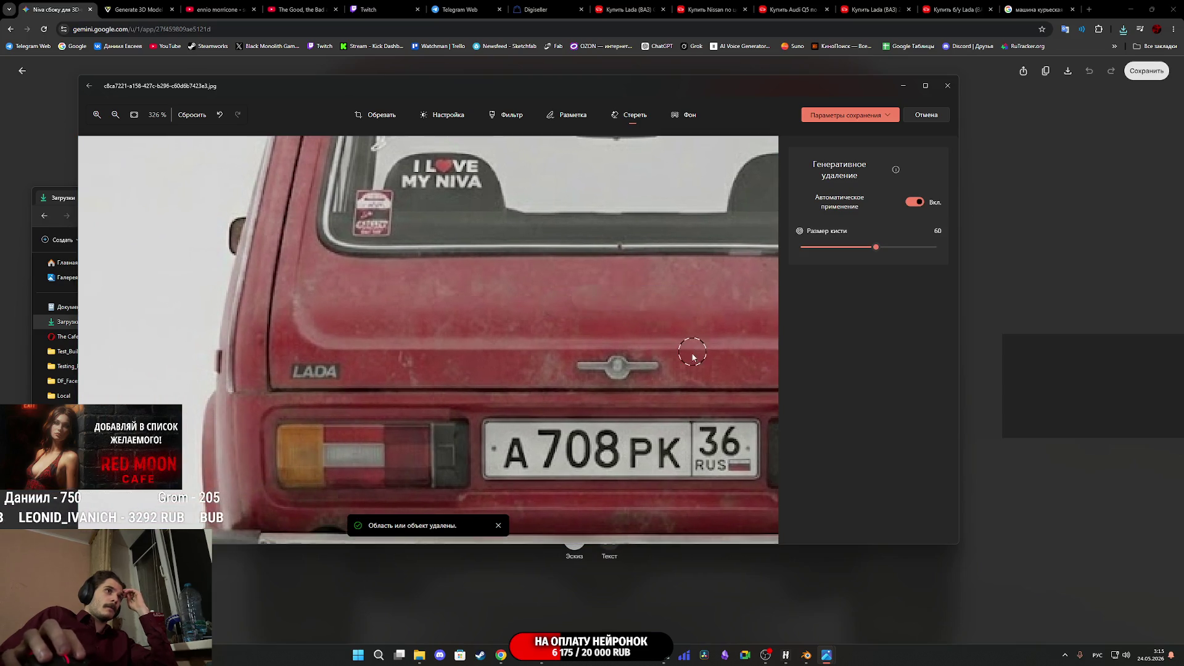
{"action": "scroll", "coordinate": [336, 378], "scroll_direction": "up", "scroll_amount": 3}
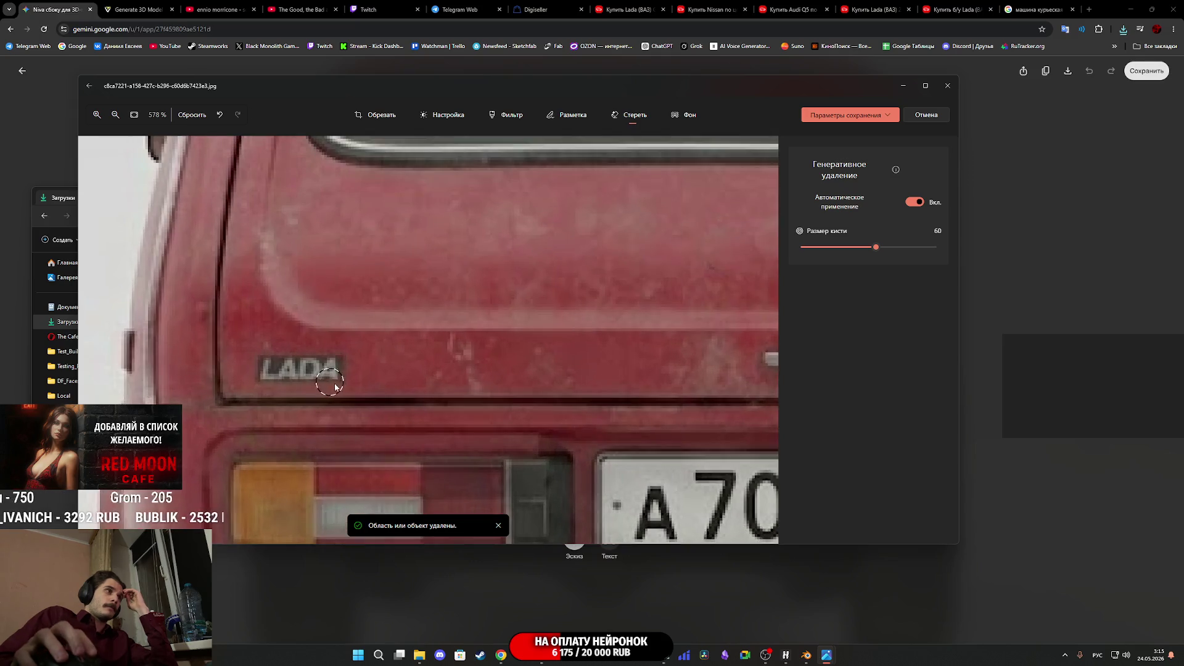
{"action": "left_click_drag", "start_coordinate": [429, 364], "coordinate": [350, 360]}
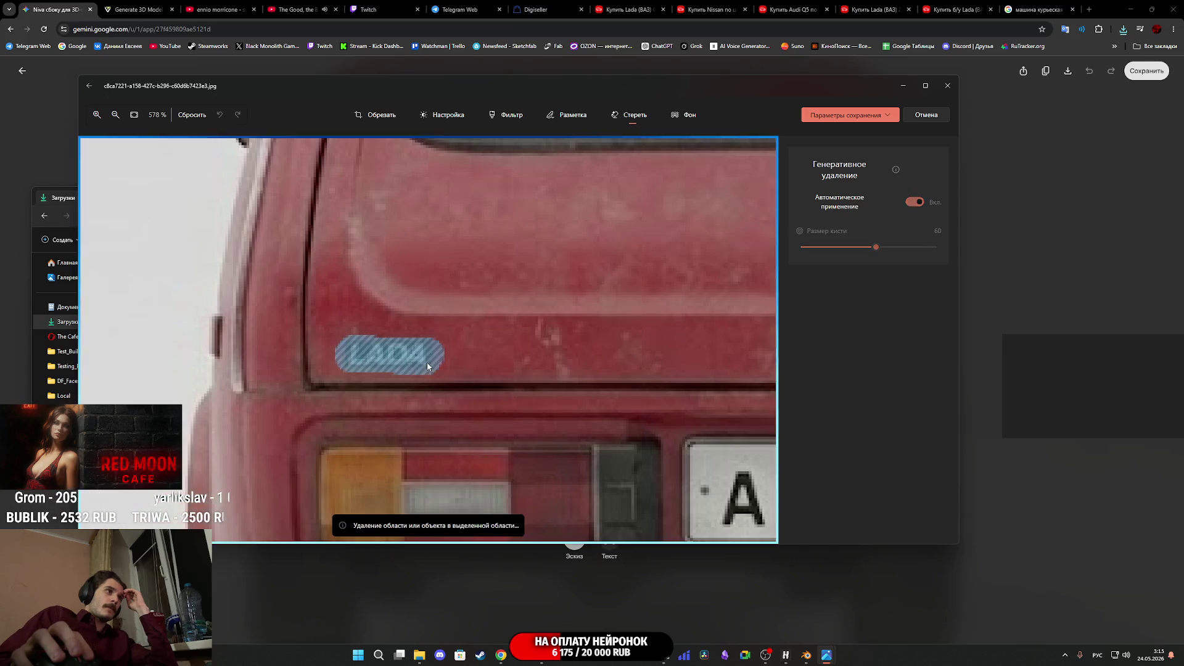
{"action": "scroll", "coordinate": [642, 356], "scroll_direction": "down", "scroll_amount": 3}
{"action": "scroll", "coordinate": [643, 356], "scroll_direction": "down", "scroll_amount": 2}
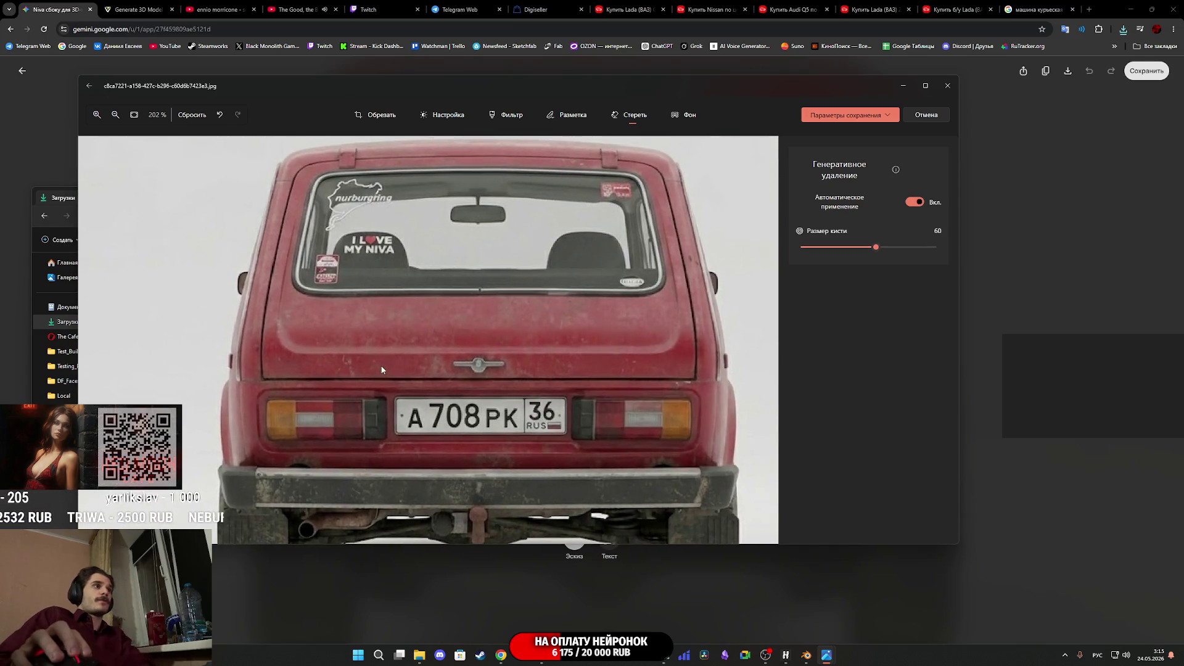
Move the Photos editor aside and close Gemini's full-size image view
{"action": "mouse_move", "coordinate": [556, 93]}
{"action": "left_mouse_down"}
{"action": "mouse_move", "coordinate": [603, 511]}
{"action": "mouse_move", "coordinate": [652, 476]}
{"action": "left_mouse_up"}
{"action": "left_click", "coordinate": [924, 342]}
{"action": "scroll", "coordinate": [850, 348], "scroll_direction": "up", "scroll_amount": 5}
{"action": "scroll", "coordinate": [800, 349], "scroll_direction": "down", "scroll_amount": 4}
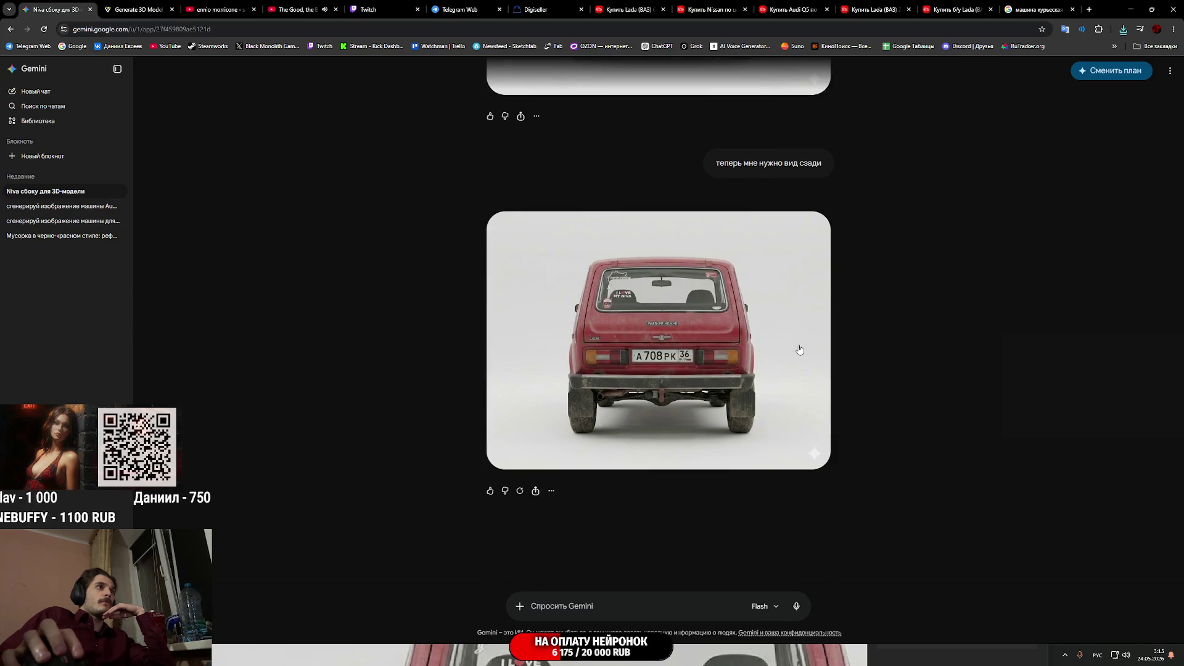
Bring the Photos editor back and inspect the erased tailgate stickers
{"action": "left_click", "coordinate": [343, 652]}
{"action": "mouse_move", "coordinate": [545, 482]}
{"action": "left_mouse_down"}
{"action": "mouse_move", "coordinate": [540, 202]}
{"action": "mouse_move", "coordinate": [501, 84]}
{"action": "left_mouse_up"}
{"action": "scroll", "coordinate": [657, 271], "scroll_direction": "down", "scroll_amount": 5}
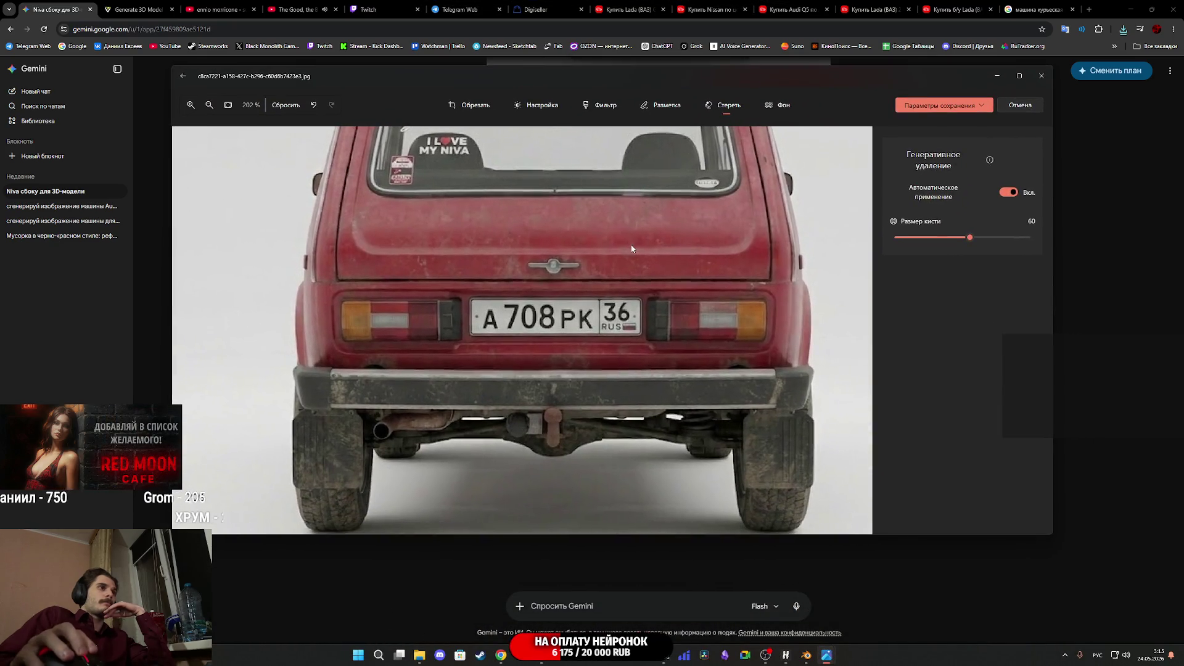
{"action": "scroll", "coordinate": [510, 283], "scroll_direction": "up", "scroll_amount": 10}
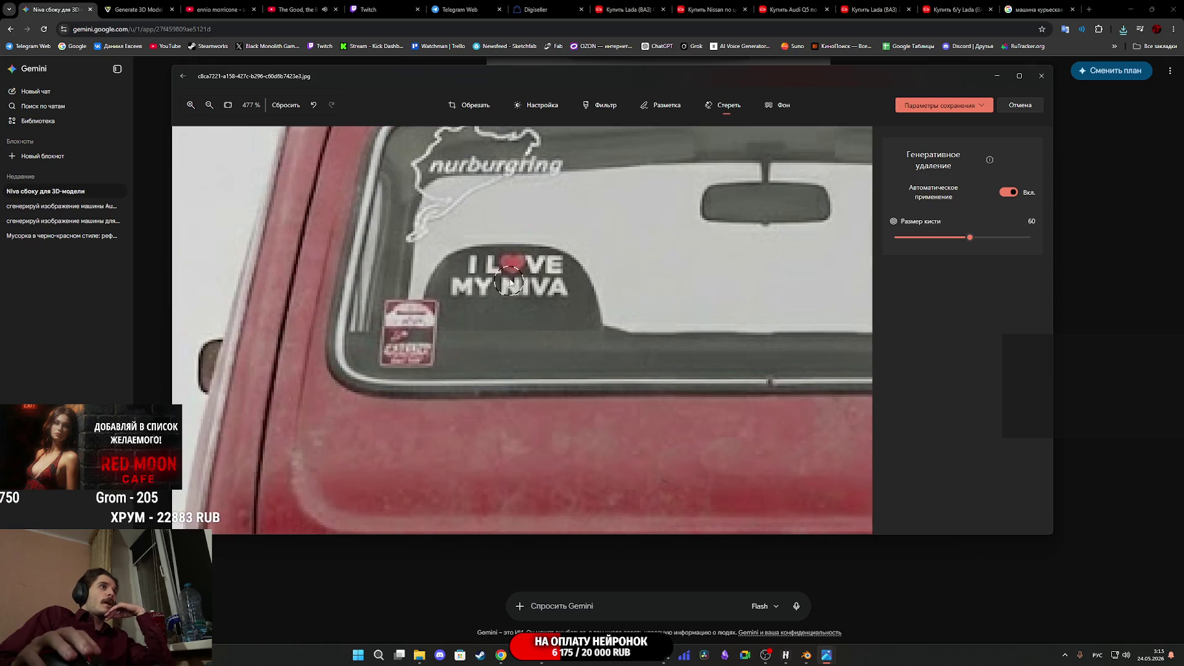
{"action": "scroll", "coordinate": [522, 314], "scroll_direction": "up", "scroll_amount": 1}
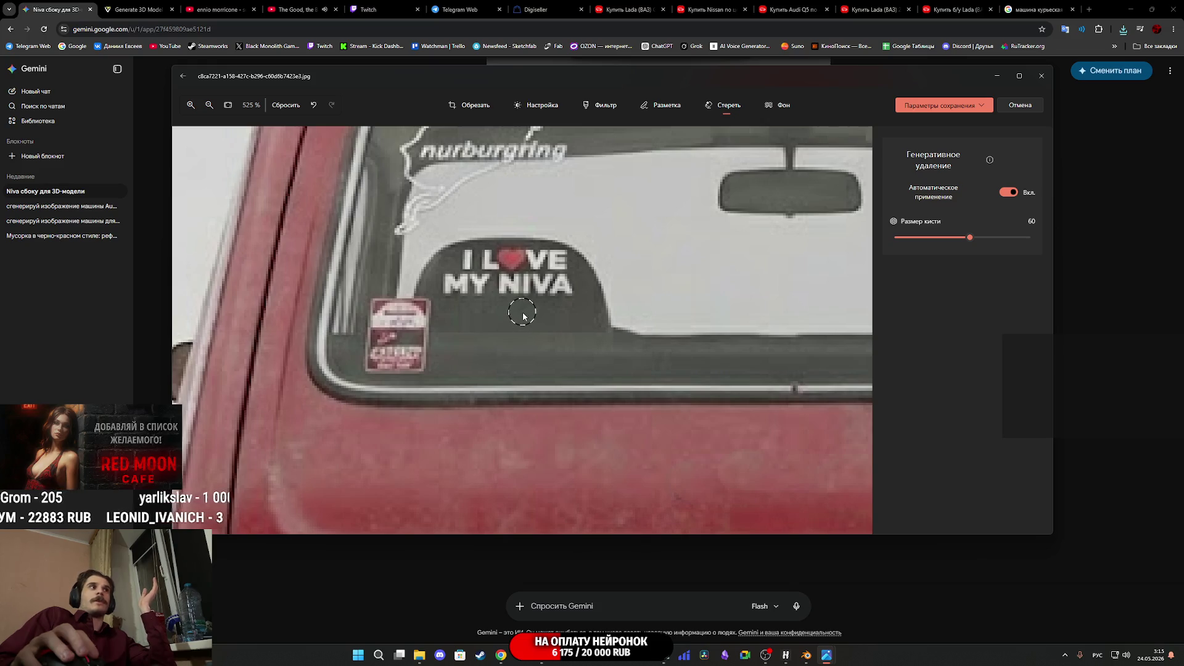
{"action": "scroll", "coordinate": [671, 317], "scroll_direction": "down", "scroll_amount": 8}
{"action": "scroll", "coordinate": [674, 285], "scroll_direction": "up", "scroll_amount": 4}
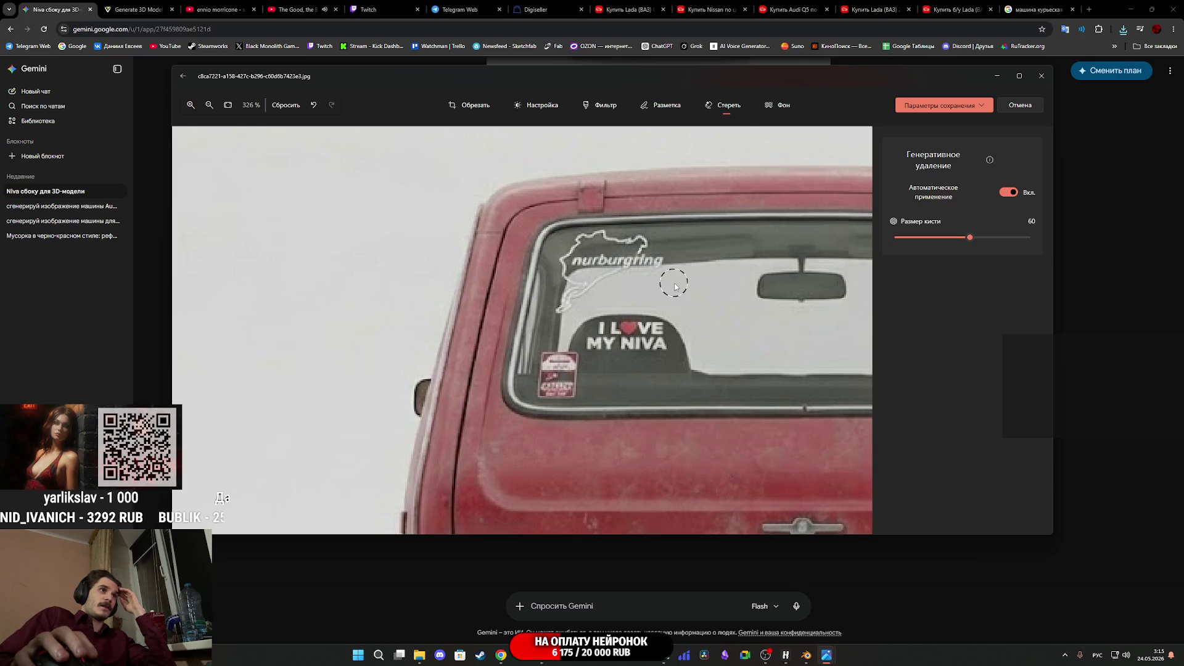
{"action": "scroll", "coordinate": [675, 285], "scroll_direction": "down", "scroll_amount": 4}
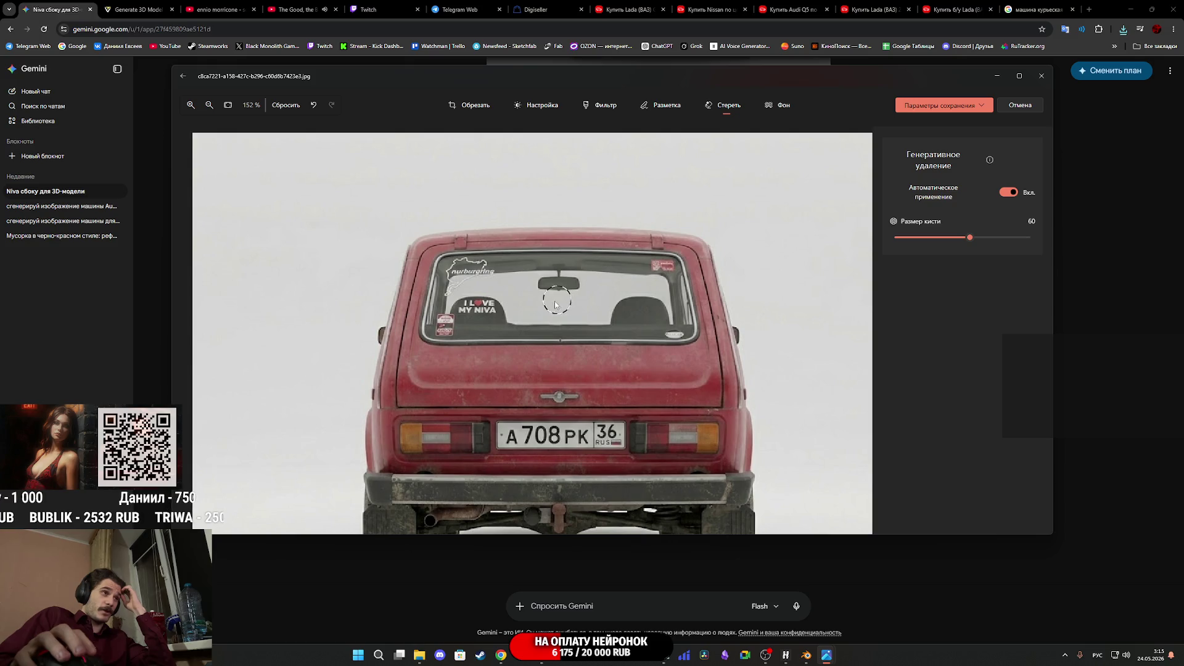
Save the edited rear view over the original file and close Photos
{"action": "left_click", "coordinate": [941, 106]}
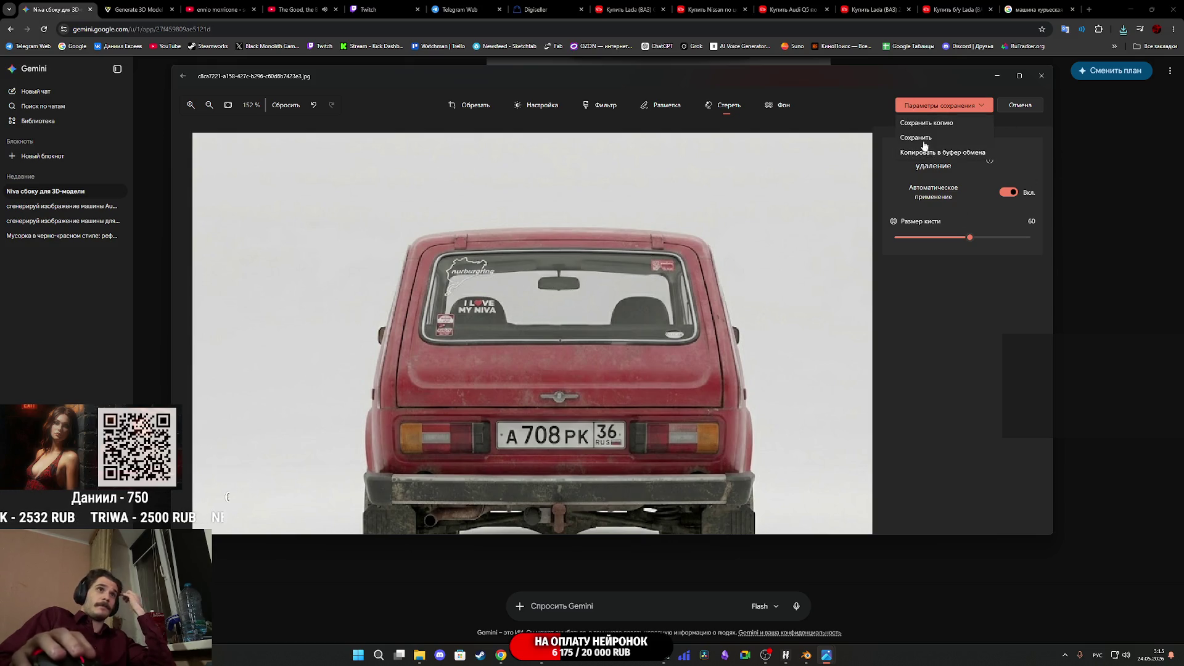
{"action": "left_click", "coordinate": [923, 142]}
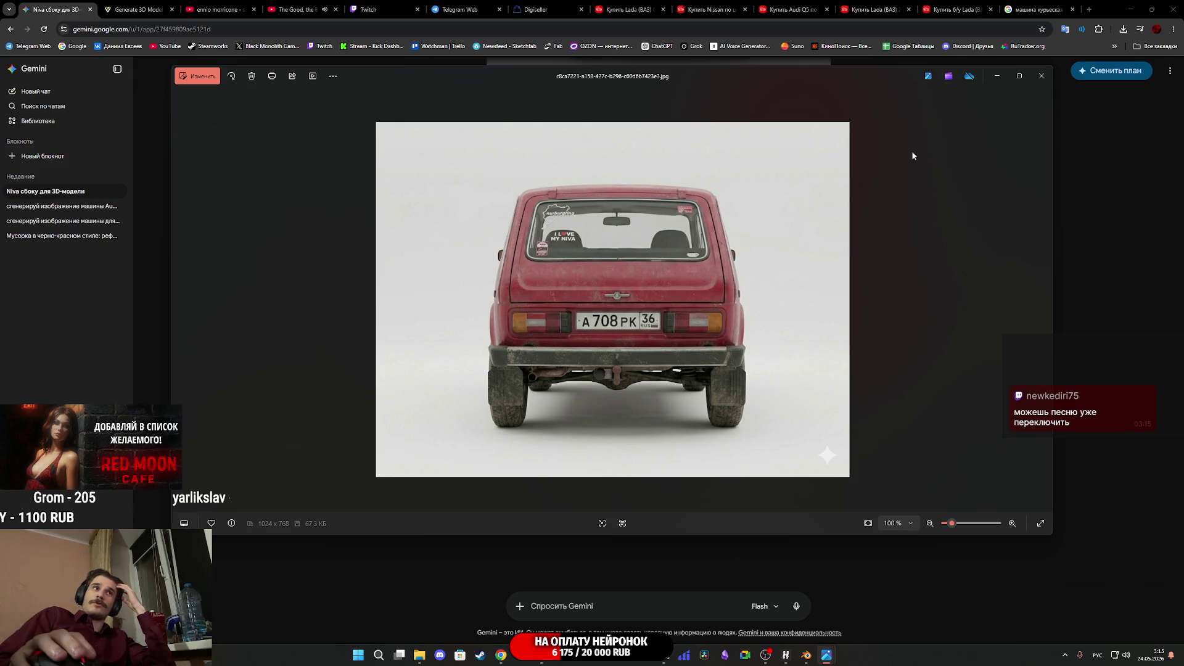
{"action": "left_click", "coordinate": [1041, 76]}
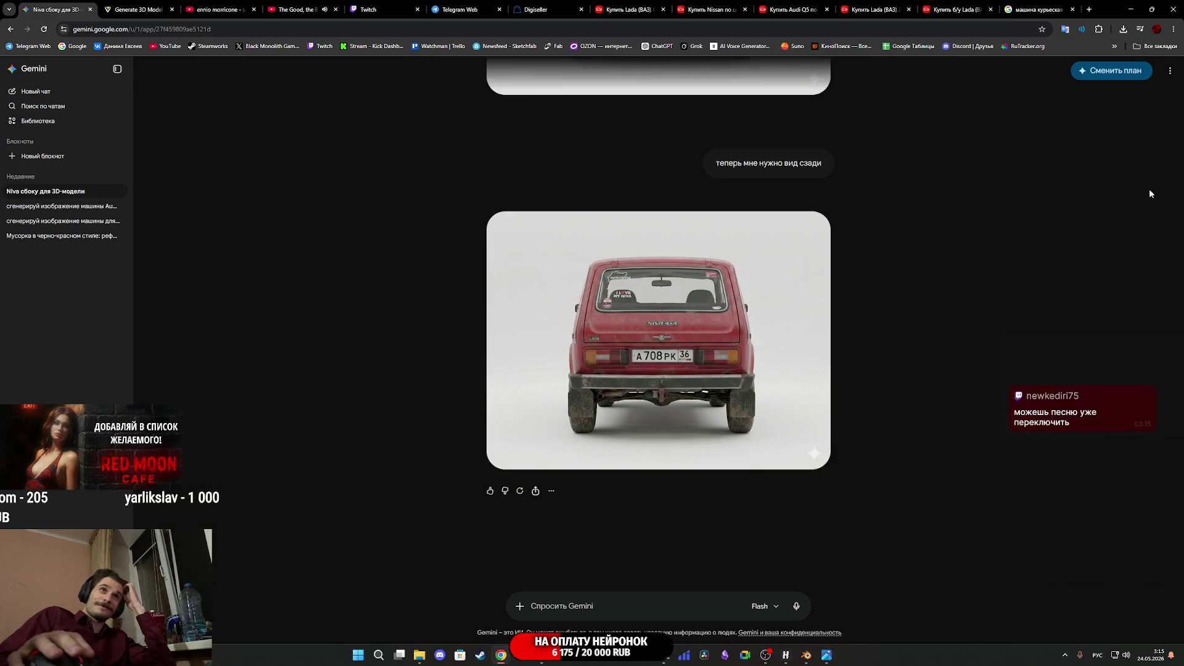